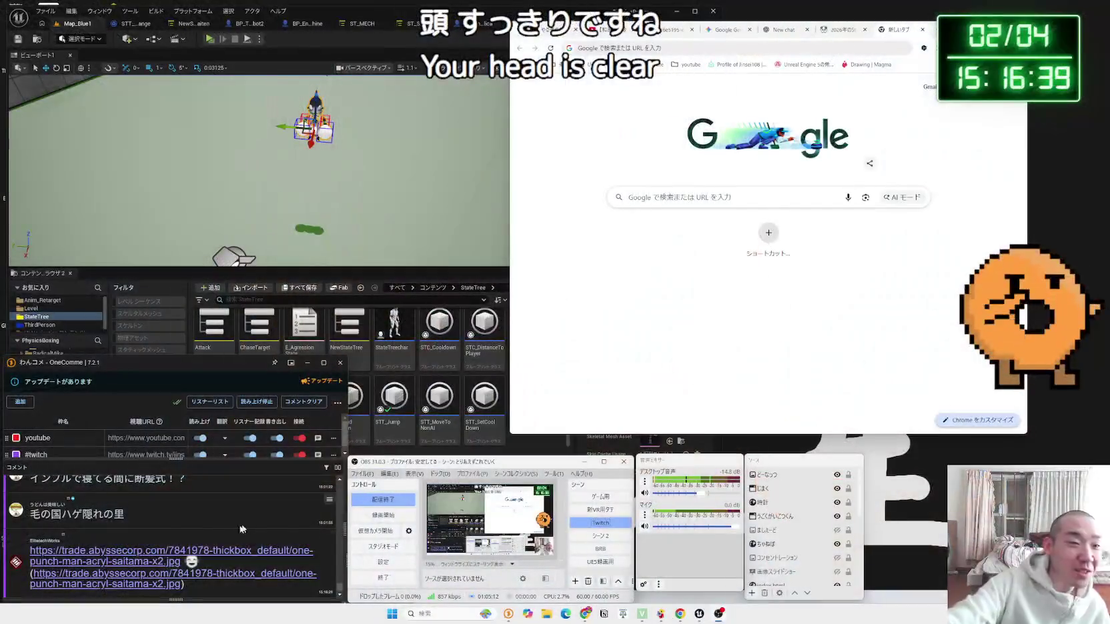
Step: Open the One Punch Man acrylic figure image link from the chat in a new Chrome tab
click(159, 552)
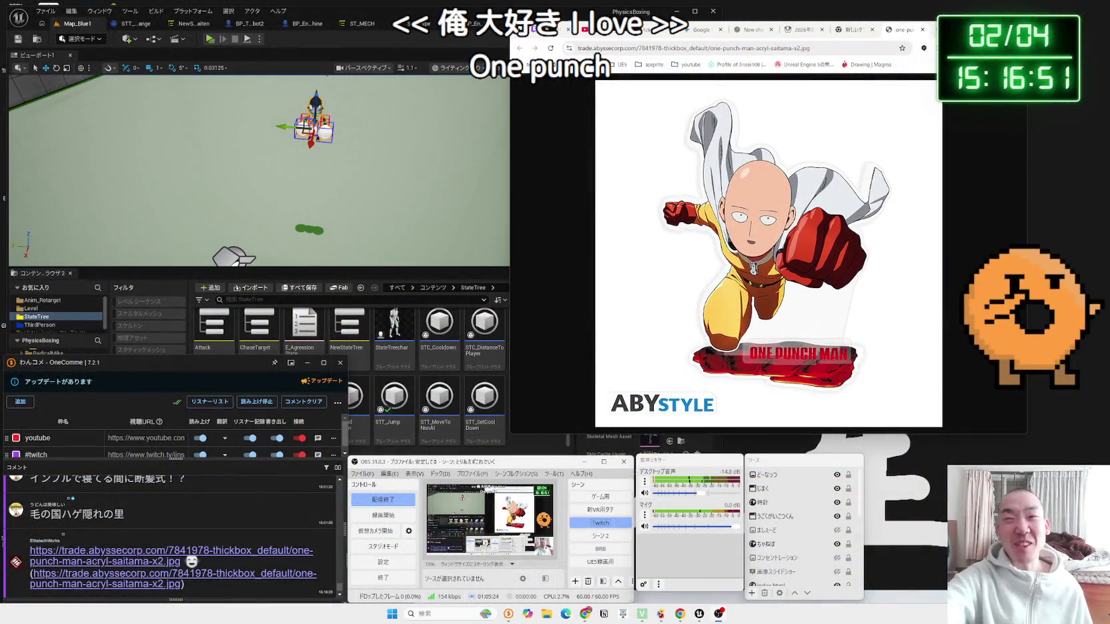
drag(881, 18, 862, 18)
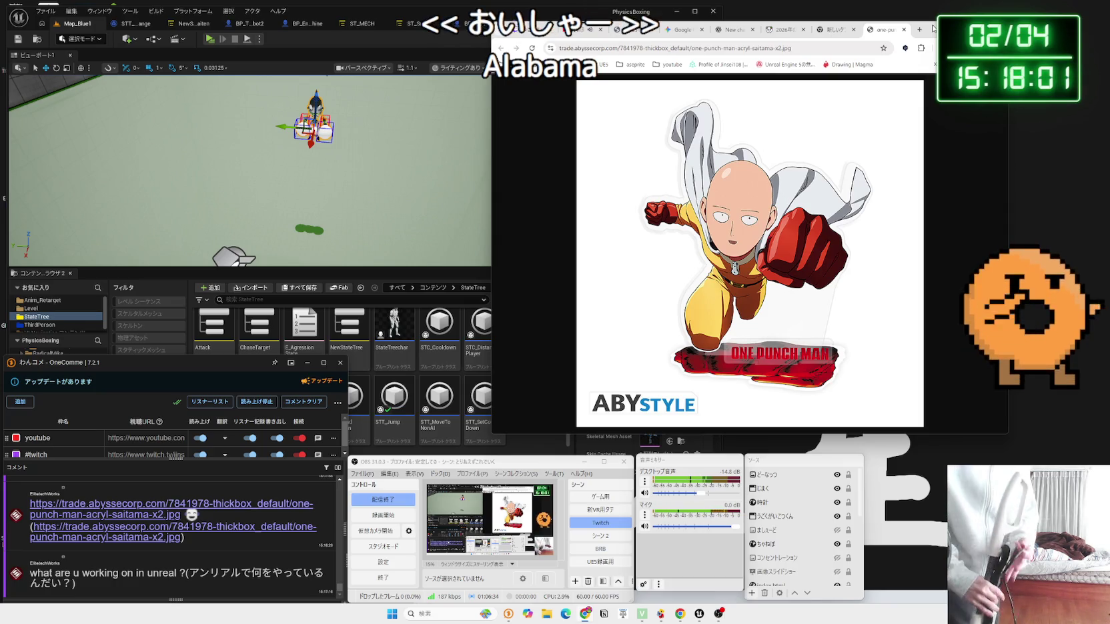
Step: Test play the PhysicsBoxing level with the robot fighter, then end the session
click(387, 282)
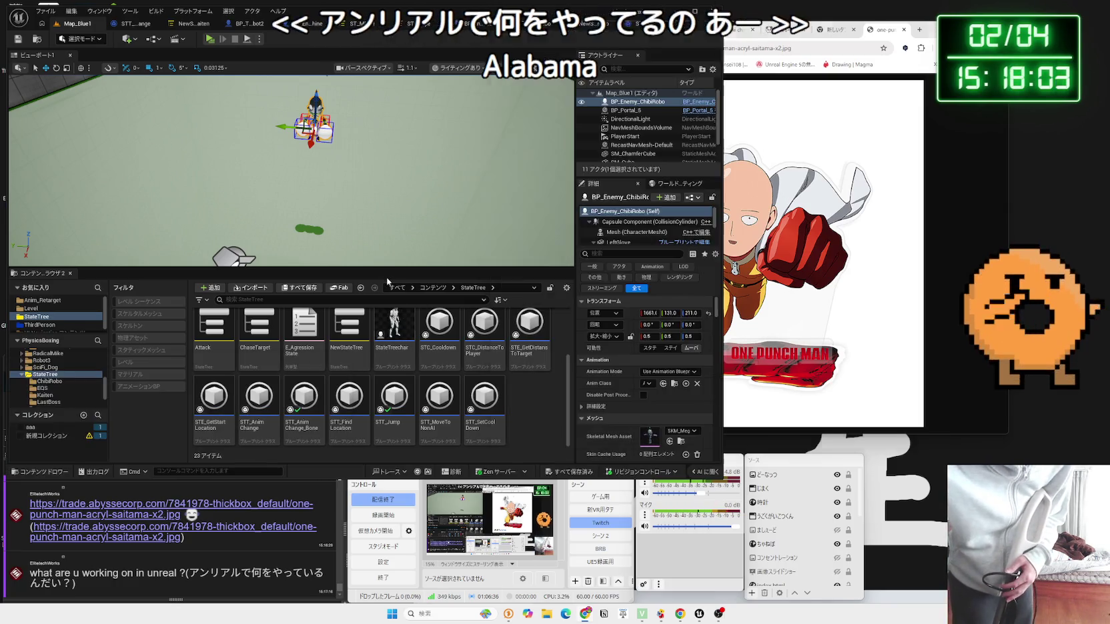
click(208, 40)
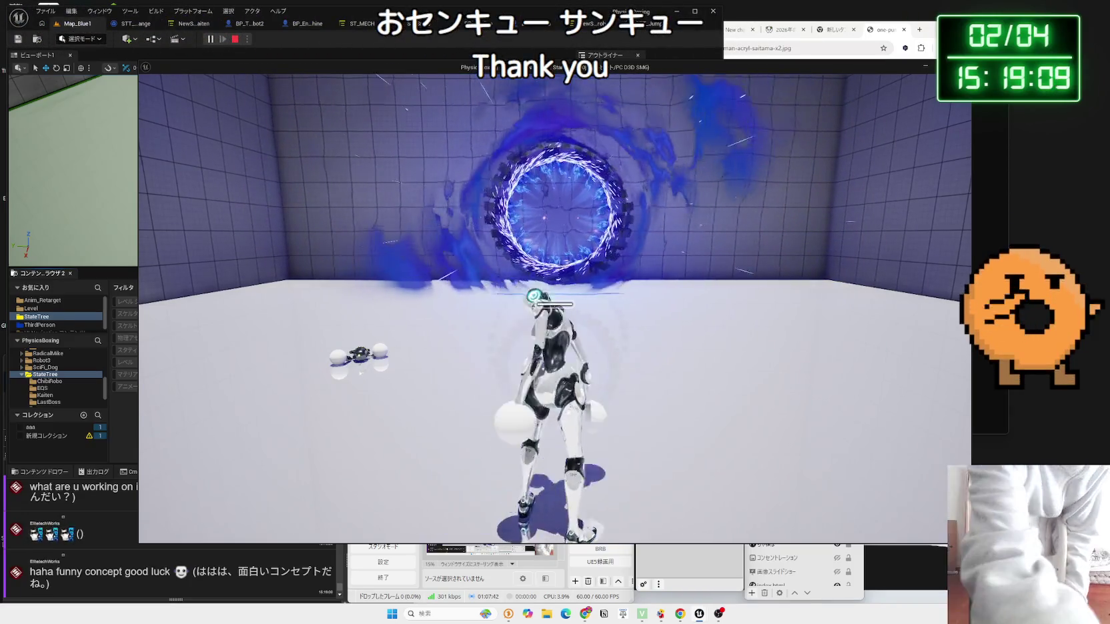
key(Escape)
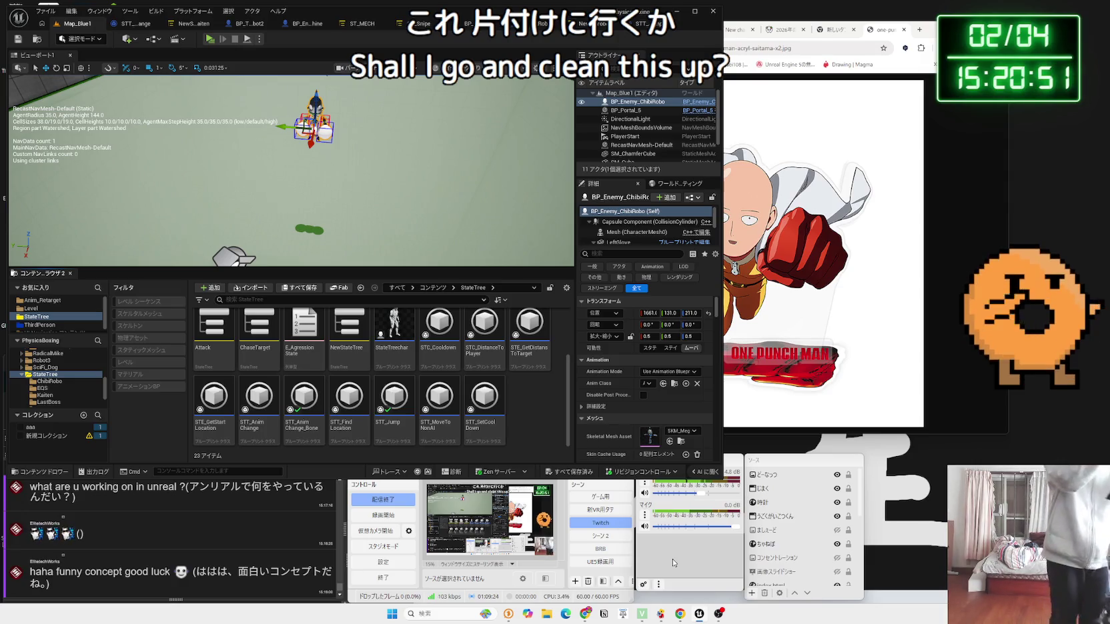
click(601, 549)
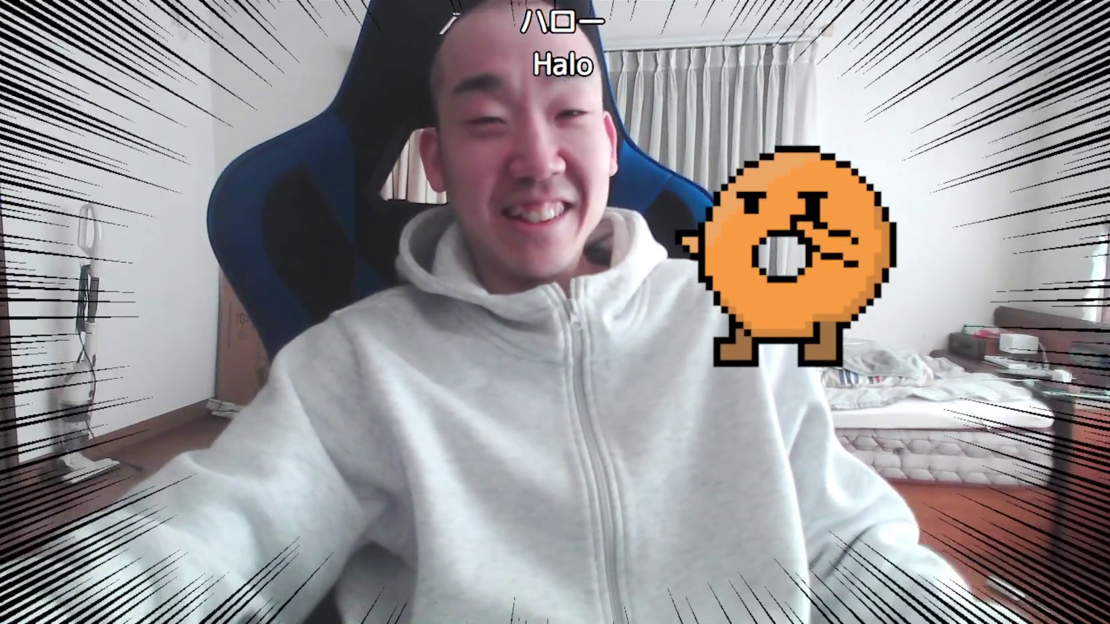
Step: Switch the OBS stream from the full-screen webcam to the Twitch desktop scene
click(609, 524)
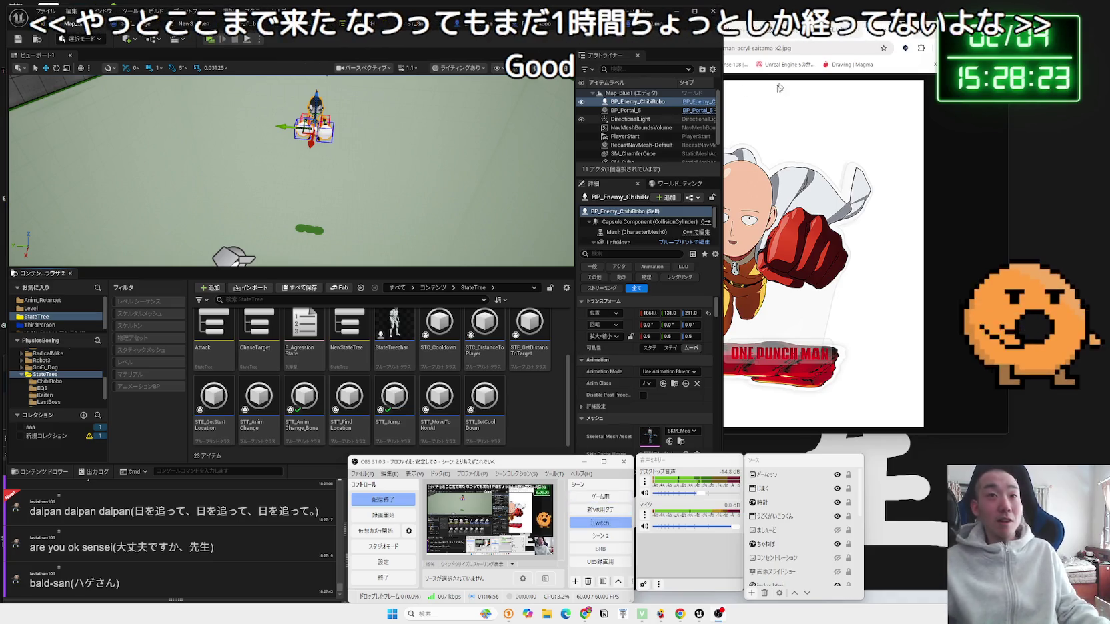
Step: Show the Steam event schedule article in Chrome, then start a PhysicsBoxing test play in Unreal
key(alt+Tab)
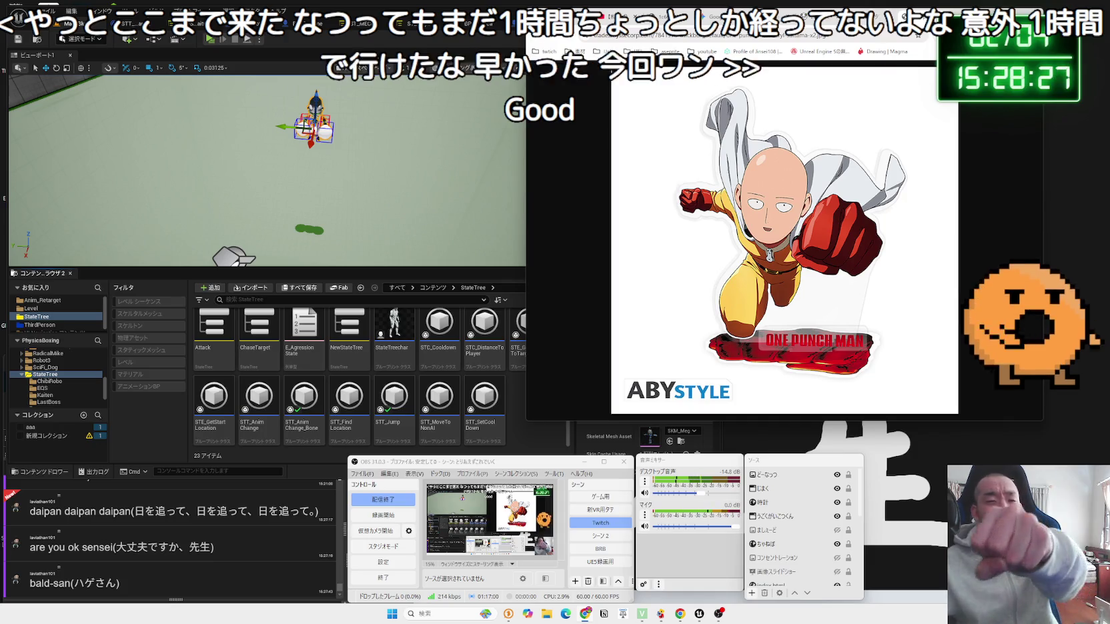
key(ctrl+w)
key(ctrl+w)
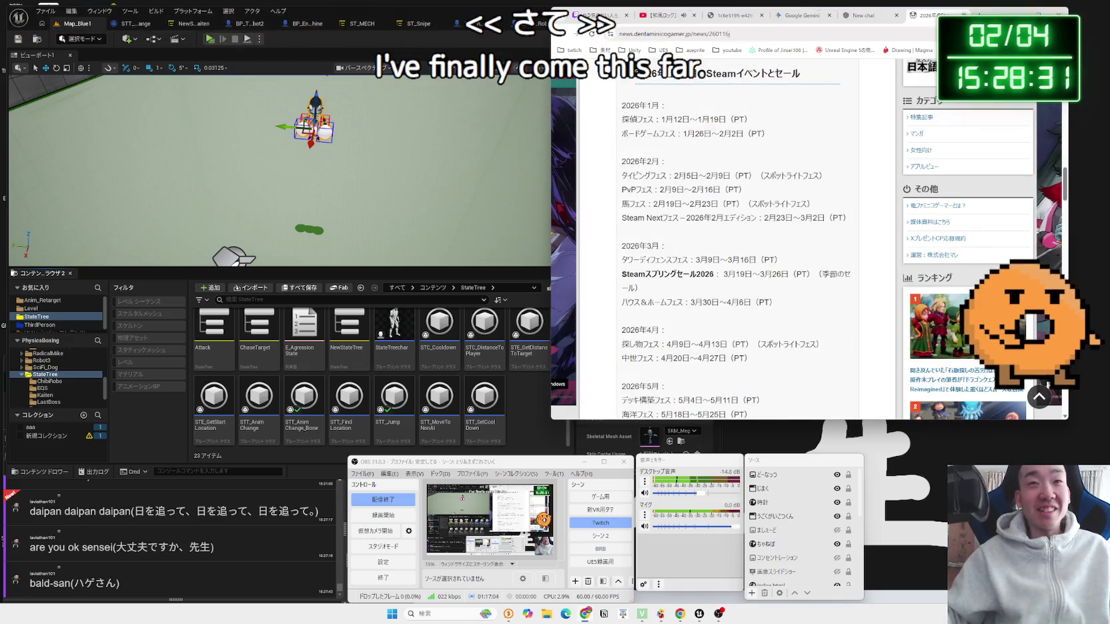
click(197, 42)
click(209, 39)
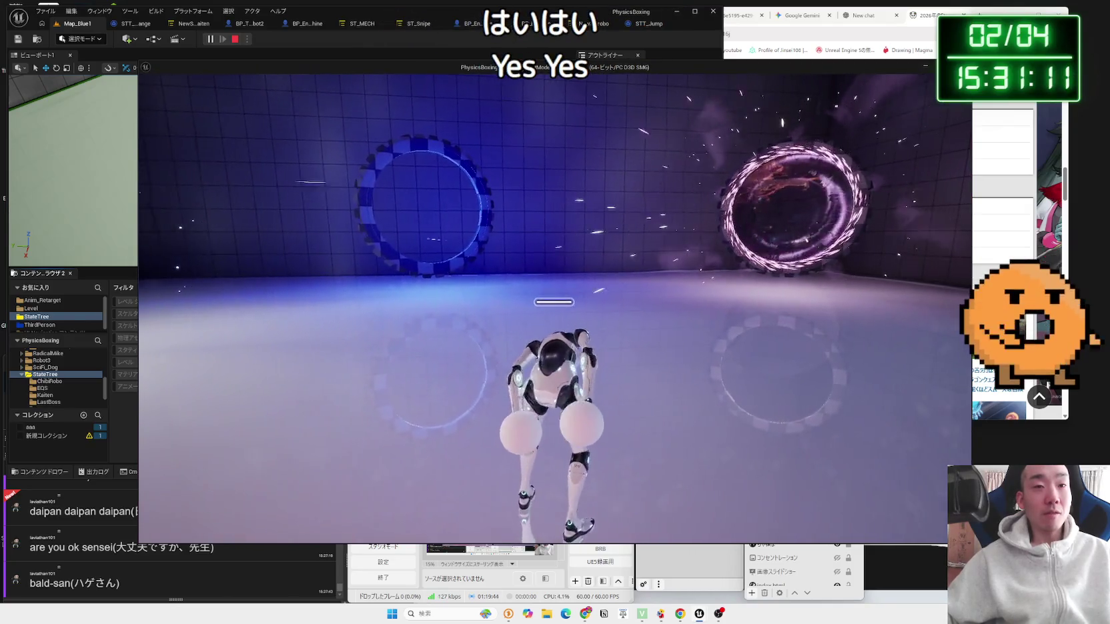
Step: Stop the test play and glance at the Gemini tab and the boxing cartoon reference image
key(Escape)
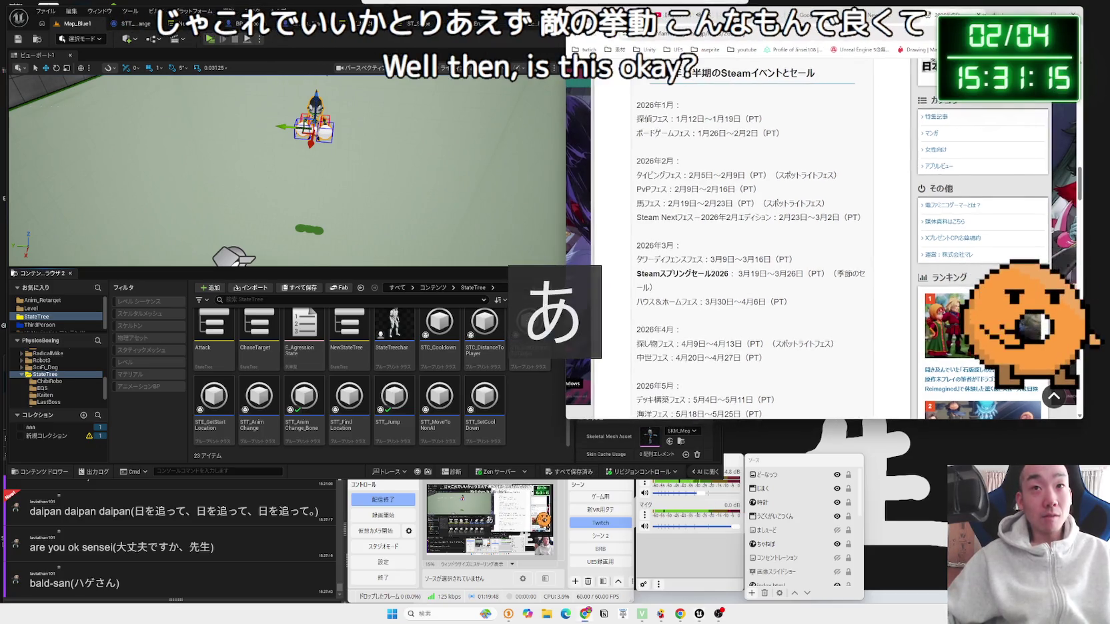
click(874, 15)
click(817, 15)
click(750, 15)
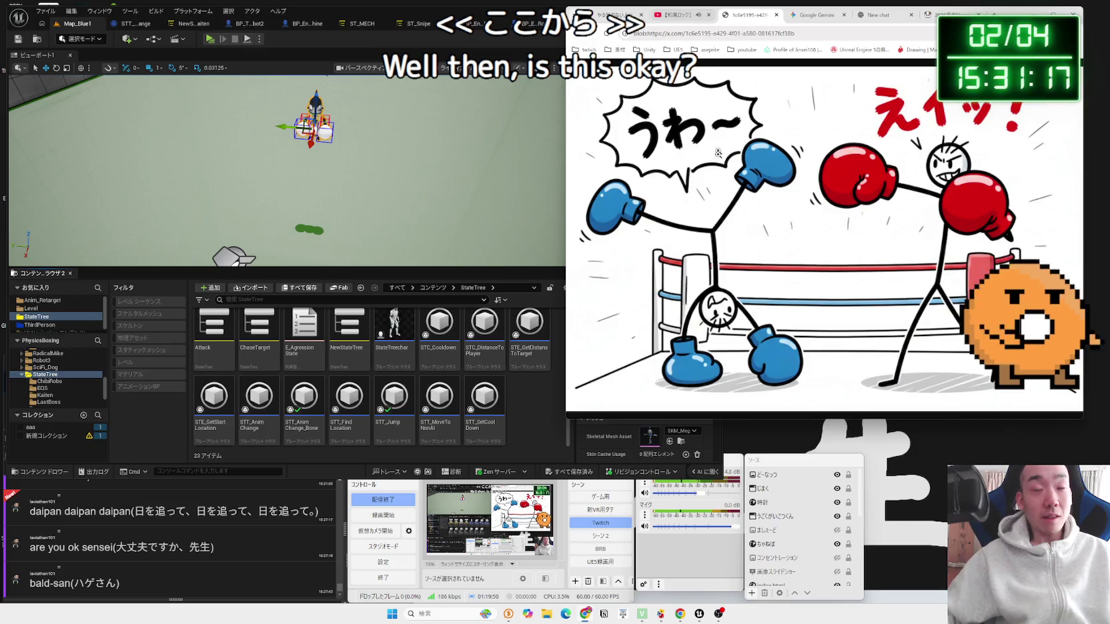
click(674, 562)
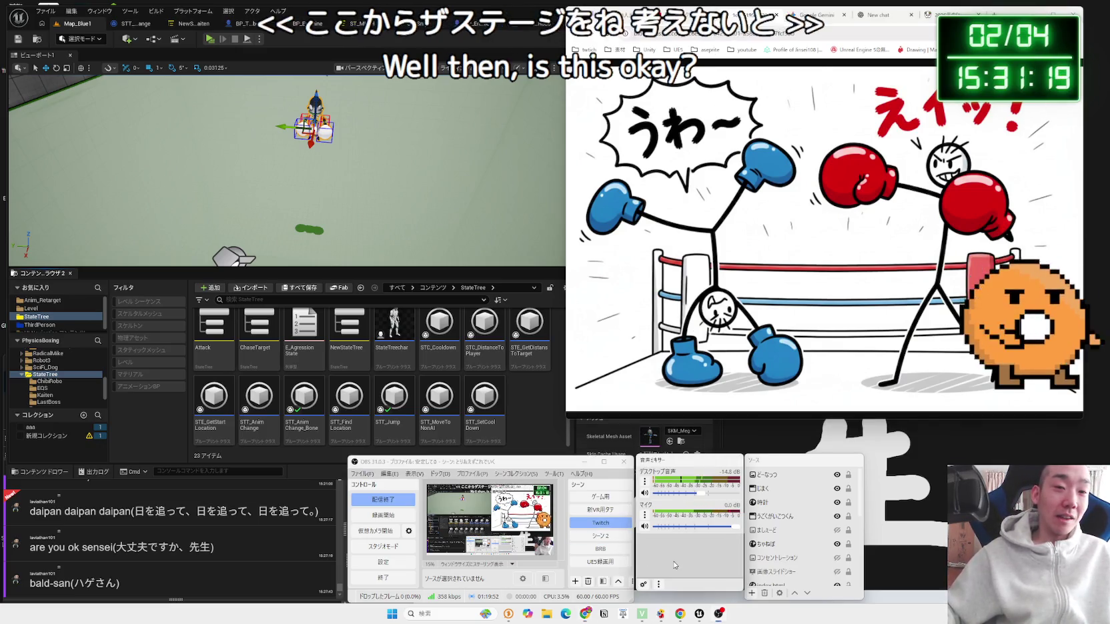
Step: Review the STT_AnimChange and StateTree tabs, return to Map_Blue1, then start typing 'こう' in a new Chrome tab
click(516, 385)
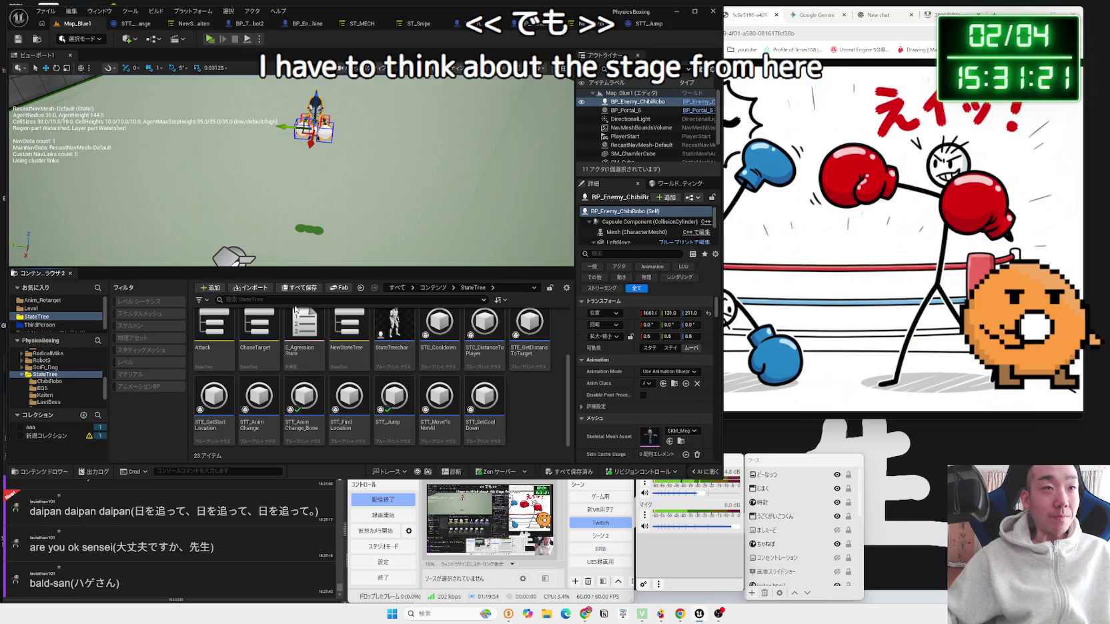
drag(338, 168, 338, 167)
click(127, 27)
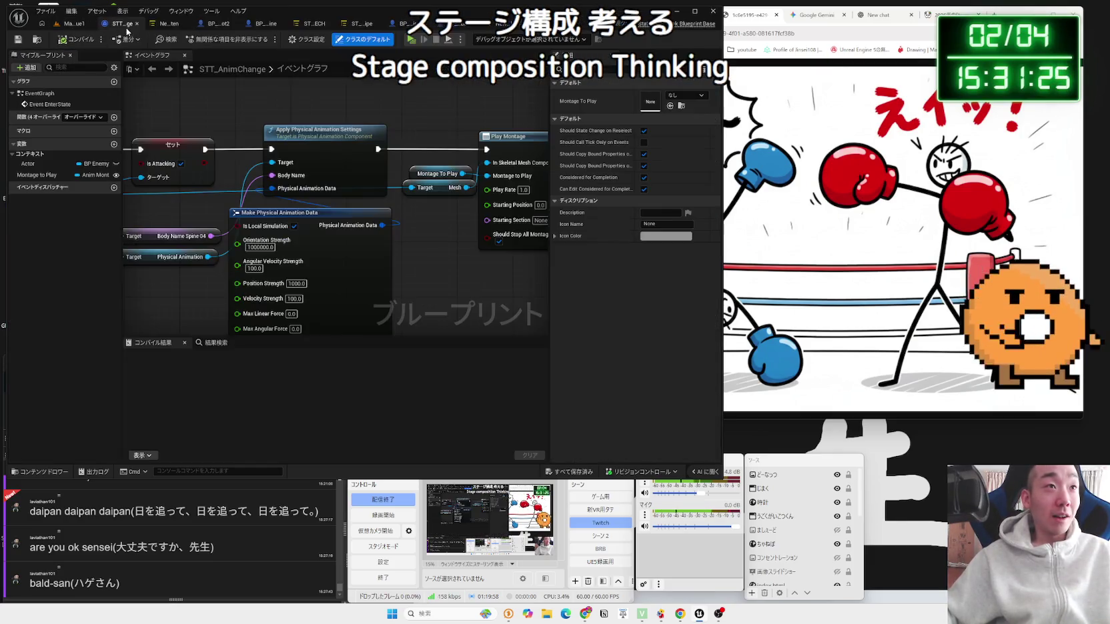
click(165, 25)
click(58, 26)
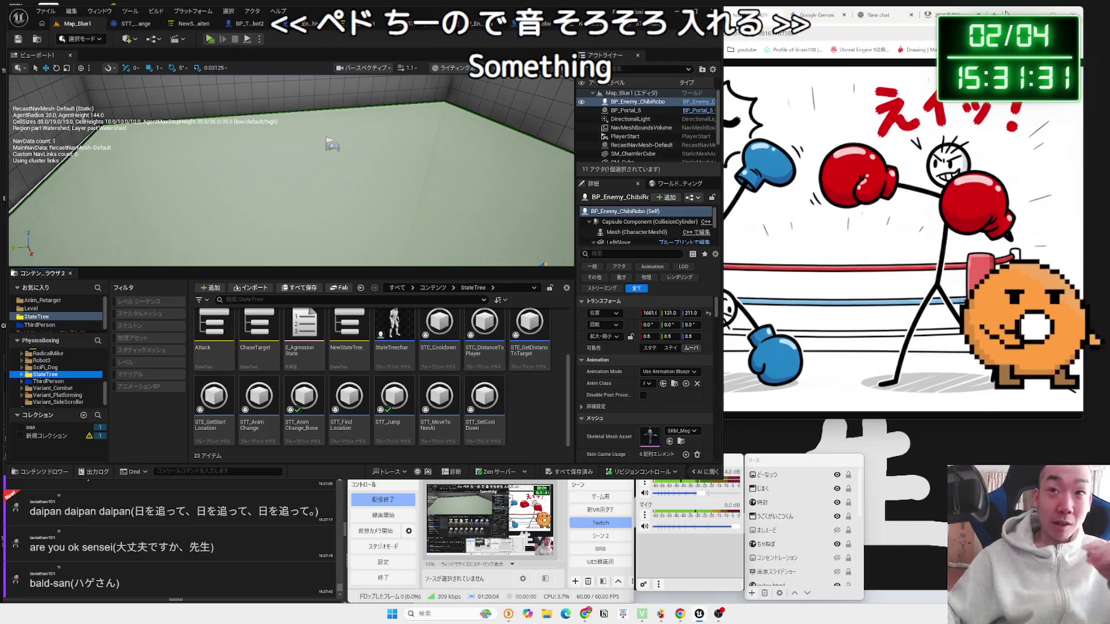
key(ctrl+t)
text(こう)
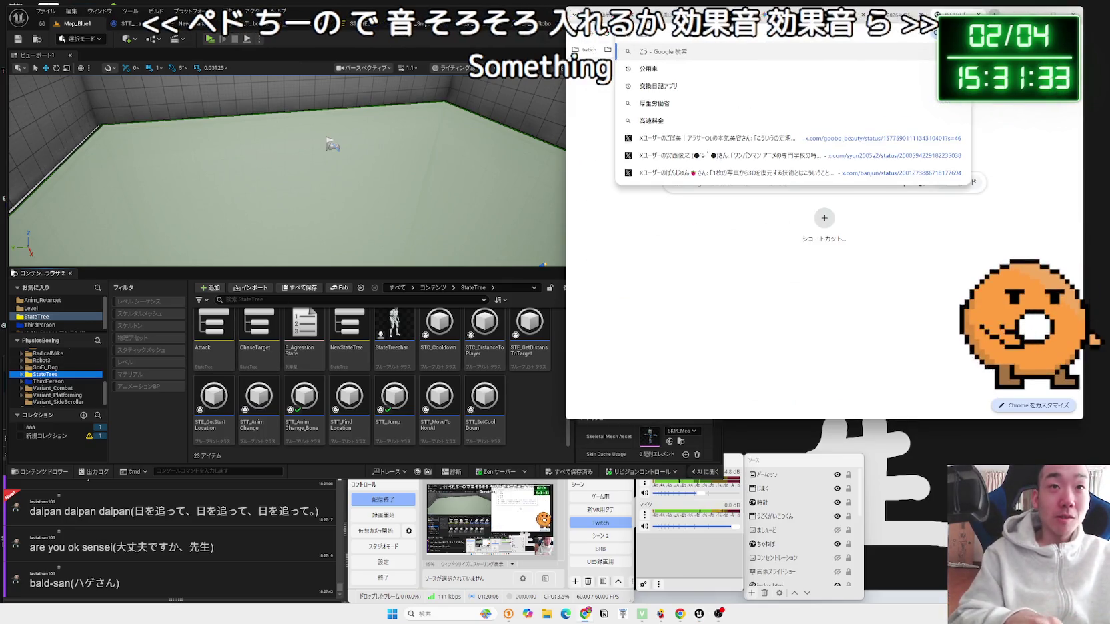
key(Escape)
click(624, 50)
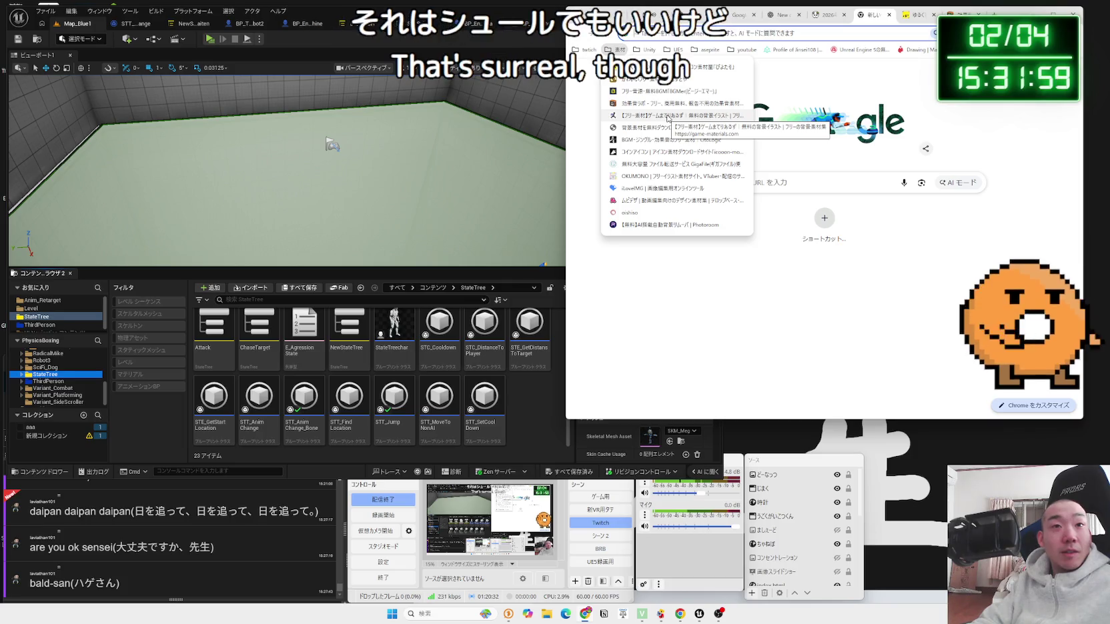
mouse_move(742, 49)
mouse_move(585, 49)
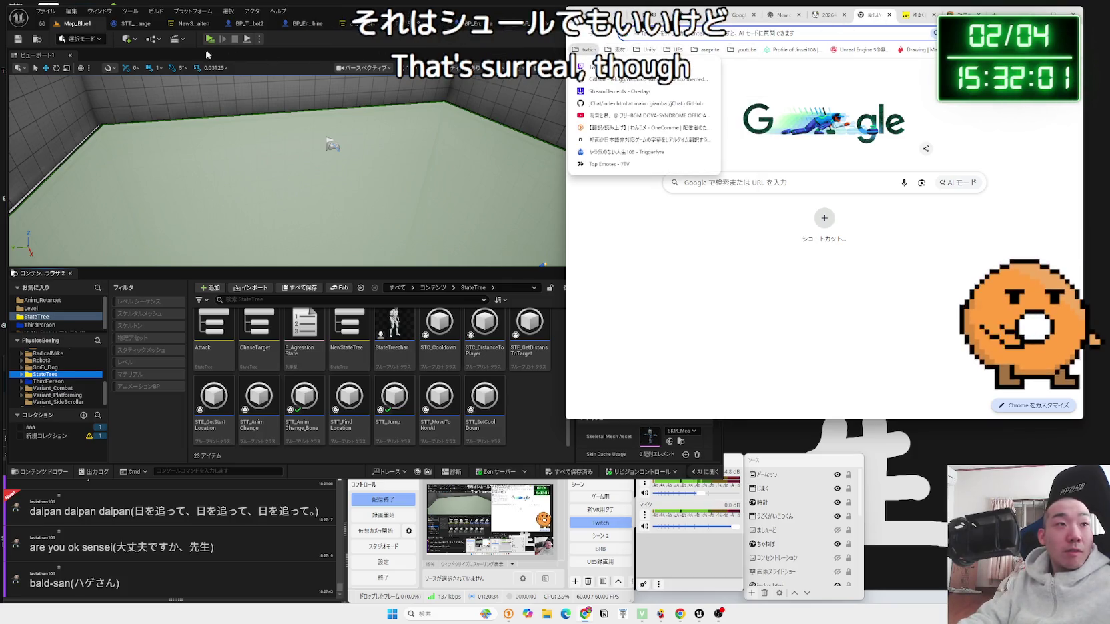
click(209, 39)
Step: Run a quick standalone PhysicsBoxing test play and close it
right_click(389, 220)
key(Escape)
drag(325, 126, 326, 127)
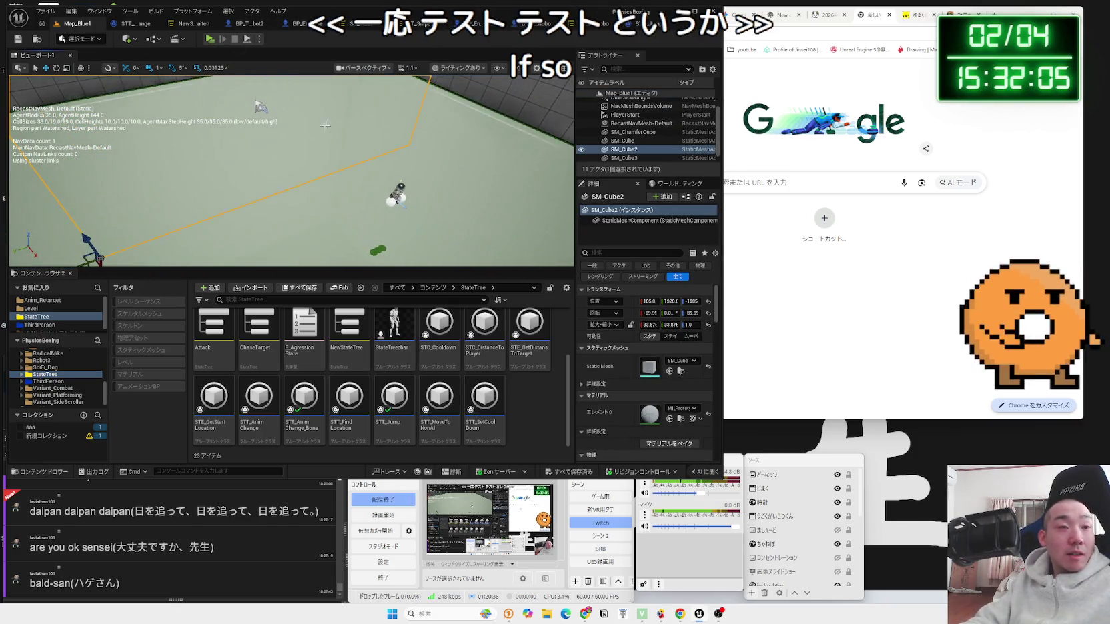
click(207, 39)
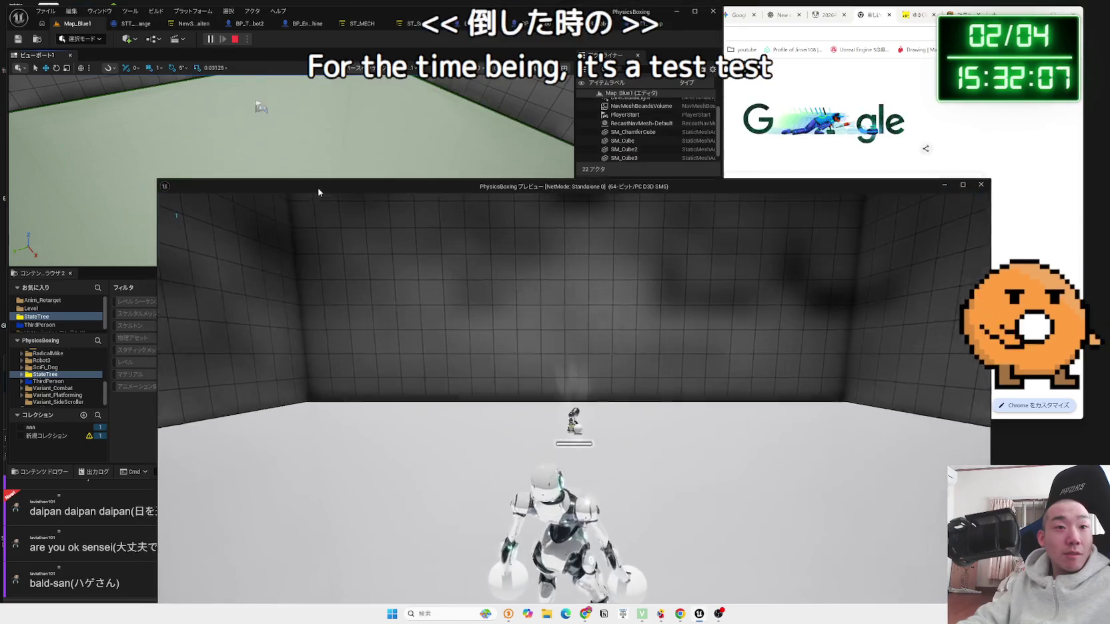
key(Escape)
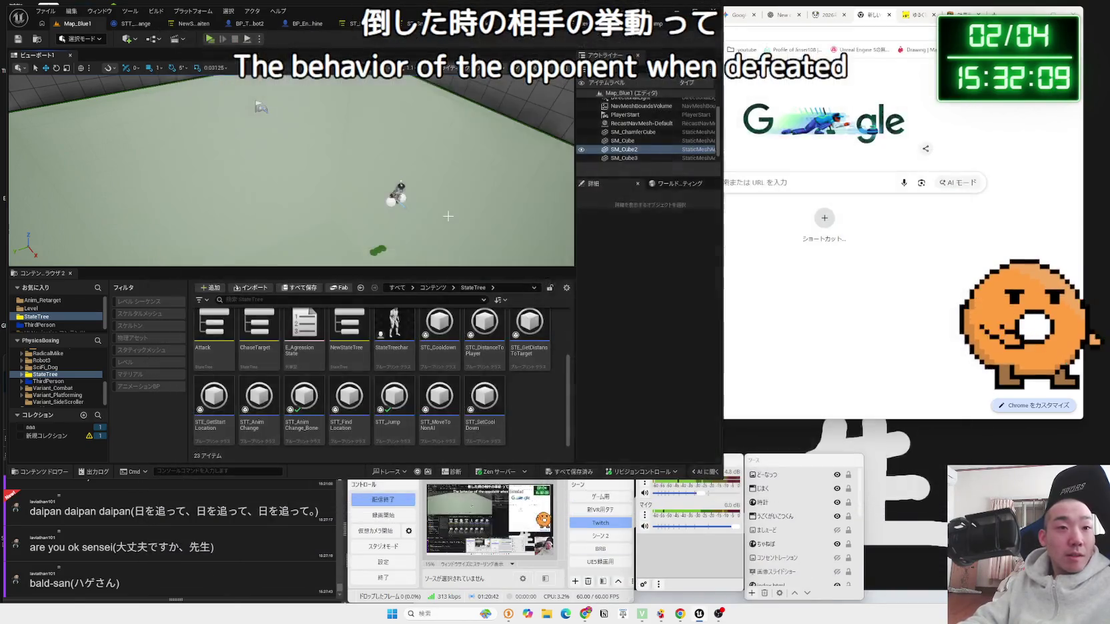
Step: Browse the Robot3 and MPMECH folders, then open the Level folder in the Content Browser
click(41, 360)
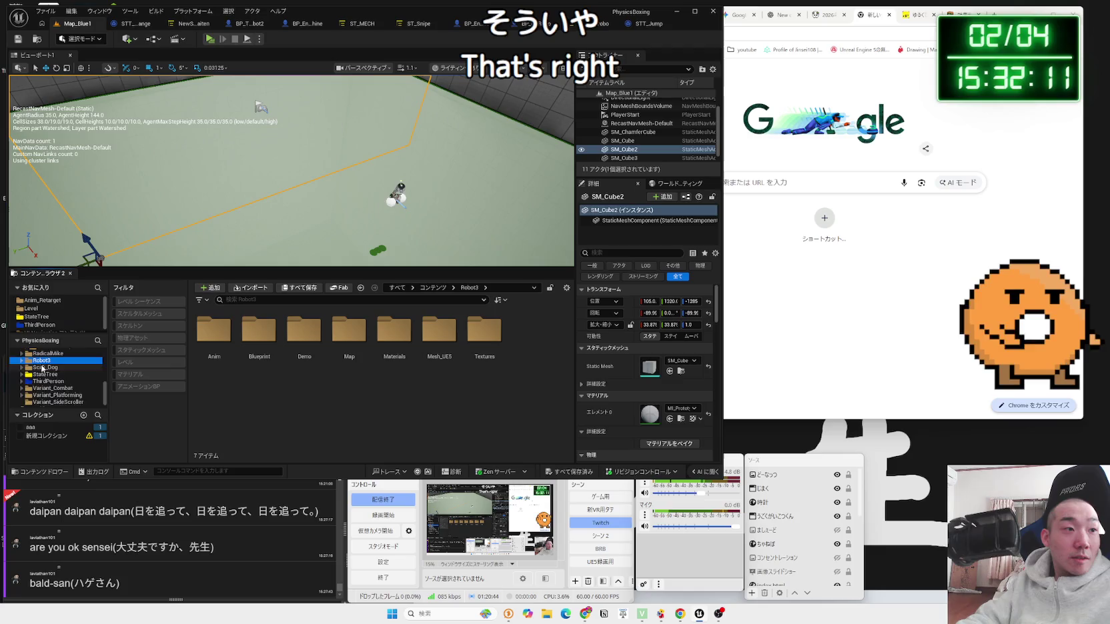
scroll(51, 374, up, 2)
click(52, 369)
scroll(52, 369, up, 1)
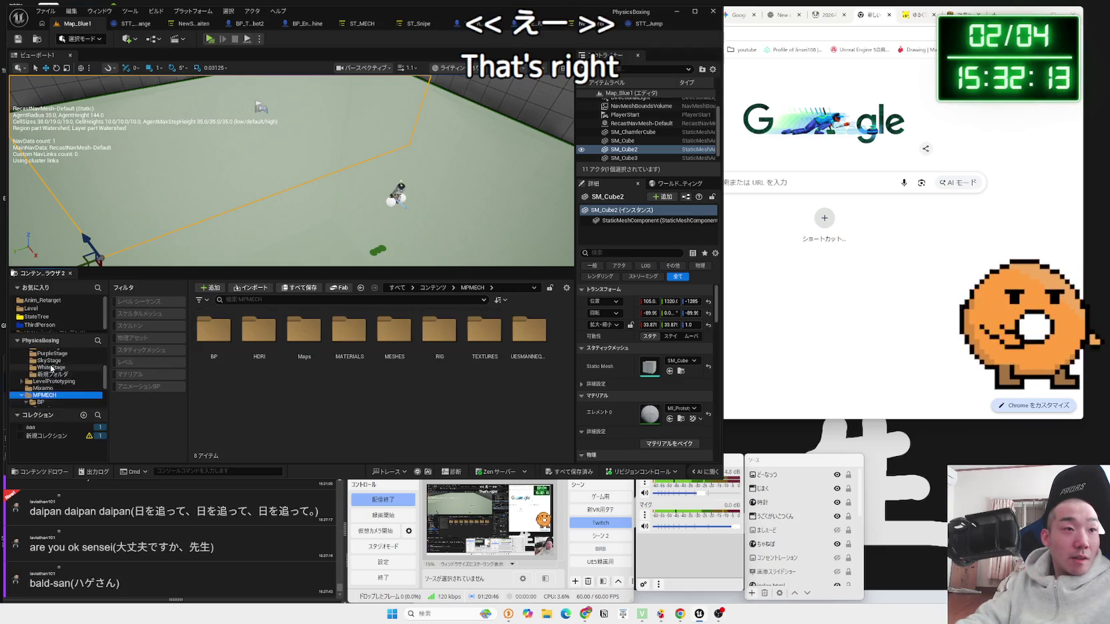
double_click(40, 375)
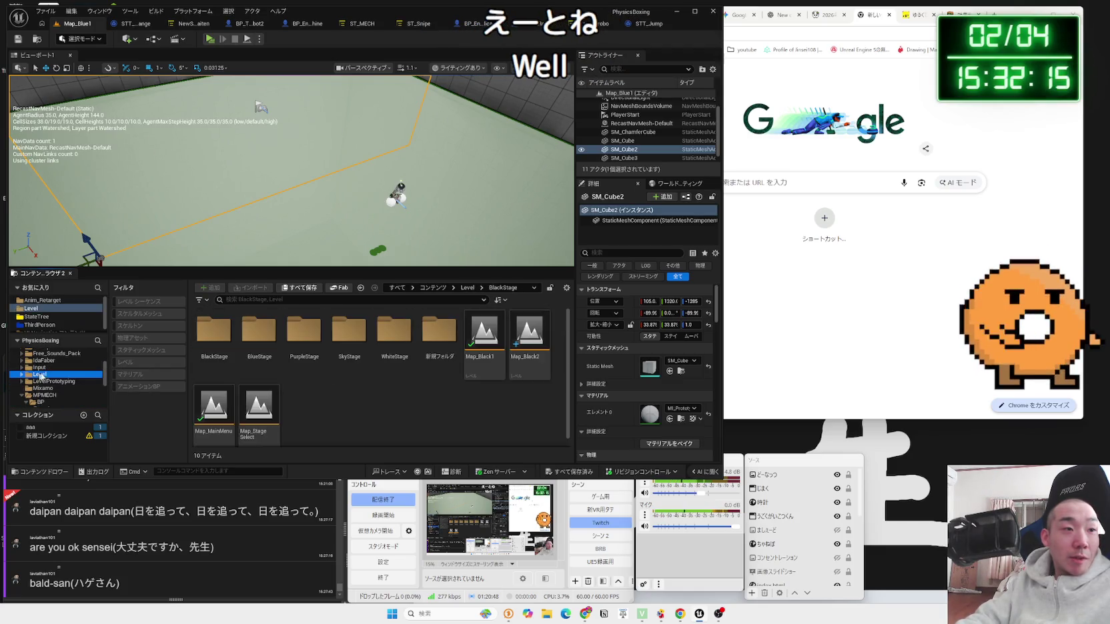
Step: Peek inside the PurpleStage, SkyStage, BlackStage and WhiteStage level folders, returning to Level each time
double_click(267, 358)
key(alt+Left)
double_click(308, 345)
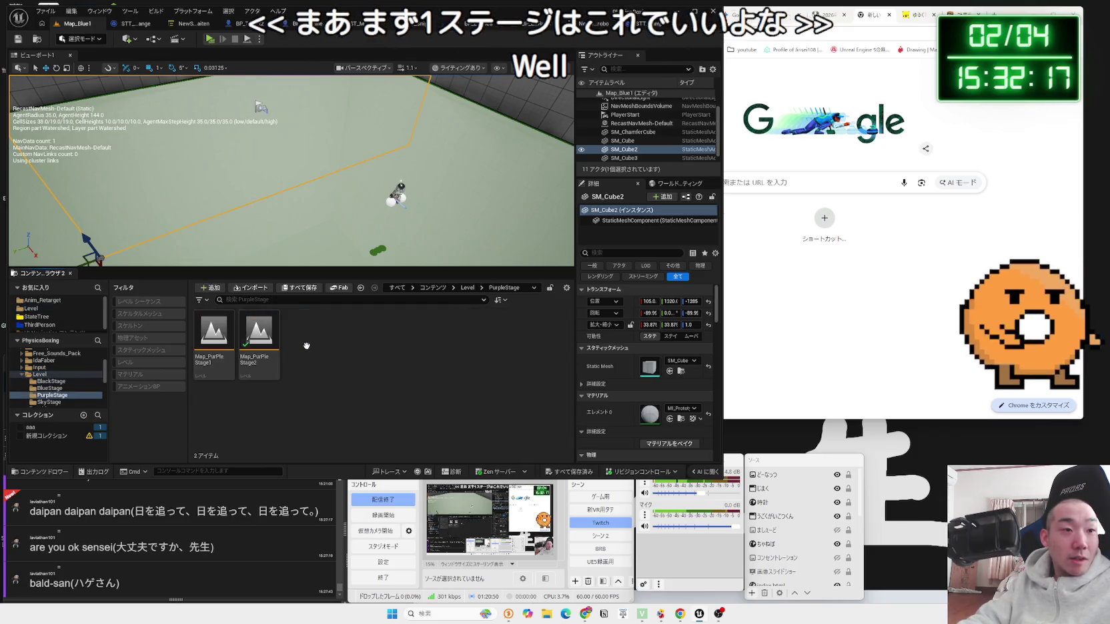
key(alt+Left)
double_click(347, 341)
key(alt+Left)
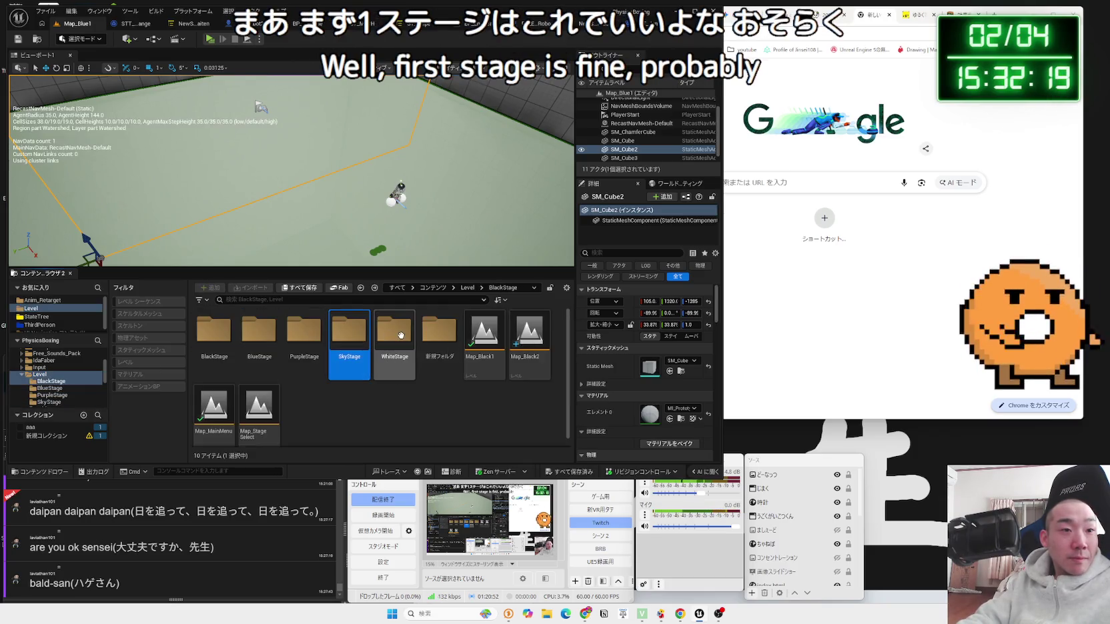
double_click(214, 330)
key(alt+Left)
double_click(387, 338)
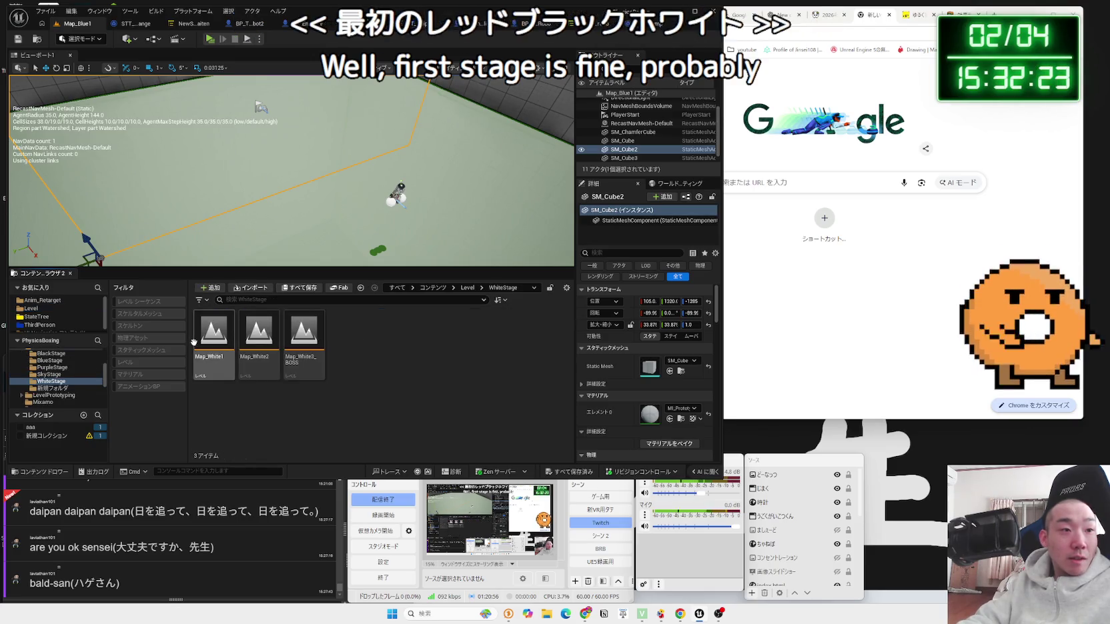
key(alt+Left)
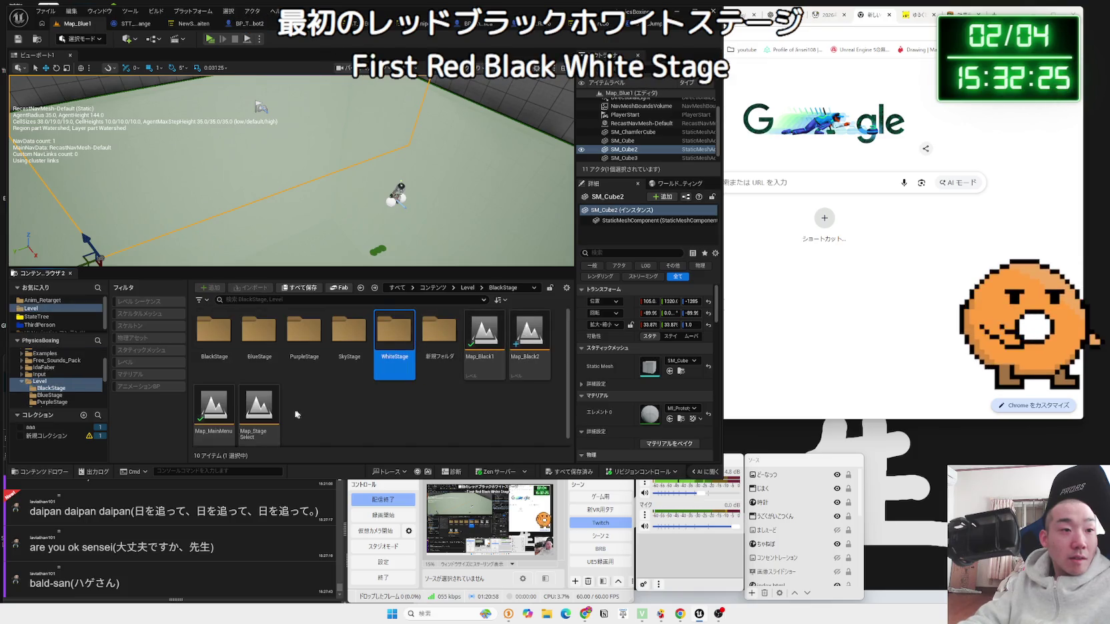
scroll(269, 404, down, 1)
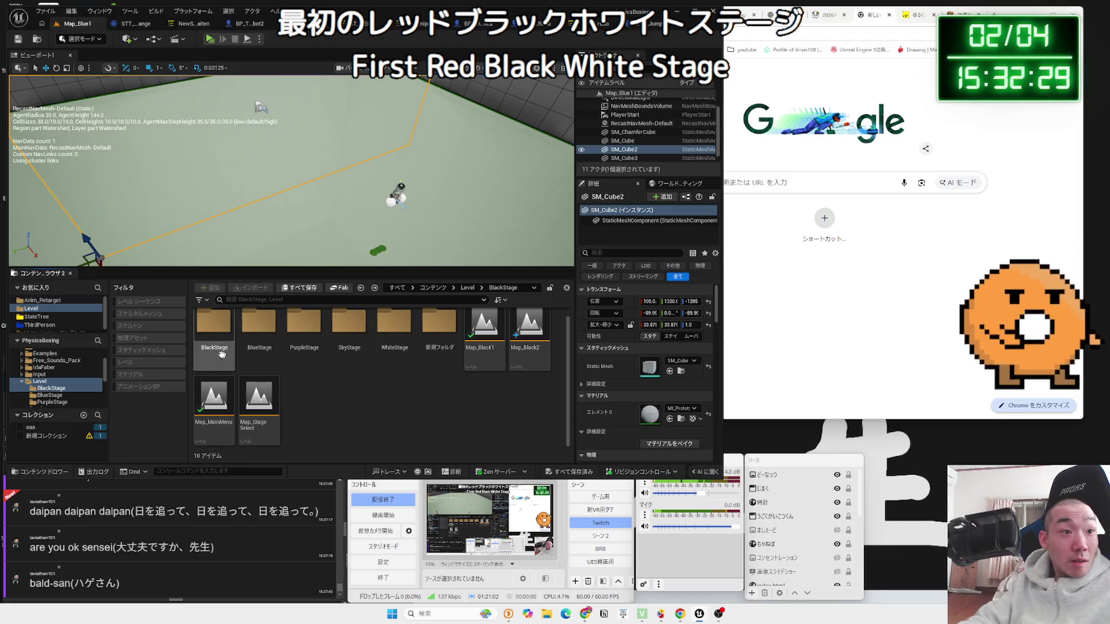
Step: Open the Map_Black2 level and inspect the Map_Black2 and Map_Black1 asset options
click(541, 353)
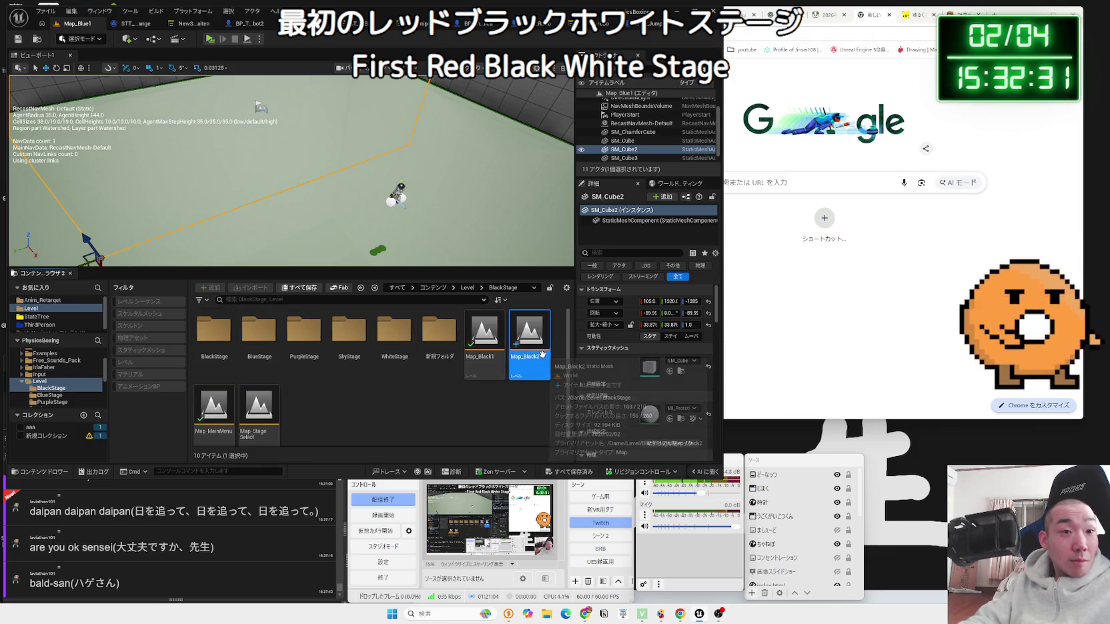
double_click(542, 354)
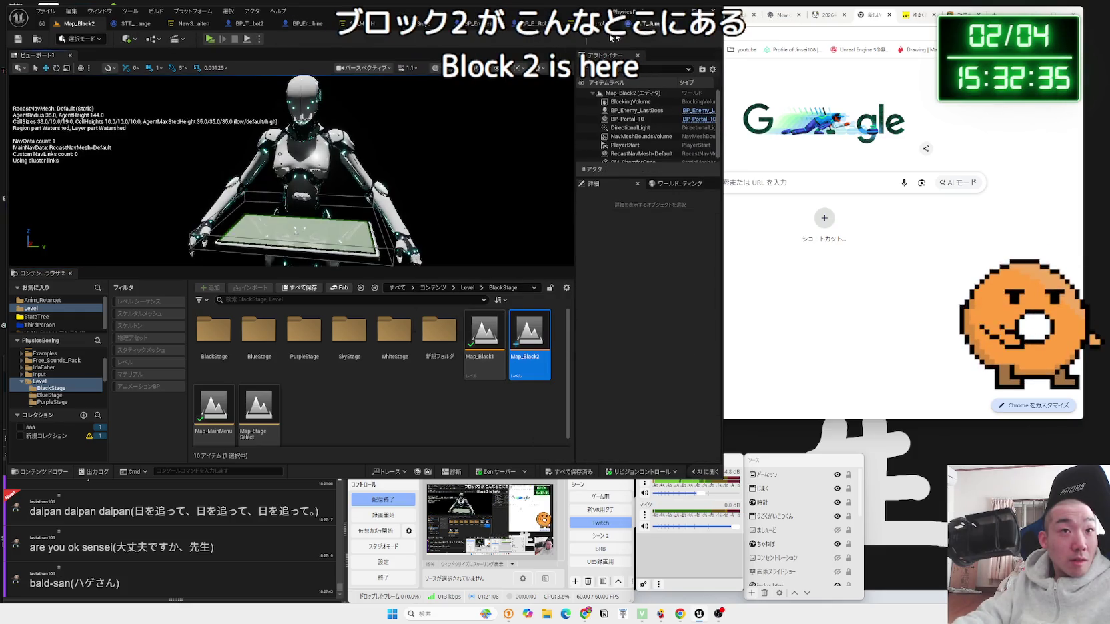
click(228, 336)
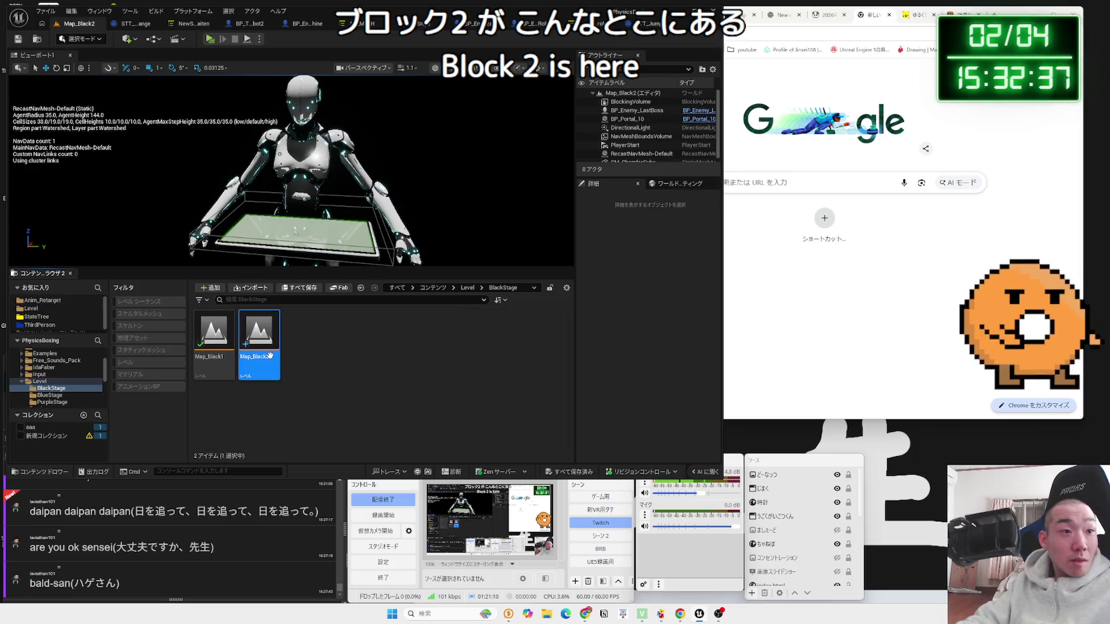
right_click(530, 337)
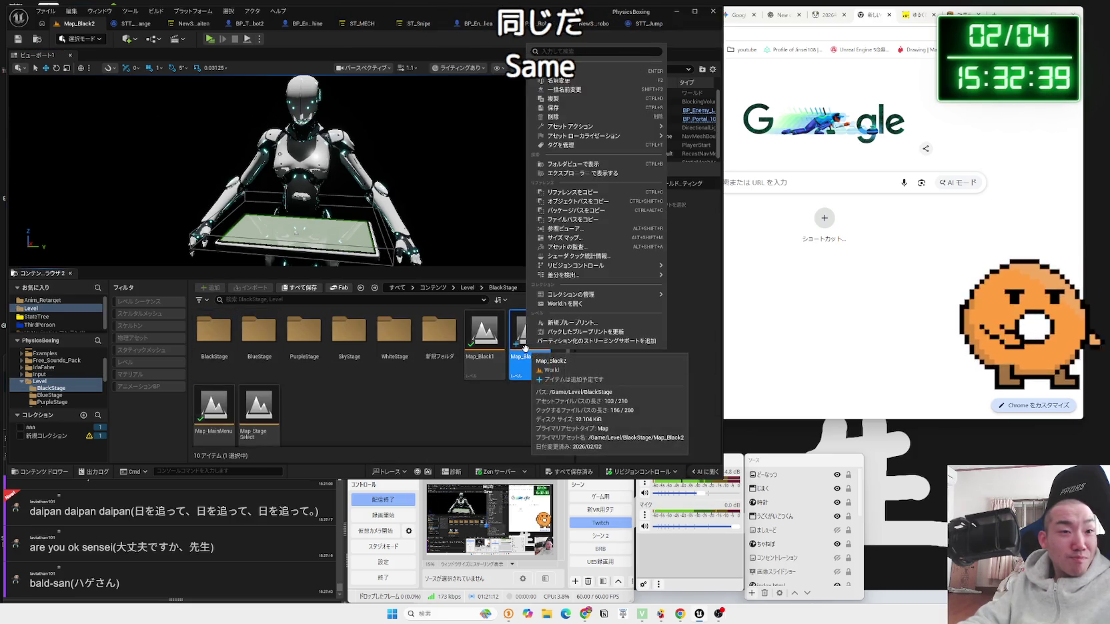
click(512, 405)
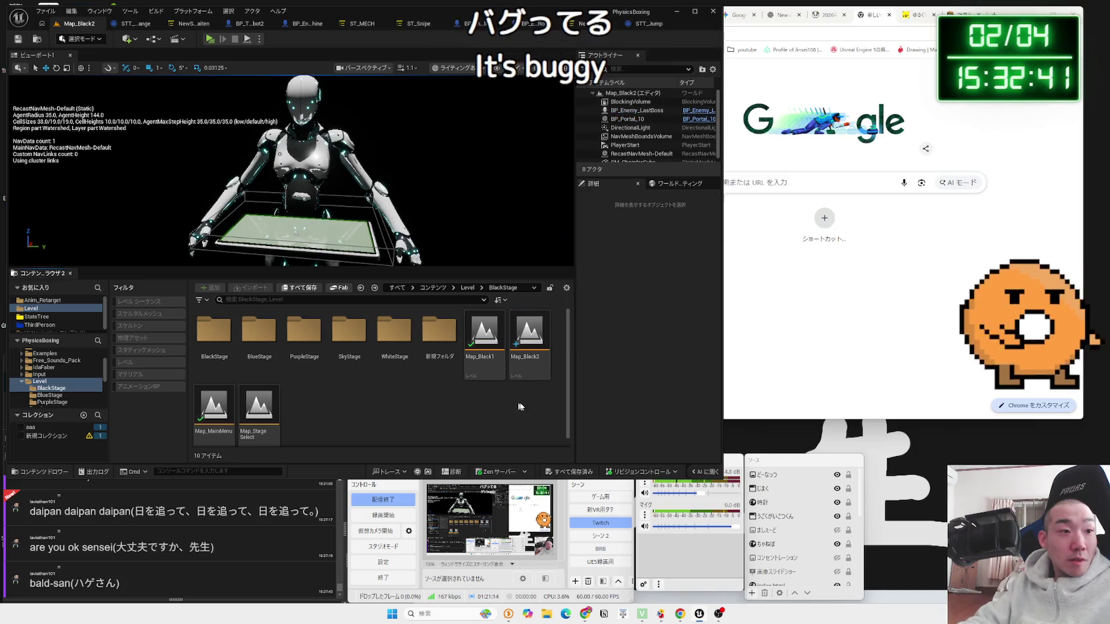
right_click(468, 361)
click(459, 405)
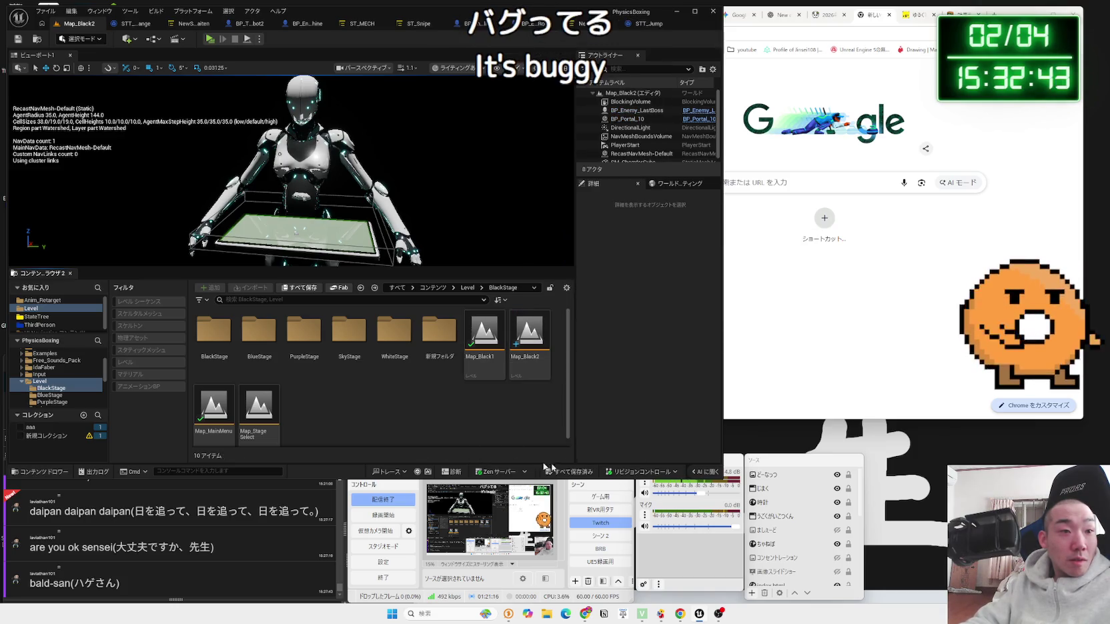
Step: Return to the Level folder, open the stage-select map and start a test play
click(28, 382)
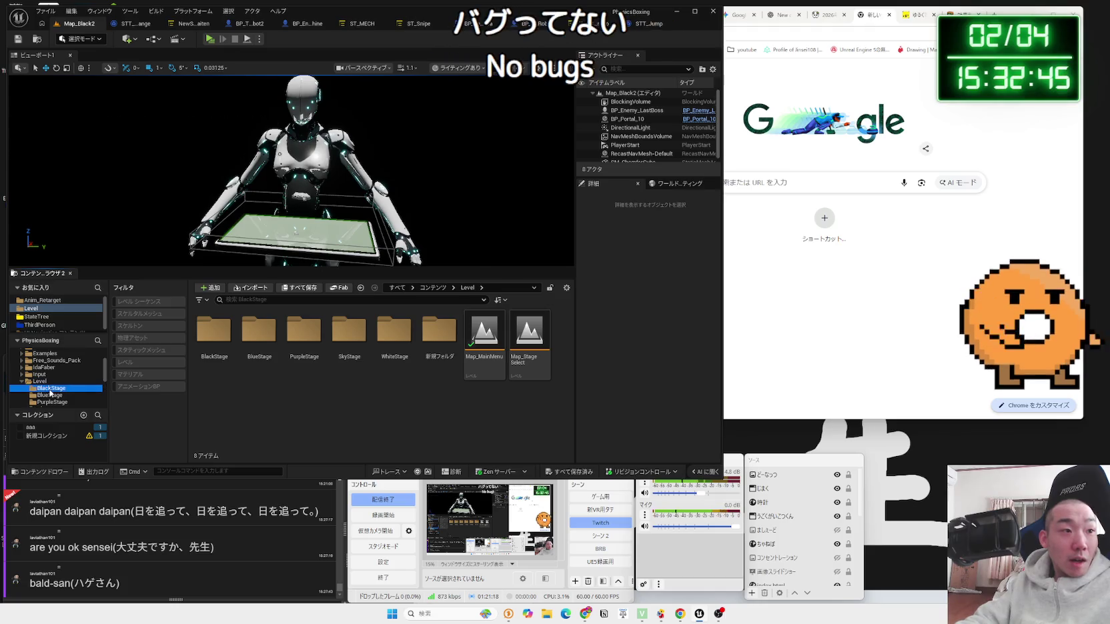
click(50, 389)
click(50, 383)
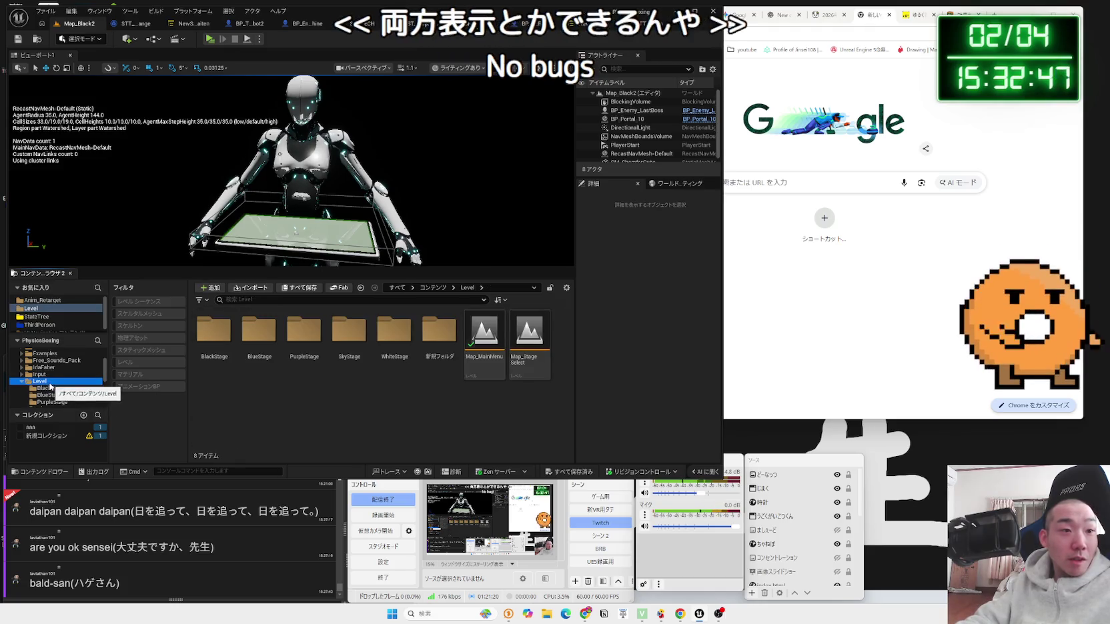
double_click(543, 370)
click(210, 39)
Step: Take control of the robot boxer and fight across the arena between the portals
click(279, 89)
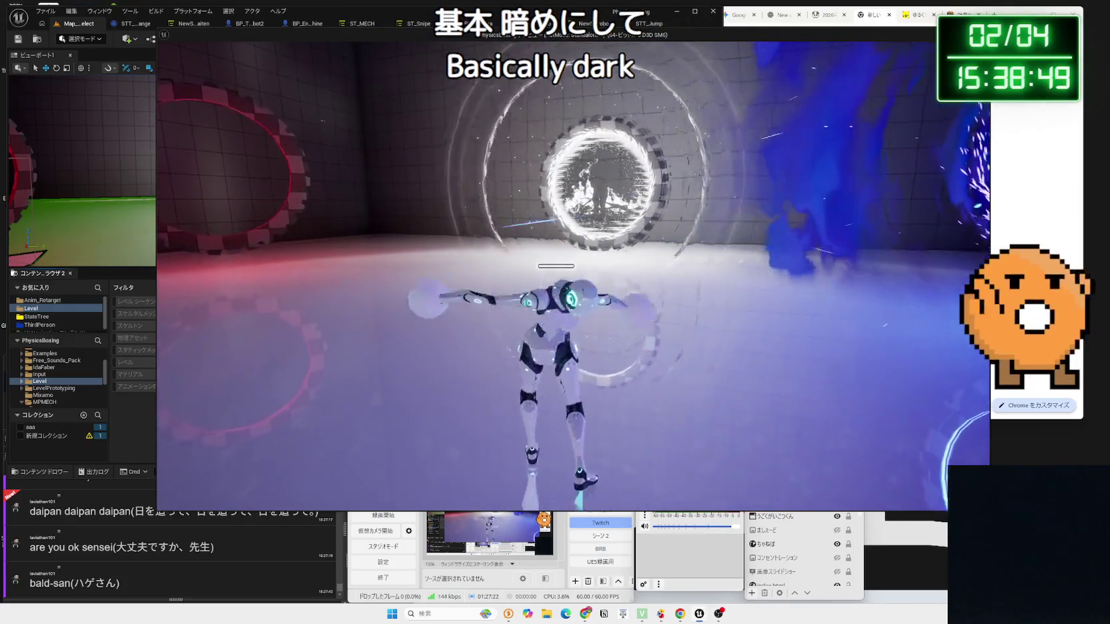
Step: Stop the test play and open the Map_White1 level from the WhiteStage folder
key(Escape)
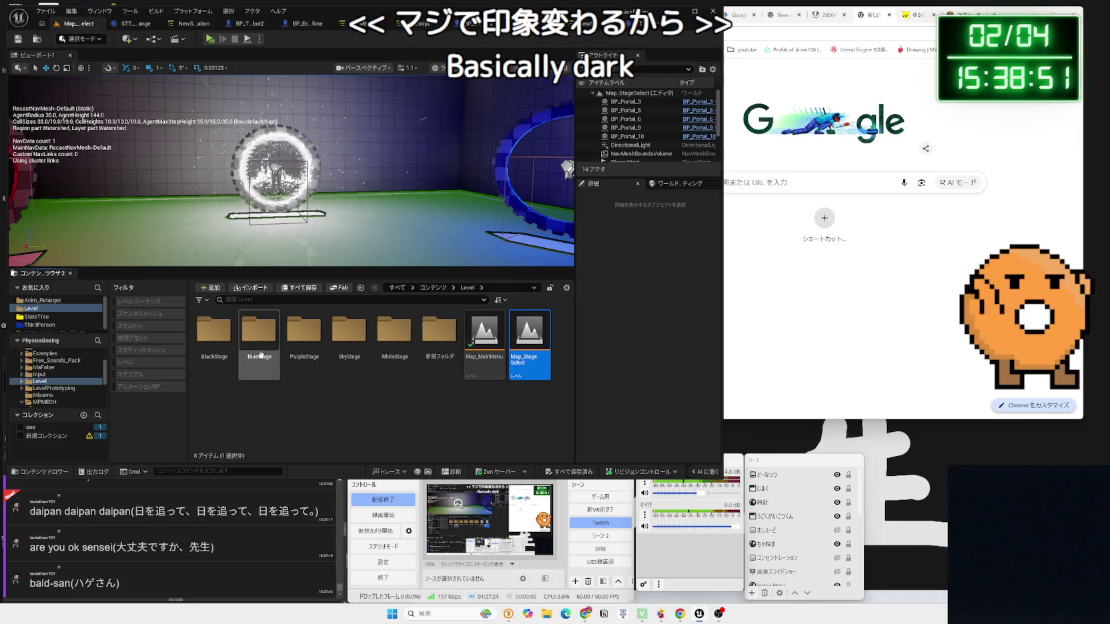
click(259, 340)
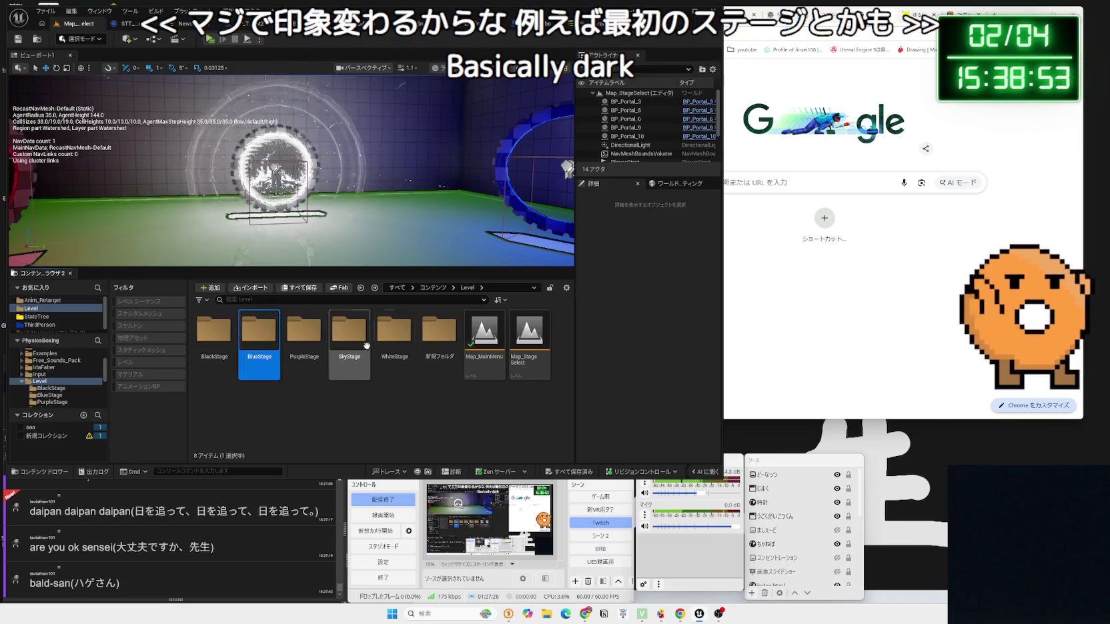
double_click(387, 342)
double_click(220, 345)
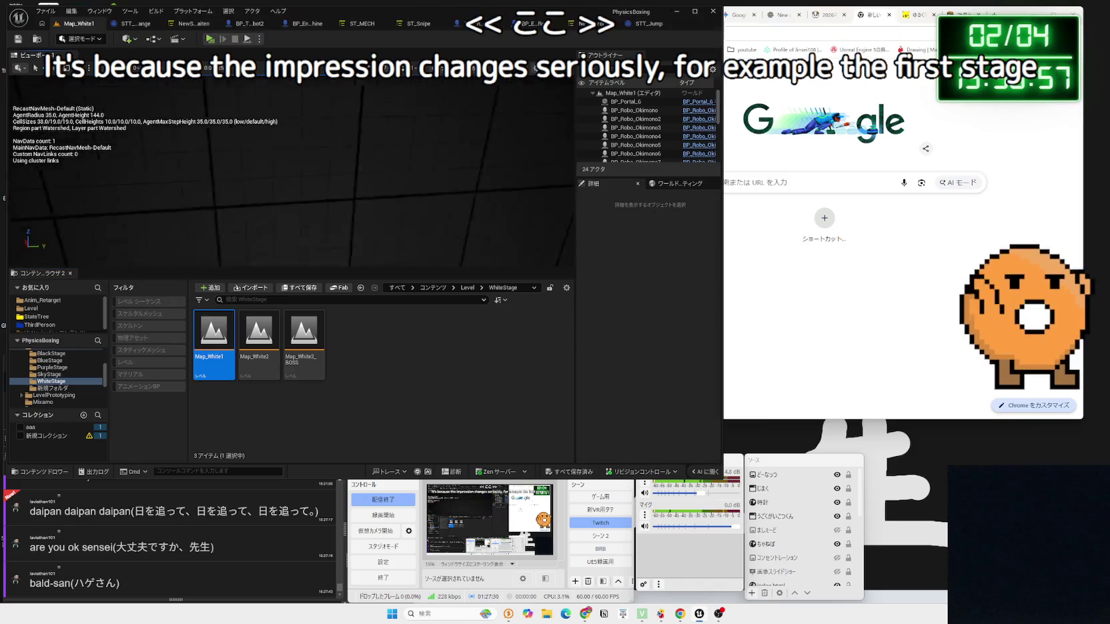
Step: Add a Rect Light to Map_White1 and frame it in the viewport
click(129, 39)
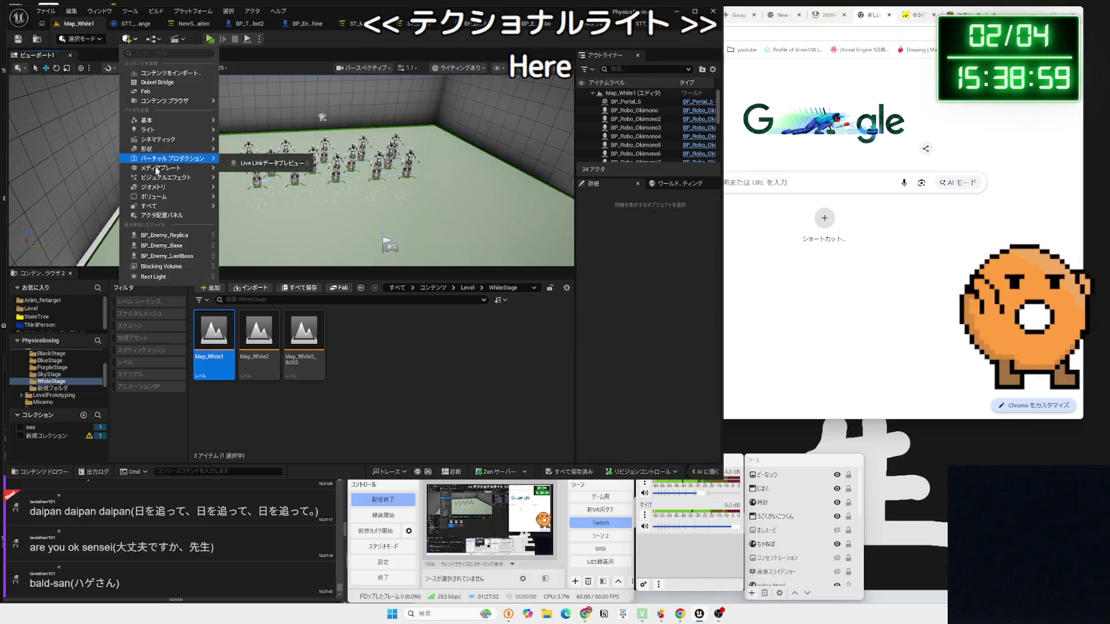
mouse_move(156, 178)
mouse_move(167, 129)
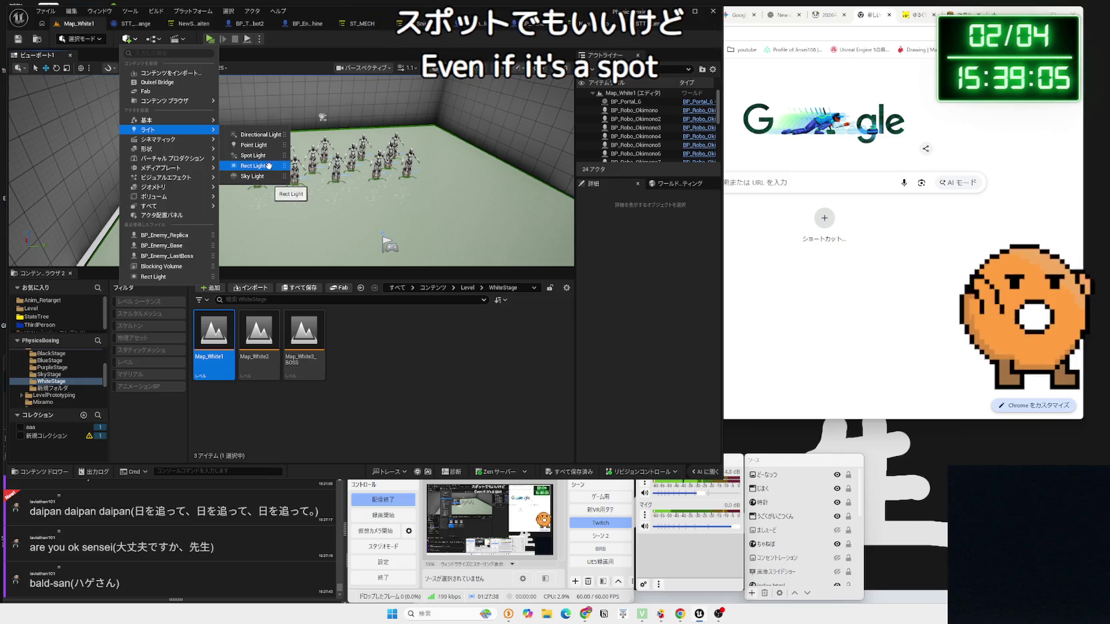
click(268, 165)
key(f)
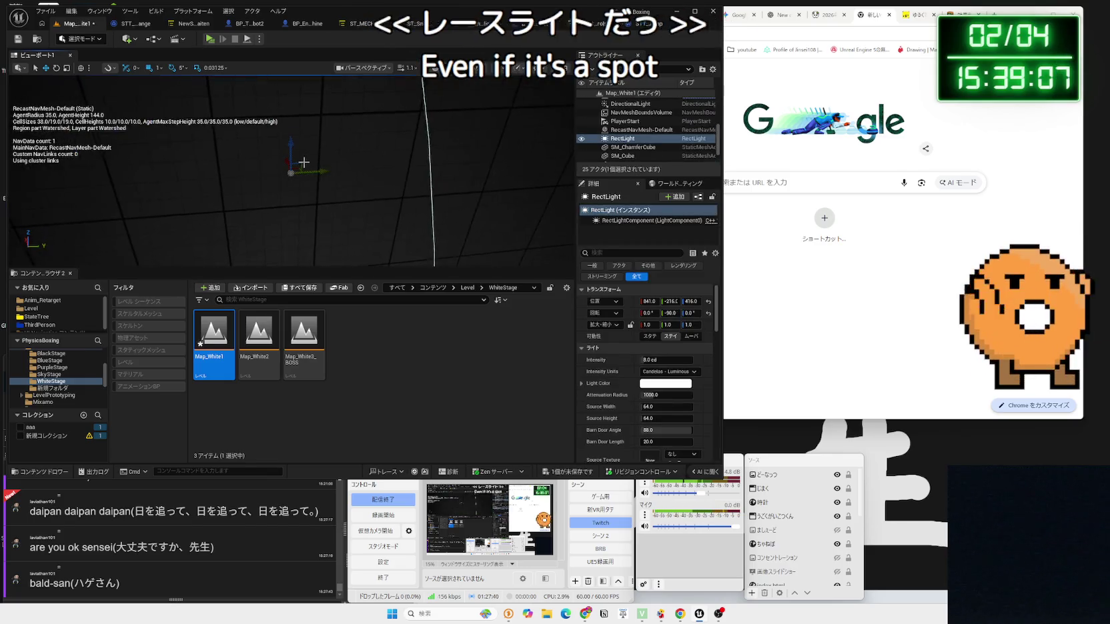
scroll(291, 170, down, 5)
scroll(292, 170, up, 4)
scroll(297, 192, down, 2)
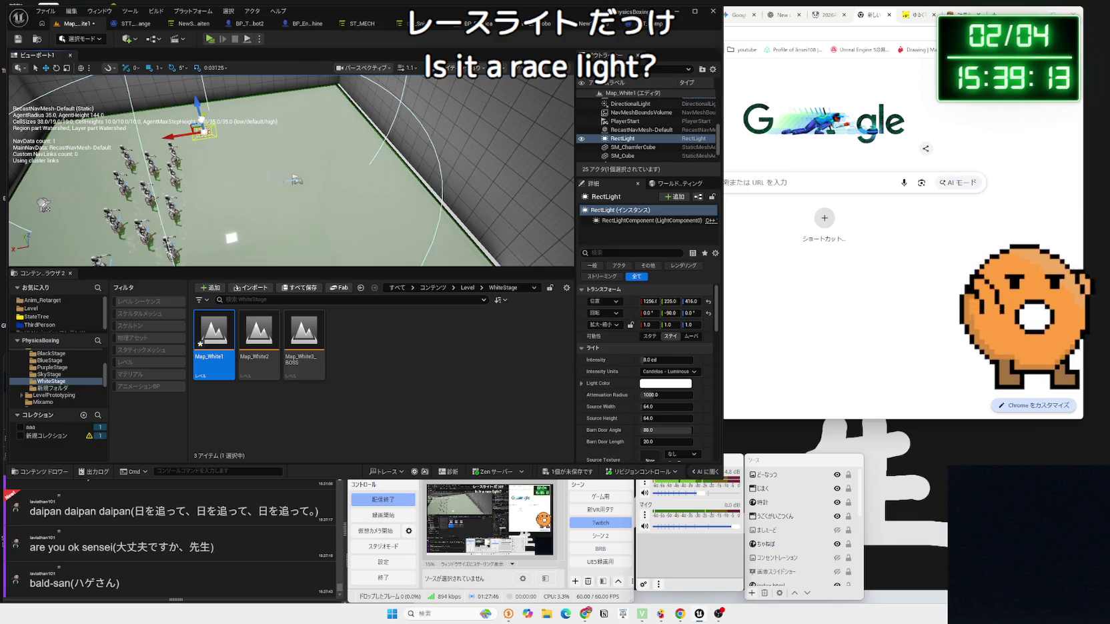
Step: Set the DirectionalLight intensity to 0 lux and test play the darkened level
click(620, 121)
scroll(627, 126, up, 2)
click(630, 145)
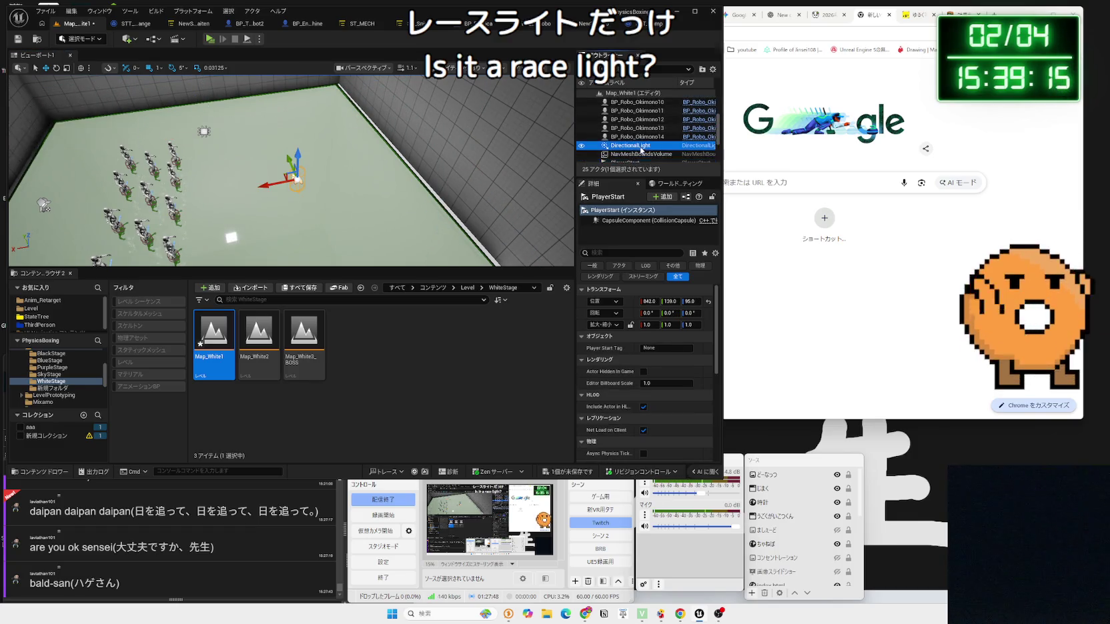
text(0)
key(Return)
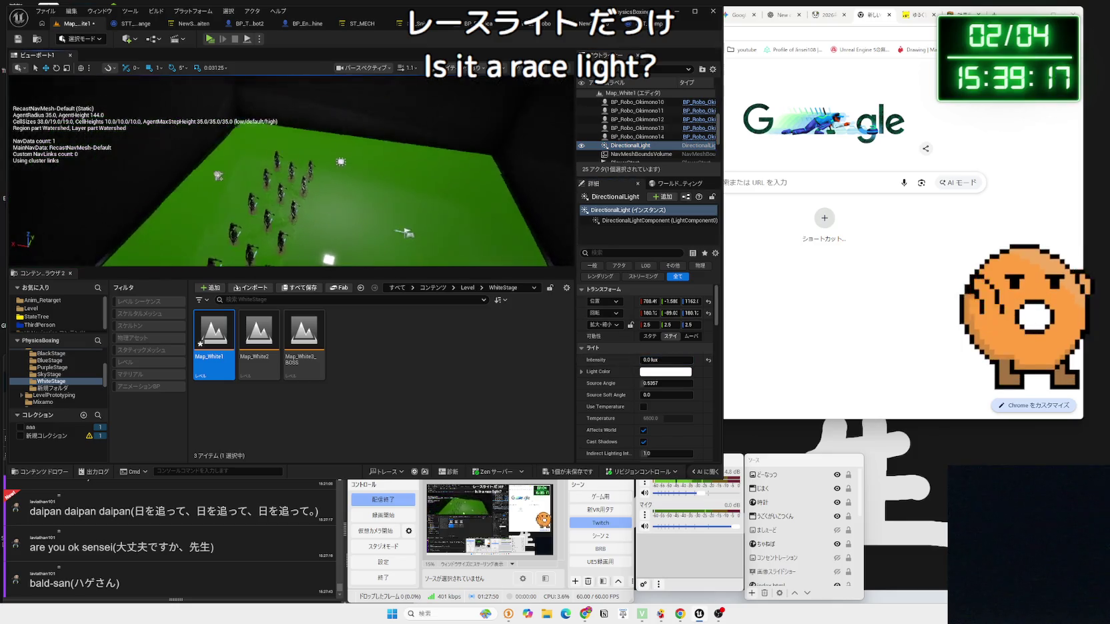
click(208, 39)
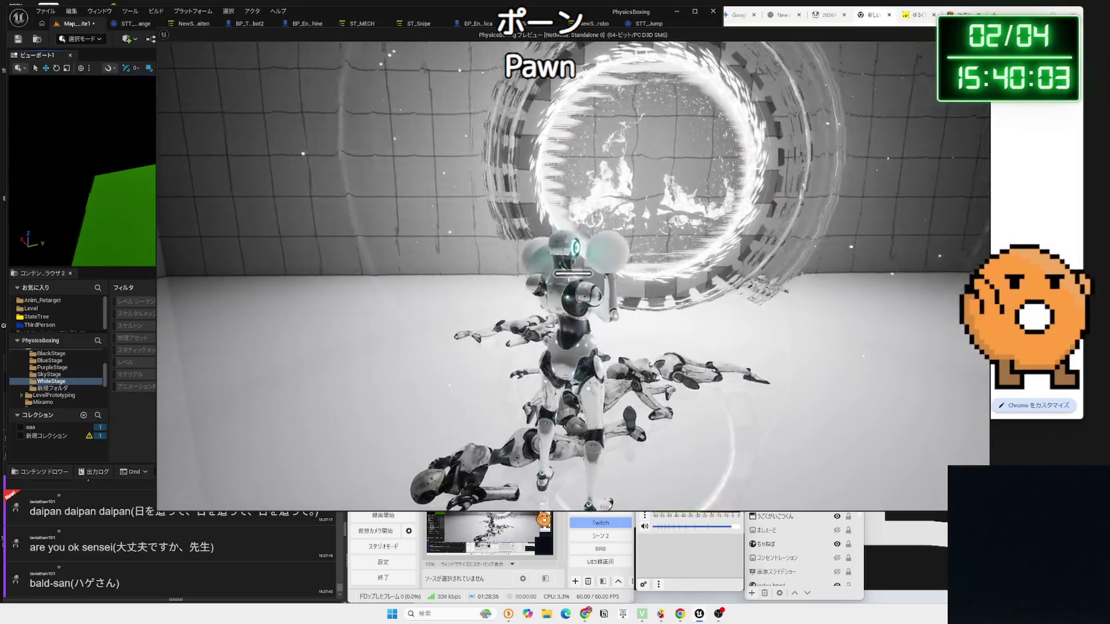
key(Escape)
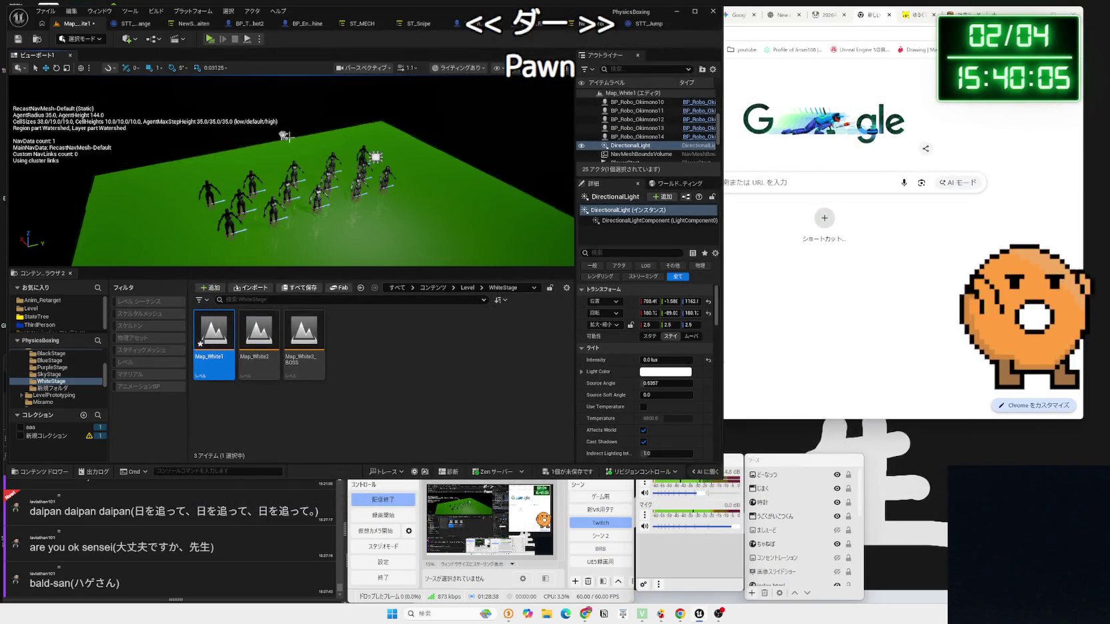
Step: Delete the RectLight (restoring the mistakenly deleted portal) and test play the pitch-dark stage
click(286, 136)
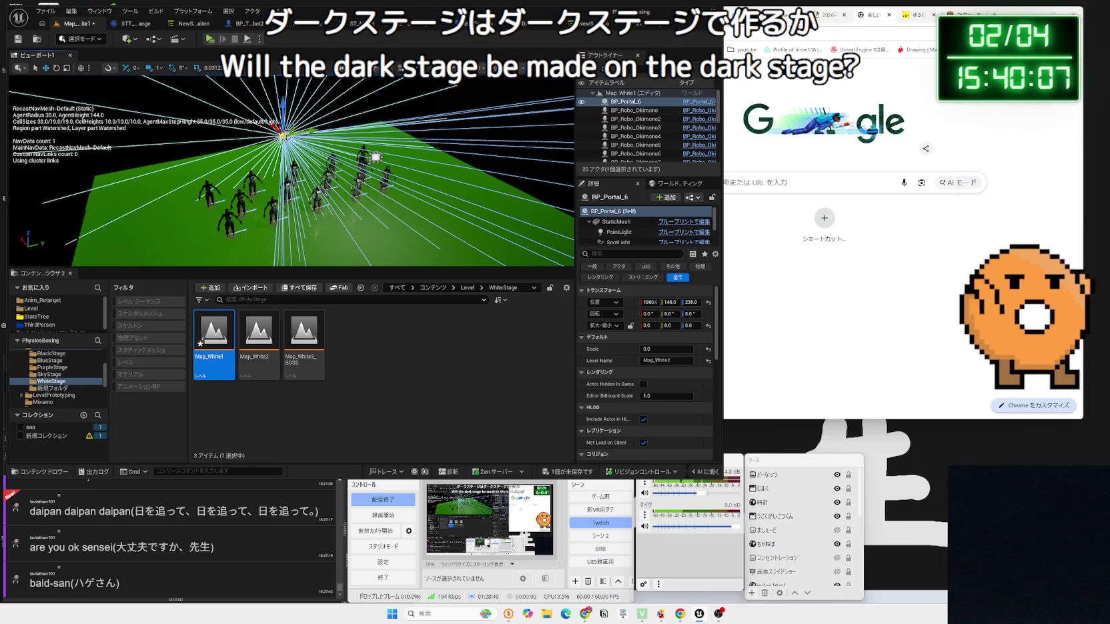
key(Delete)
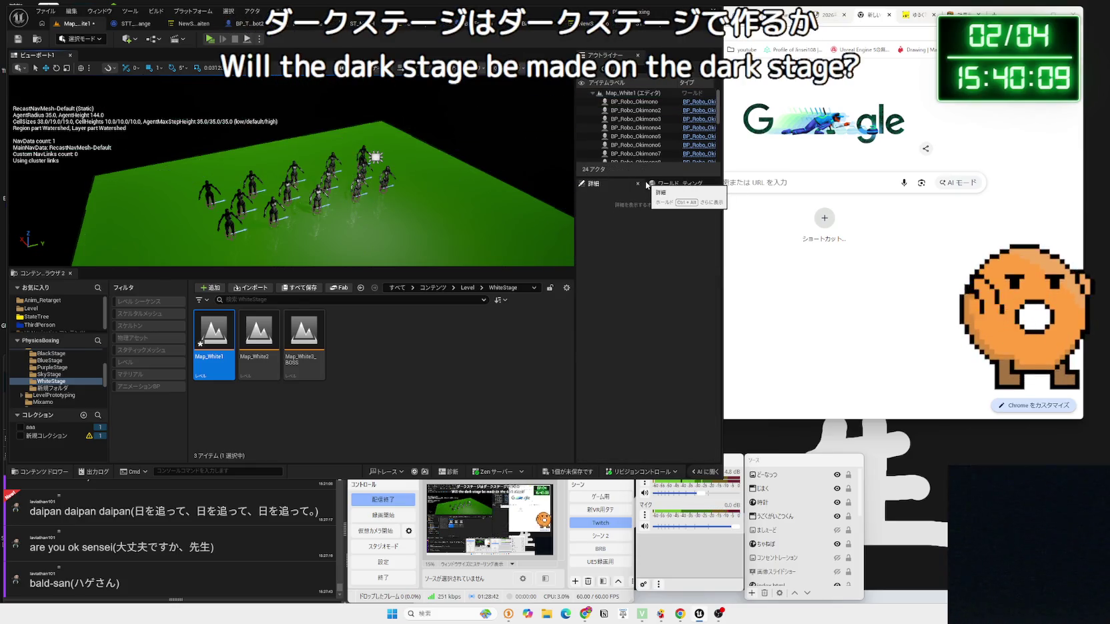
key(ctrl+z)
key(ctrl+z)
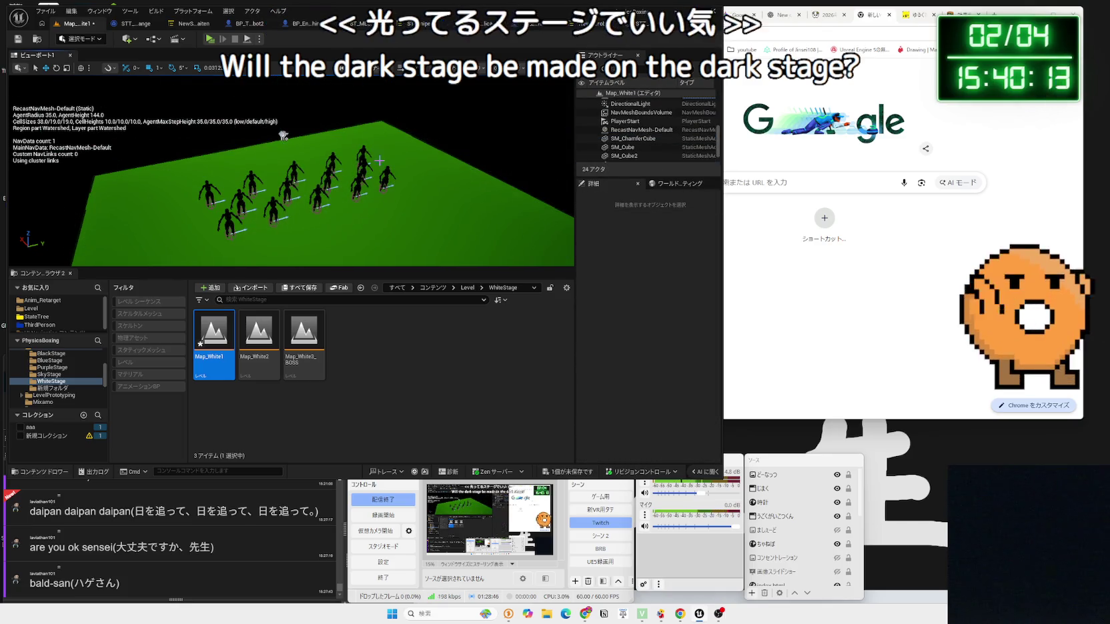
key(ctrl+z)
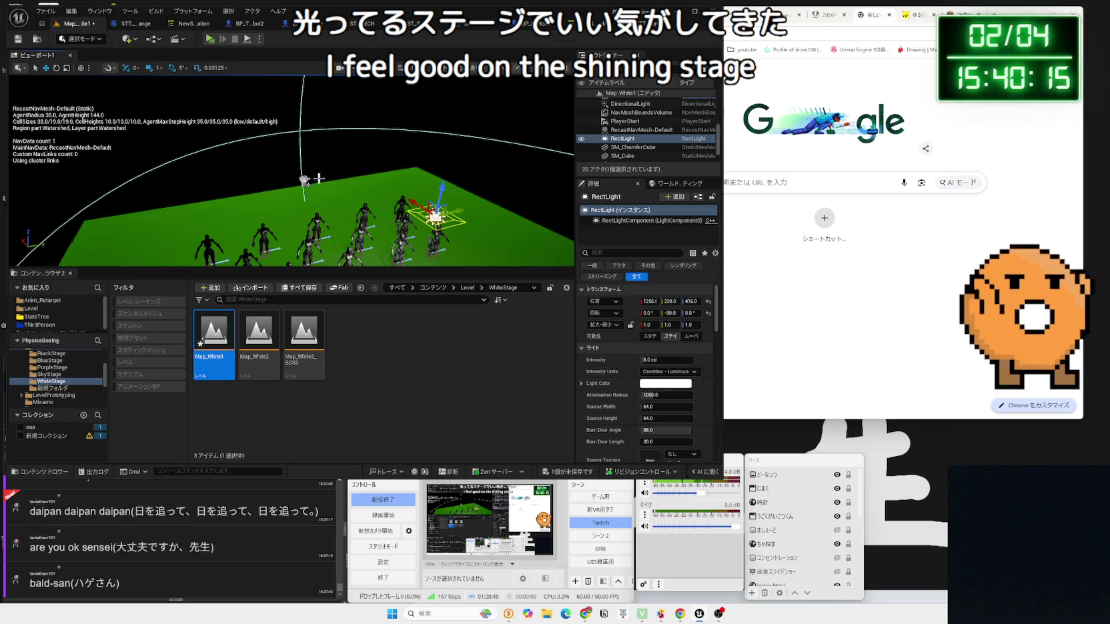
key(Delete)
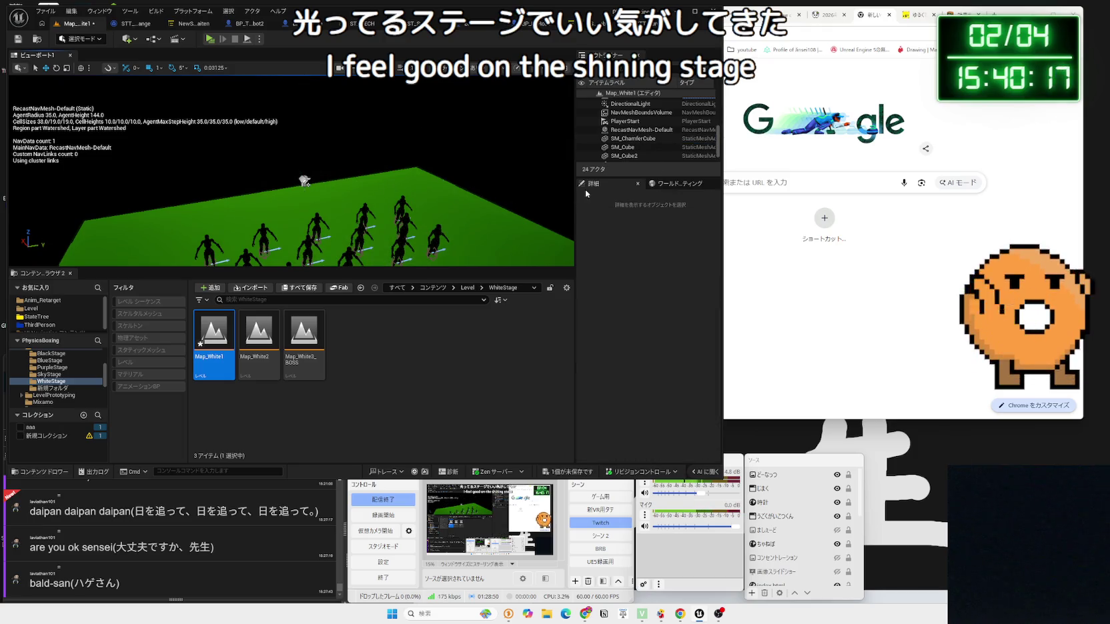
click(208, 40)
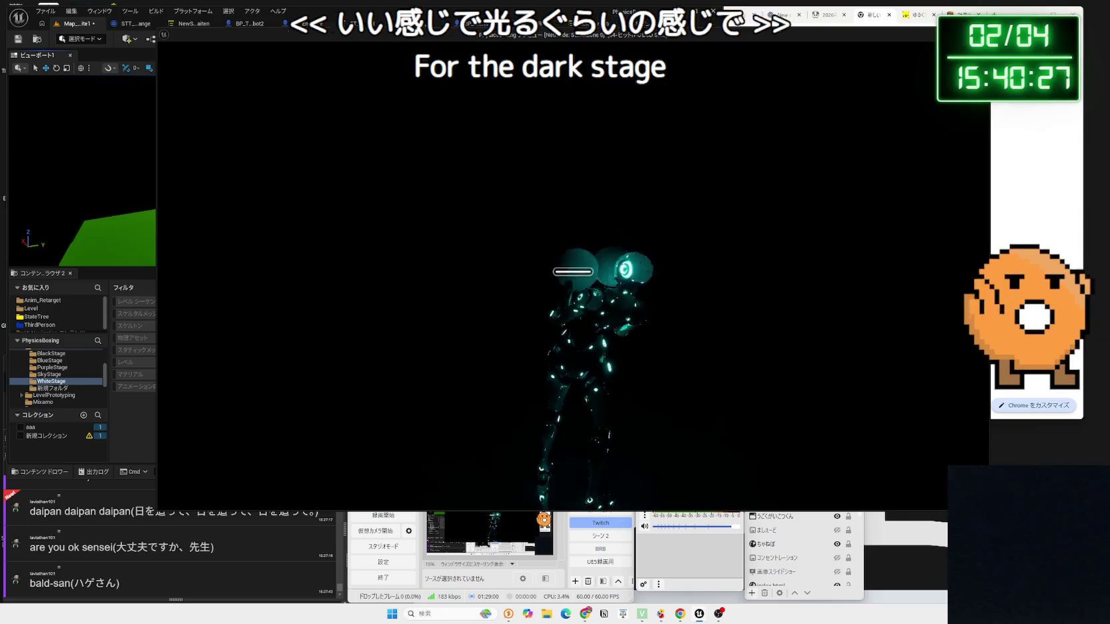
Step: Stop the test play and raise the DirectionalLight intensity to about 5.5 lux
key(Escape)
click(630, 139)
click(637, 121)
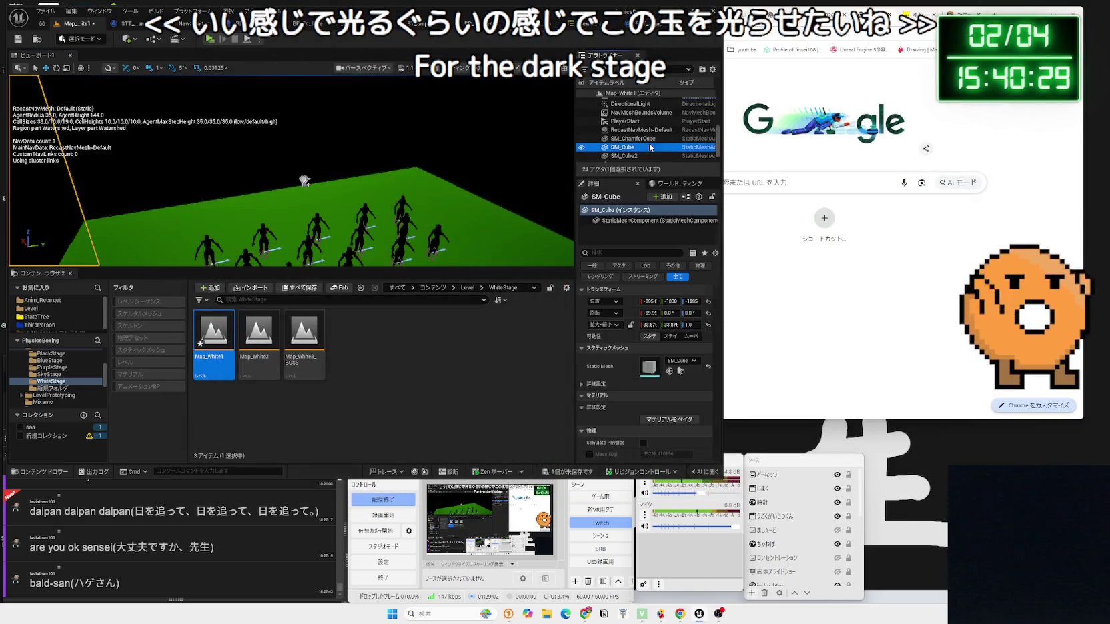
scroll(637, 121, up, 2)
click(638, 120)
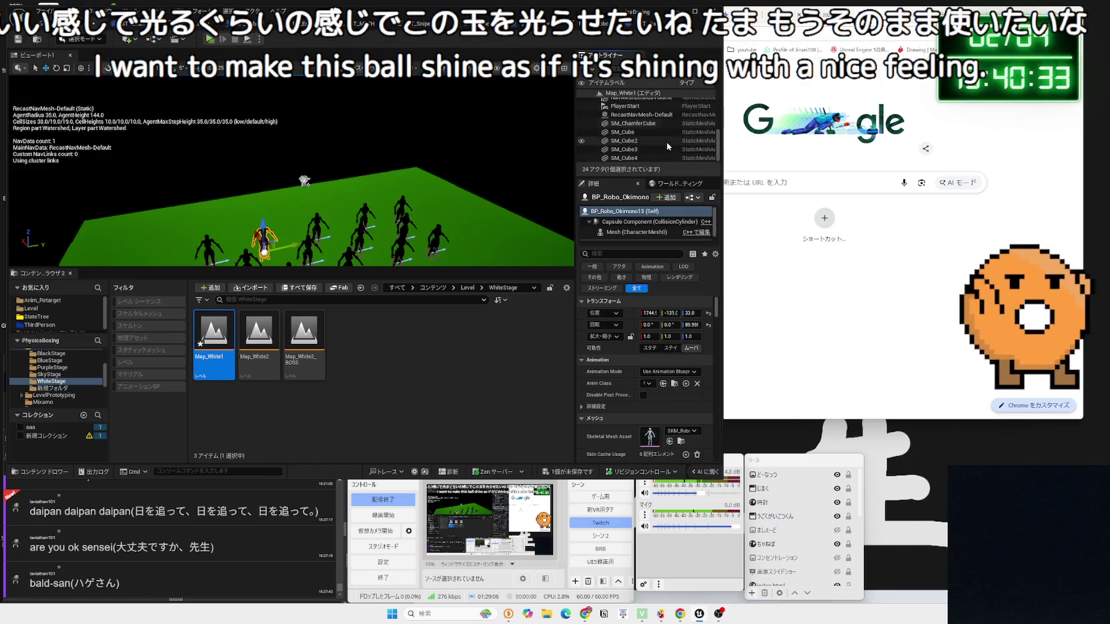
click(630, 113)
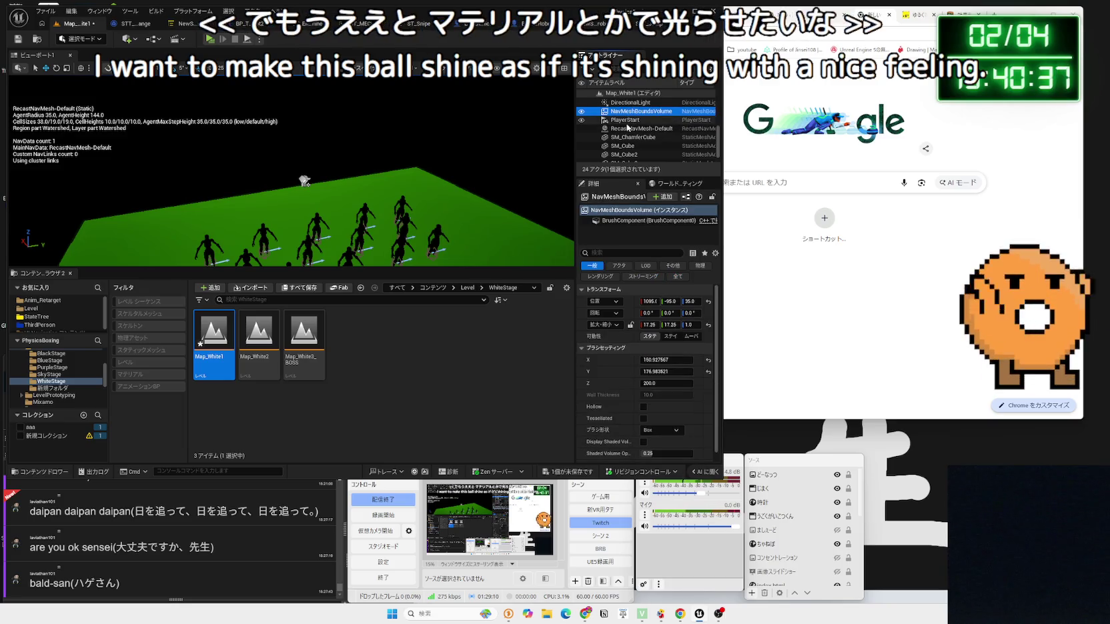
click(628, 102)
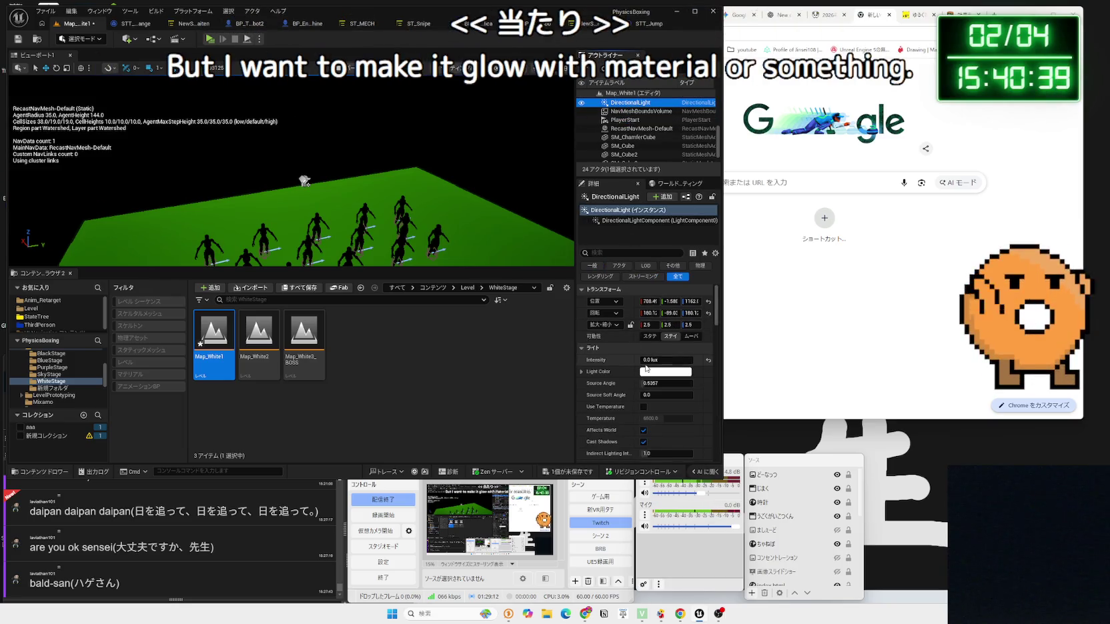
drag(666, 359, 686, 359)
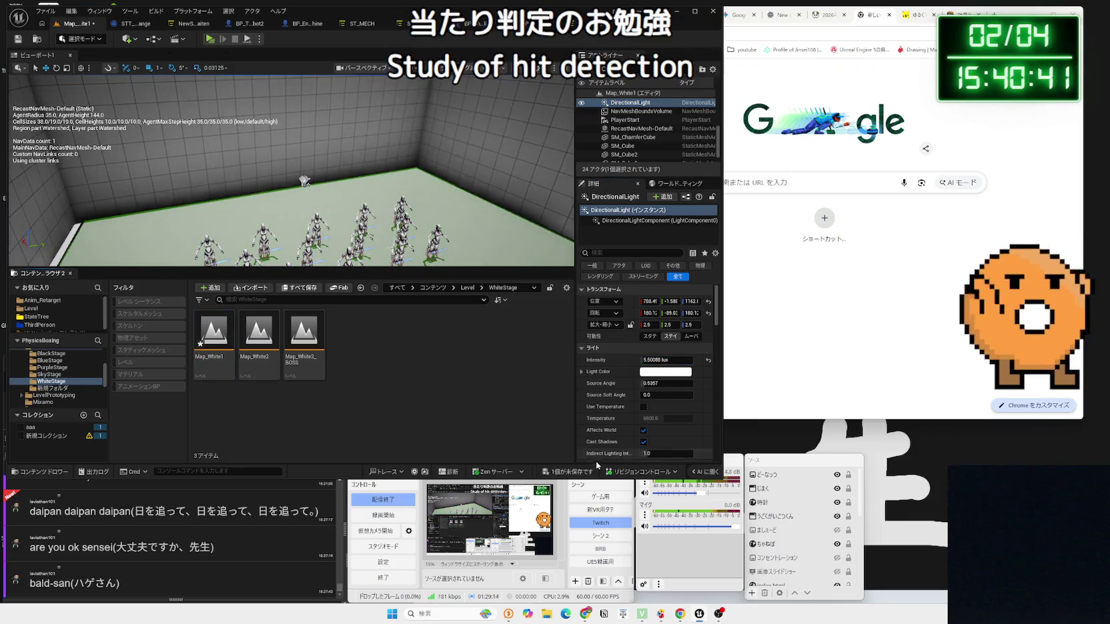
Step: Save the level and open the Fab marketplace from the Window menu
click(578, 472)
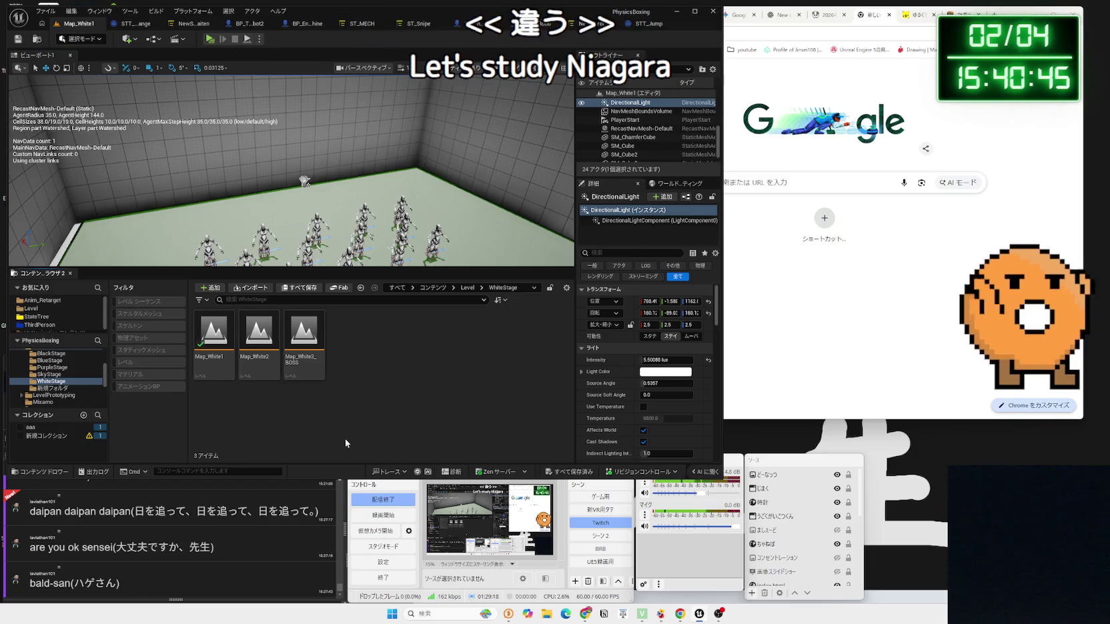
click(101, 12)
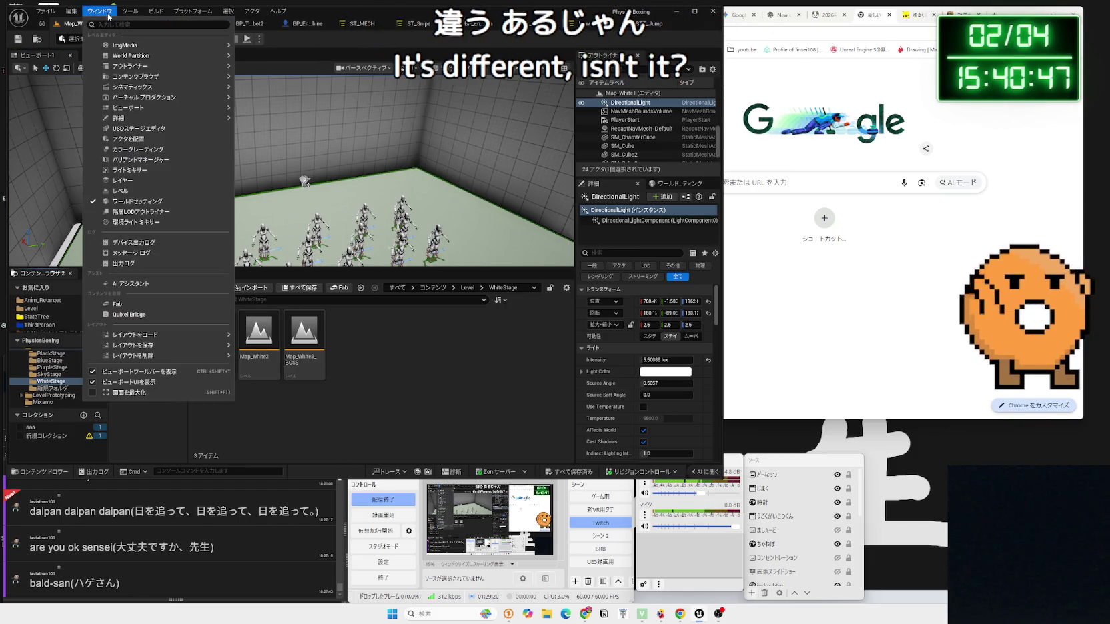
click(118, 303)
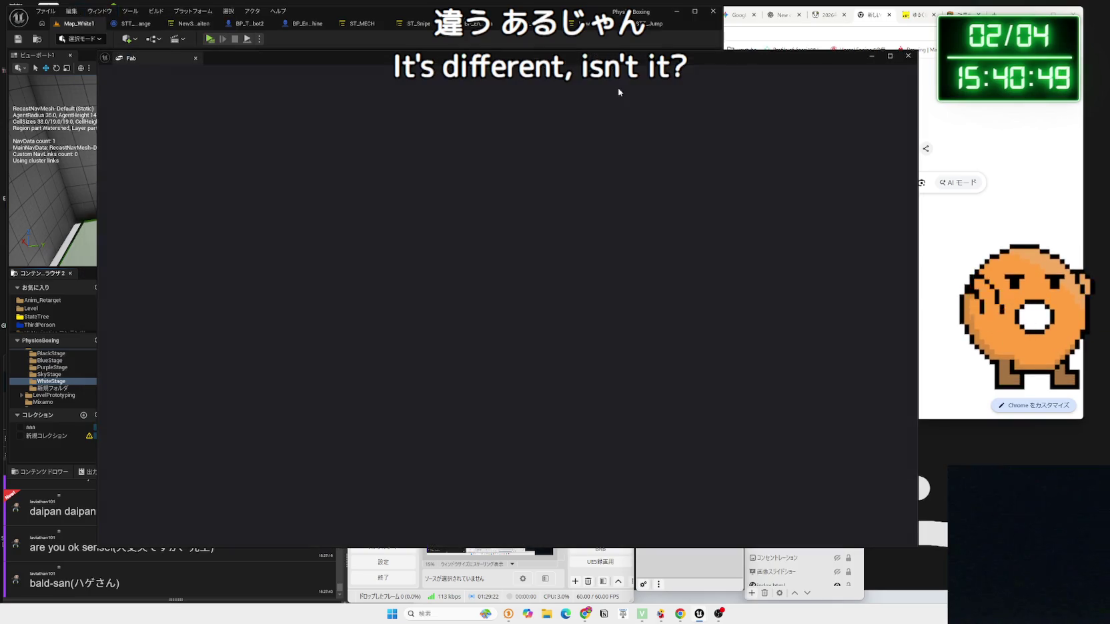
Step: Open the Niagara Examples Pack page in Fab and browse its preview images
drag(653, 56, 663, 31)
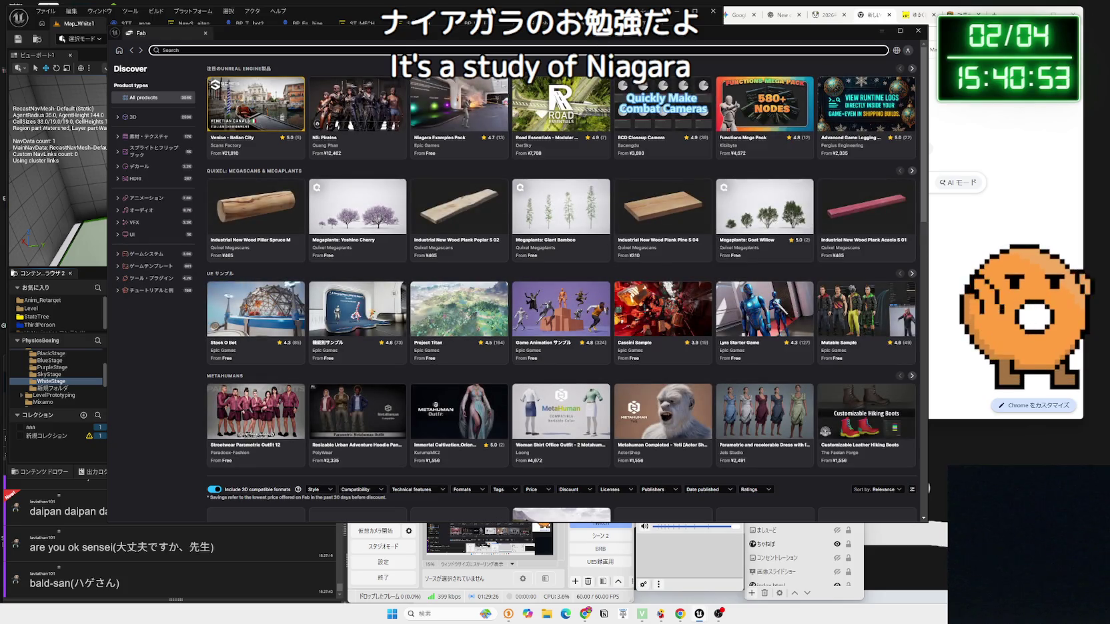
click(471, 102)
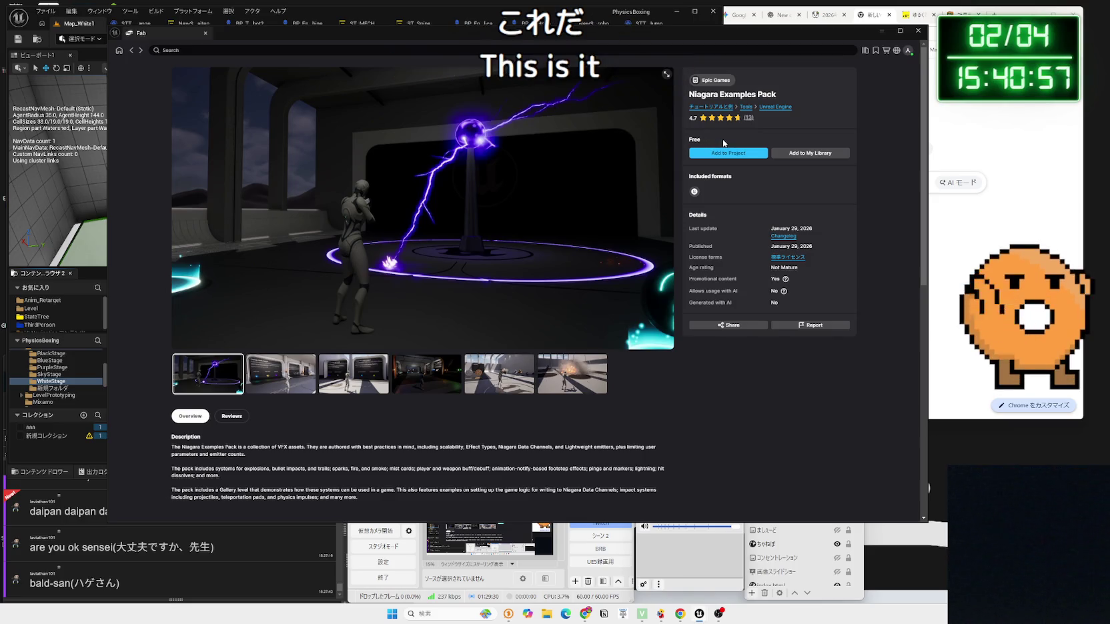
scroll(348, 333, down, 4)
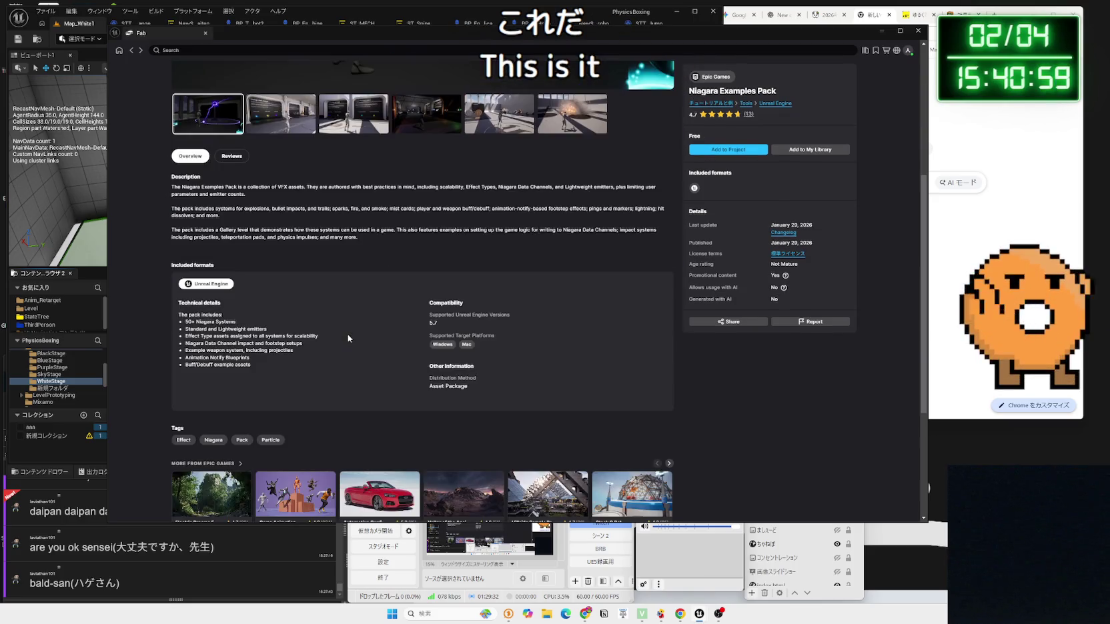
scroll(290, 290, up, 3)
click(290, 290)
scroll(290, 290, up, 2)
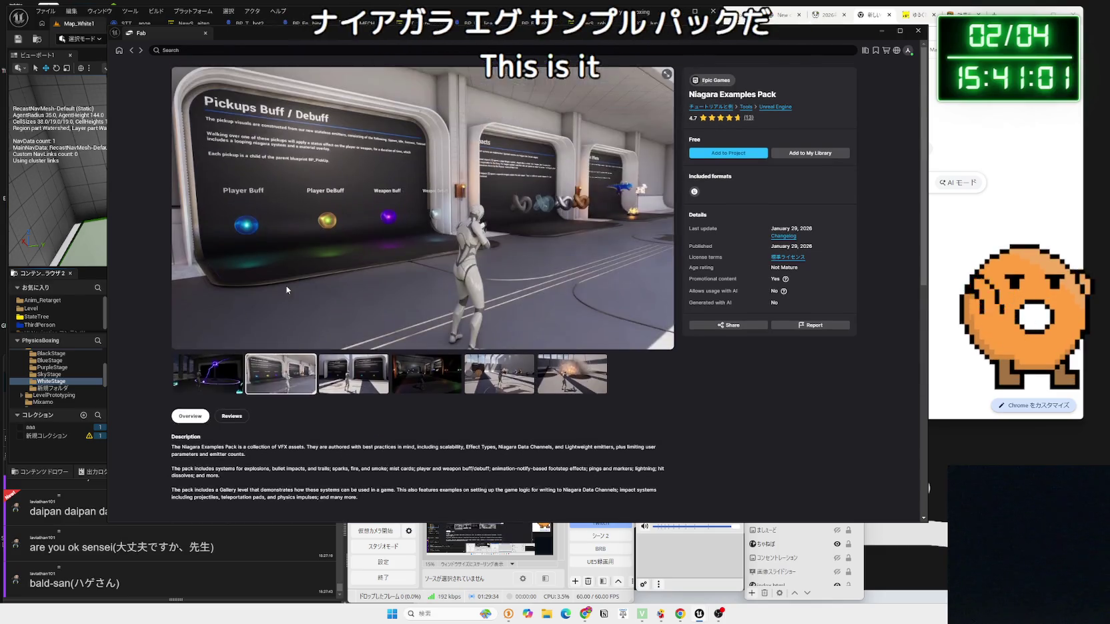
click(353, 375)
click(439, 382)
click(499, 373)
click(572, 373)
click(429, 369)
key(Left)
key(Left)
key(Left)
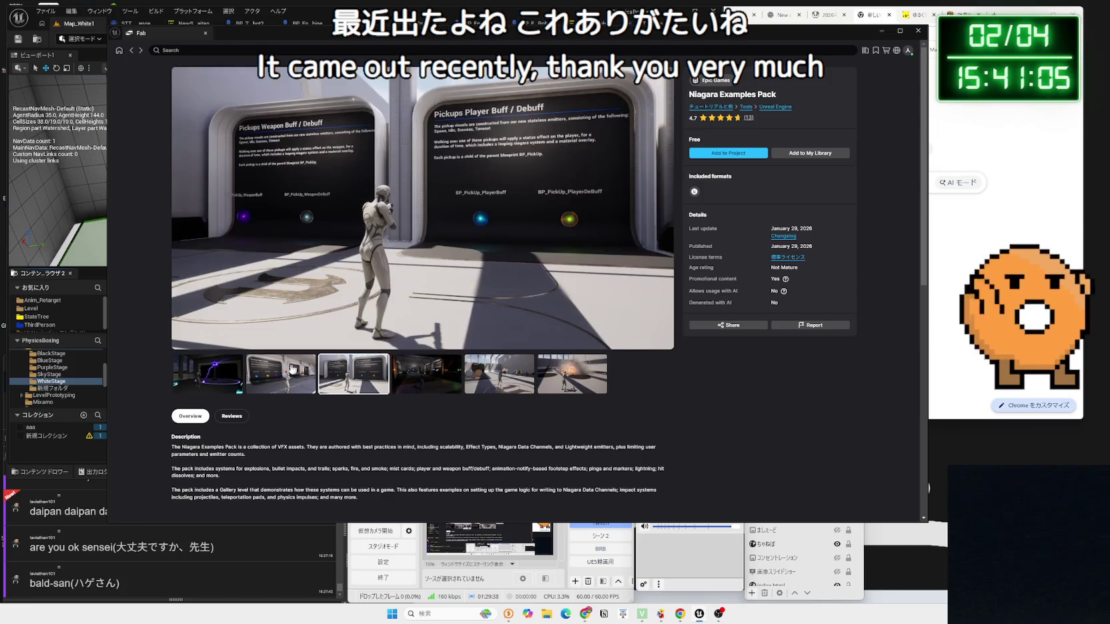
key(Right)
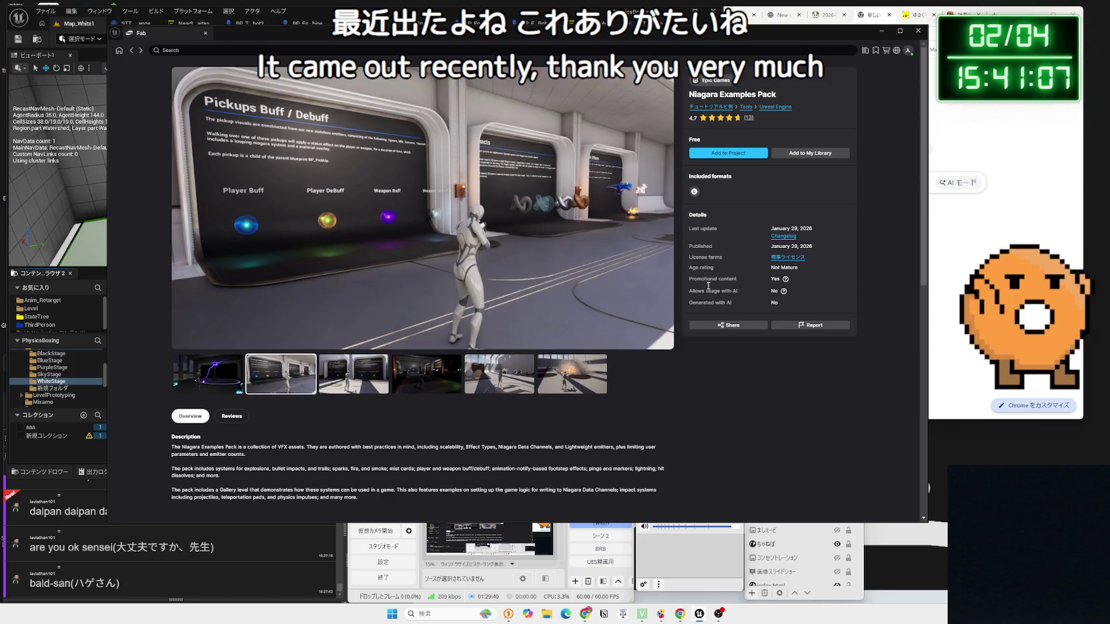
Step: Add the Niagara Examples Pack to My Library and switch to Chrome's sound-effects tab
click(789, 154)
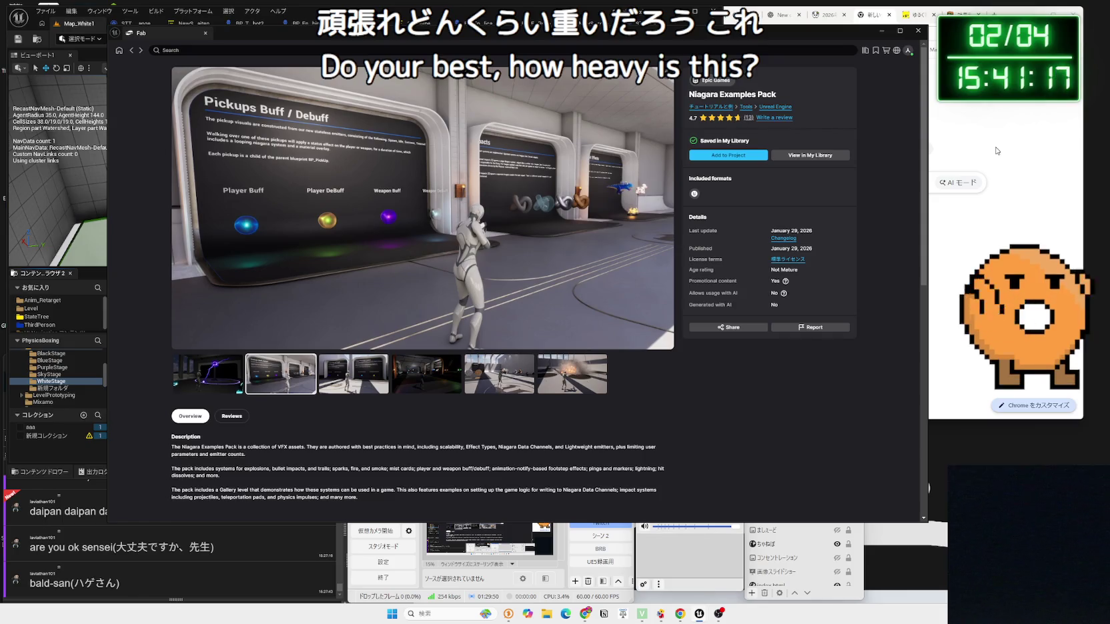
key(alt+Tab)
key(ctrl+Tab)
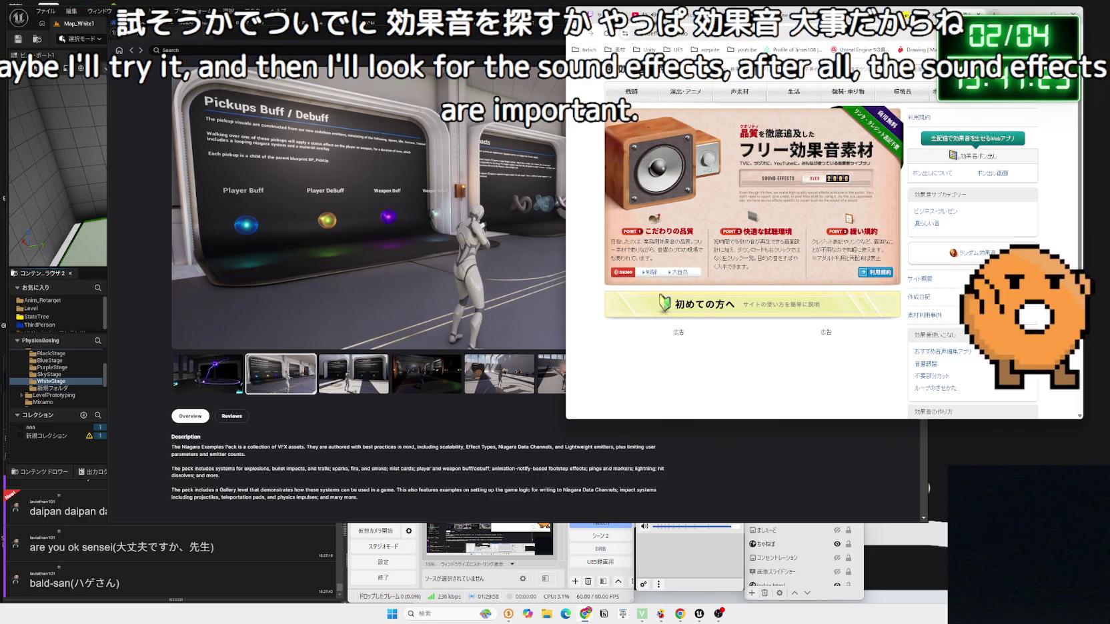
Step: Open the D:\動画編集\VoltageSound folder in a new File Explorer window
key(a)
key(super+e)
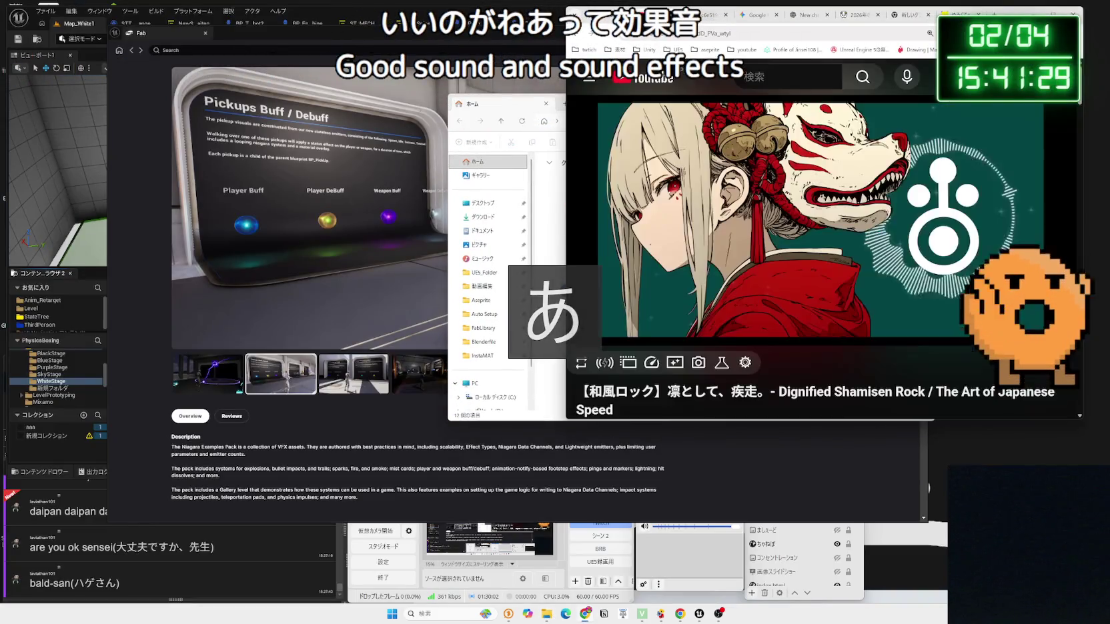
click(475, 341)
click(483, 314)
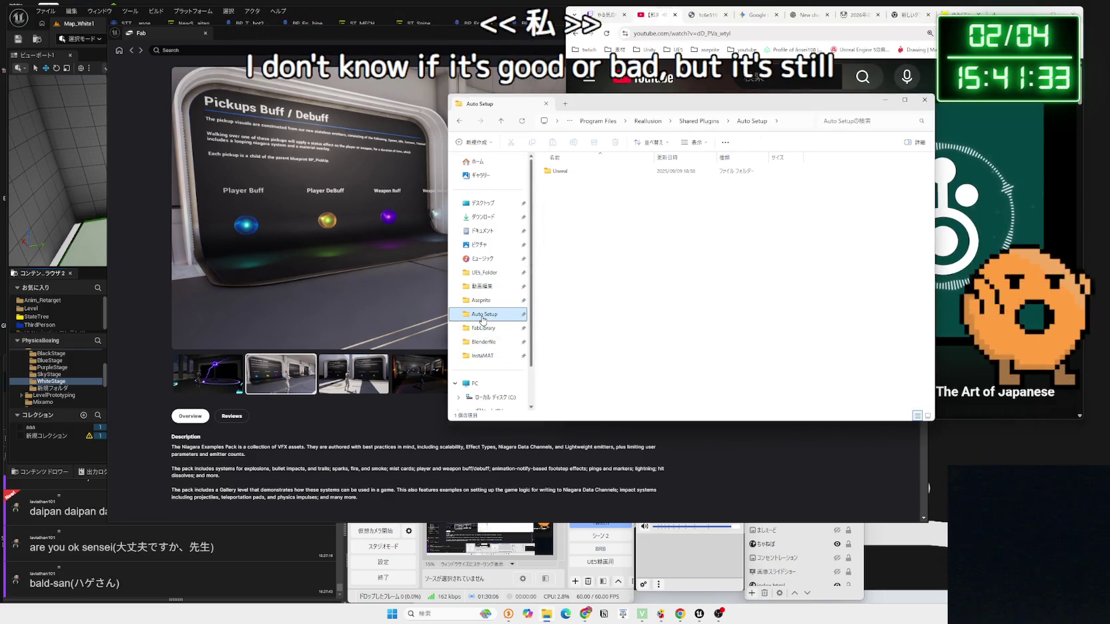
click(481, 300)
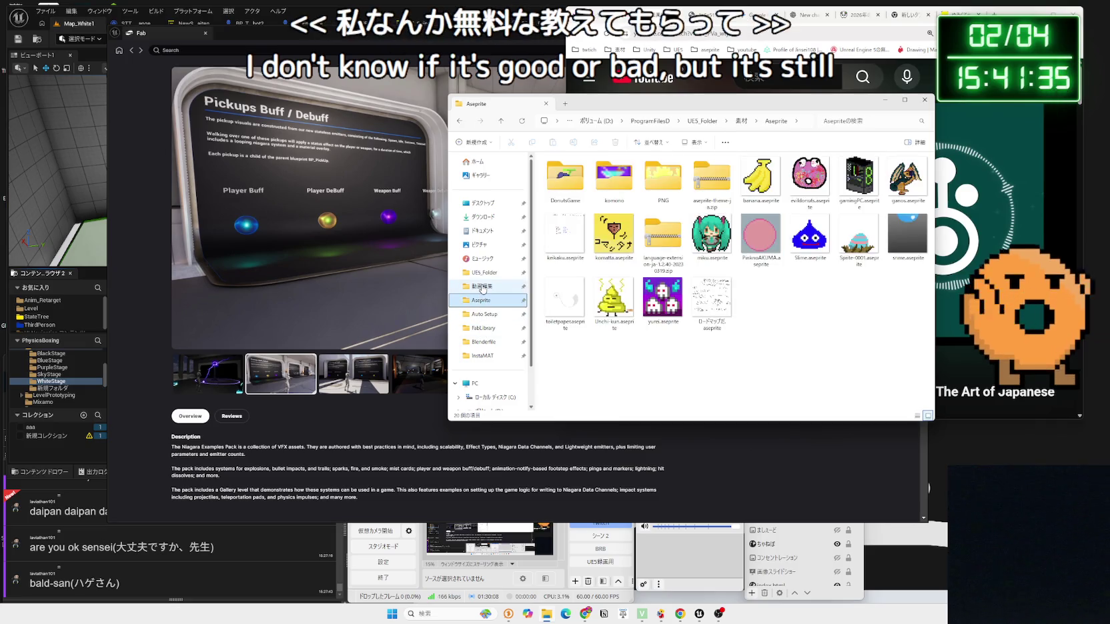
click(483, 287)
double_click(614, 187)
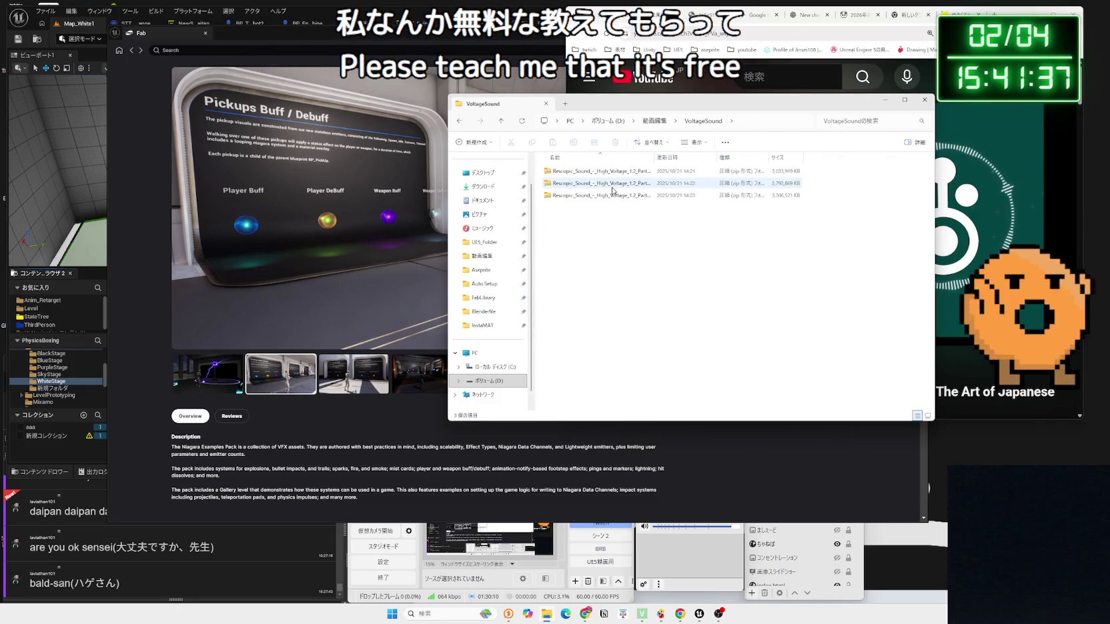
key(alt+Left)
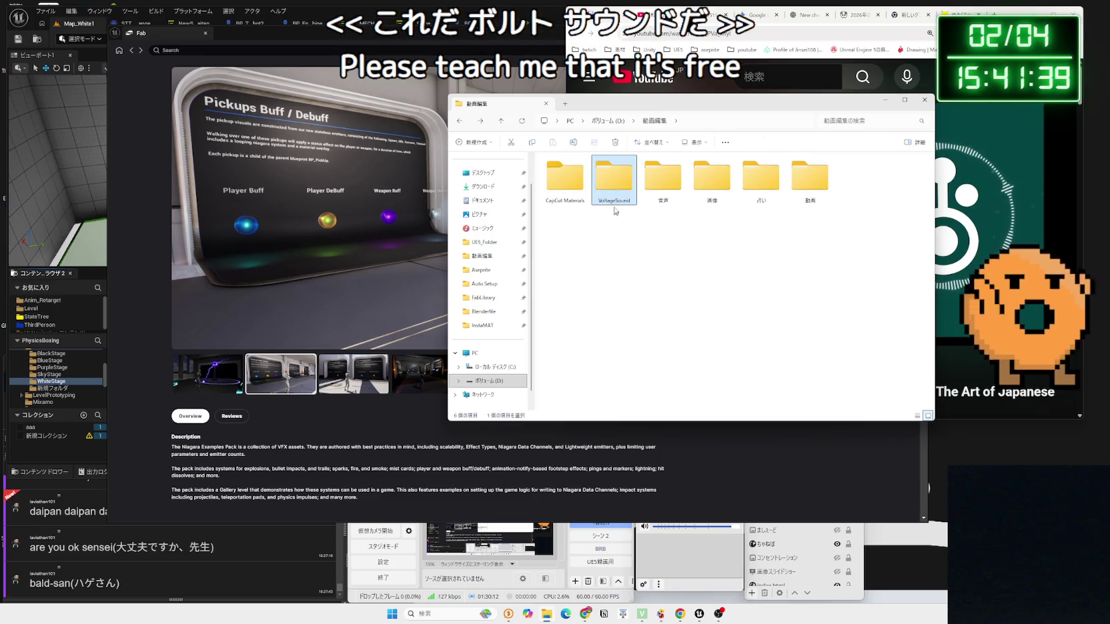
double_click(615, 190)
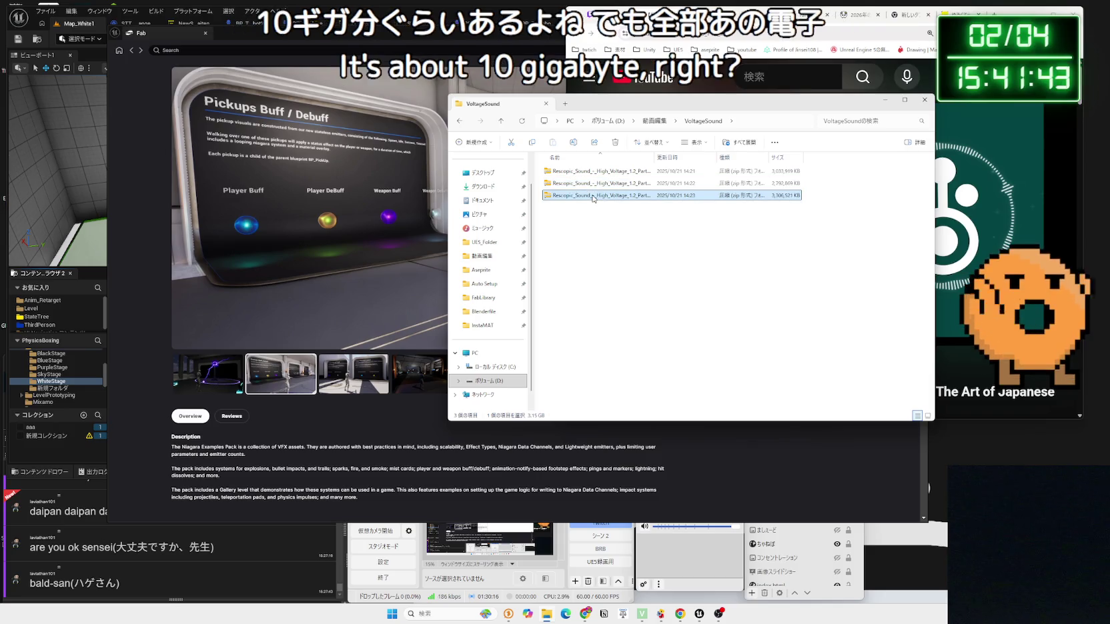
Step: Extract the High Voltage Part 1 of 3 zip to its default location
click(581, 188)
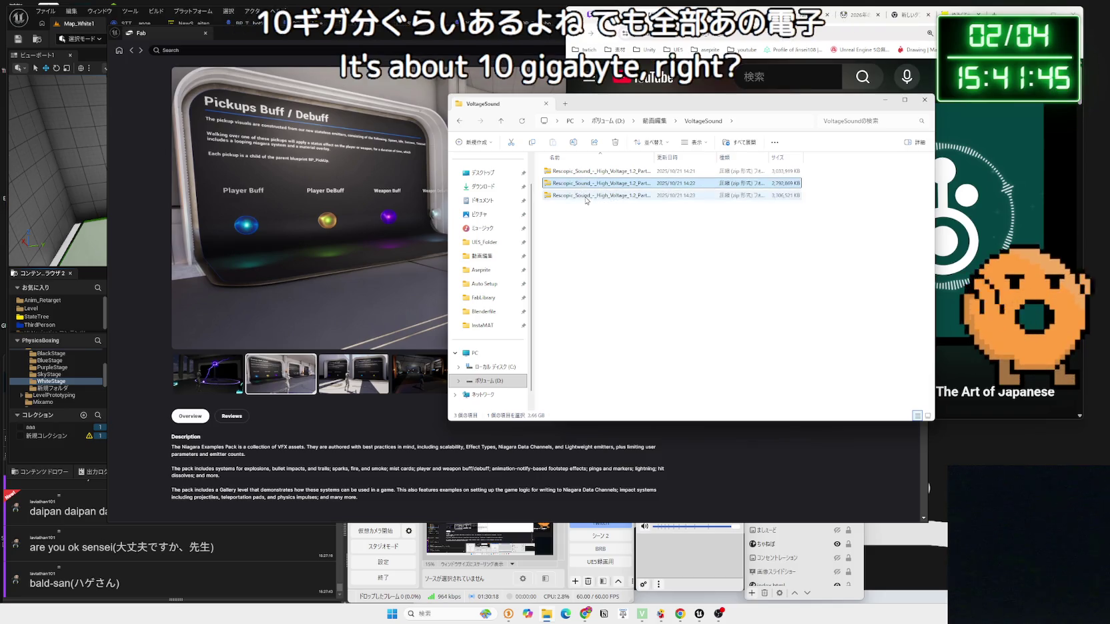
click(740, 142)
key(Return)
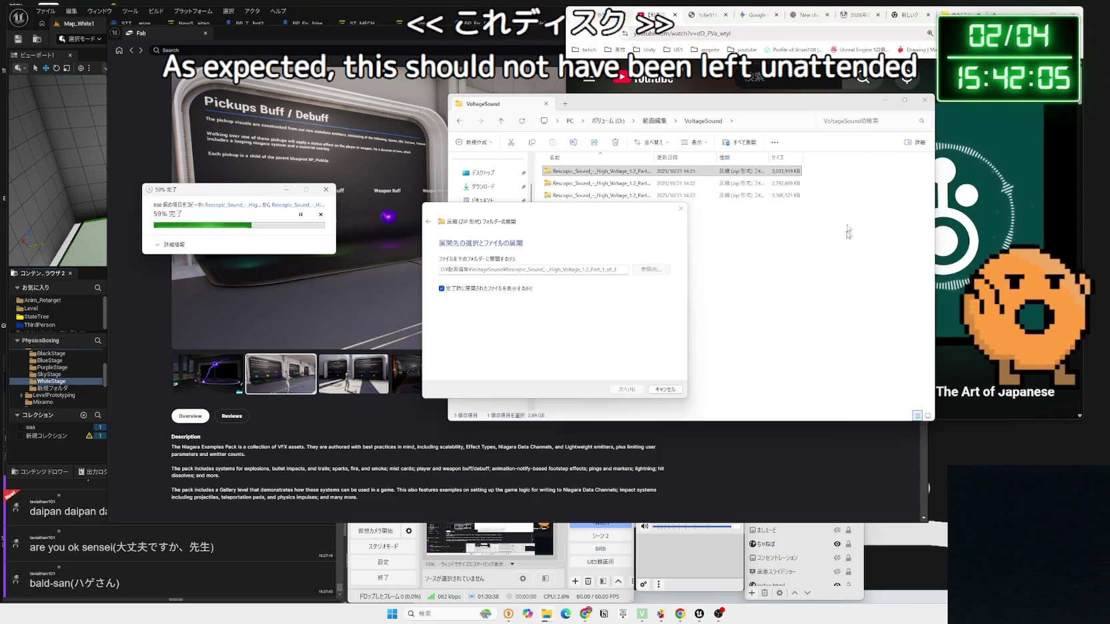
Step: While extraction finishes, browse the illustration site, view the sick chick illustration, then close the tab
click(947, 220)
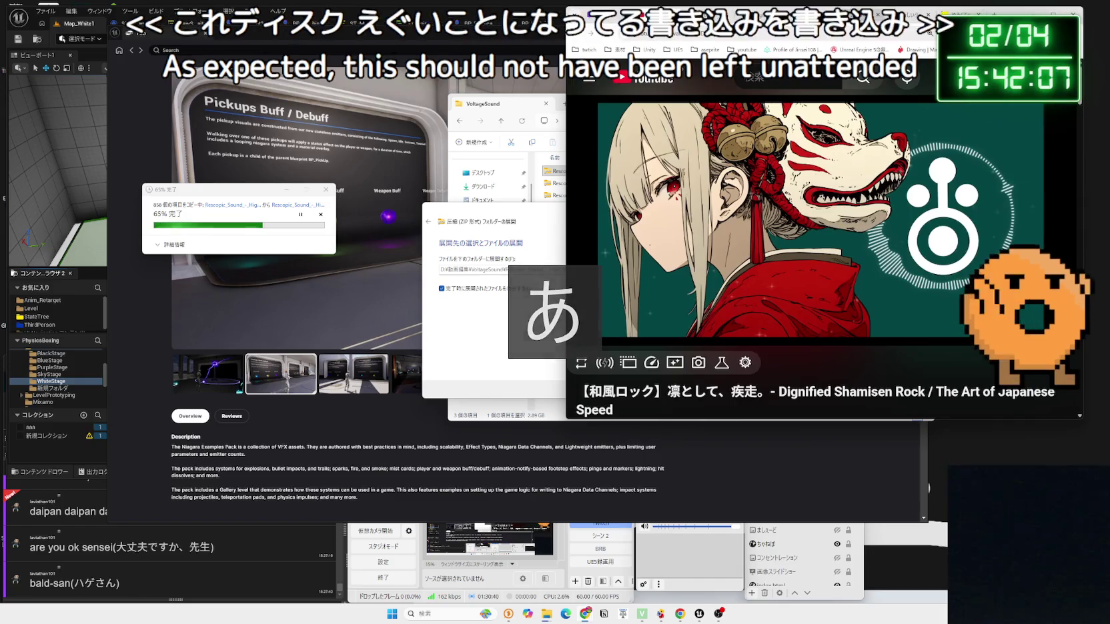
click(928, 14)
click(928, 14)
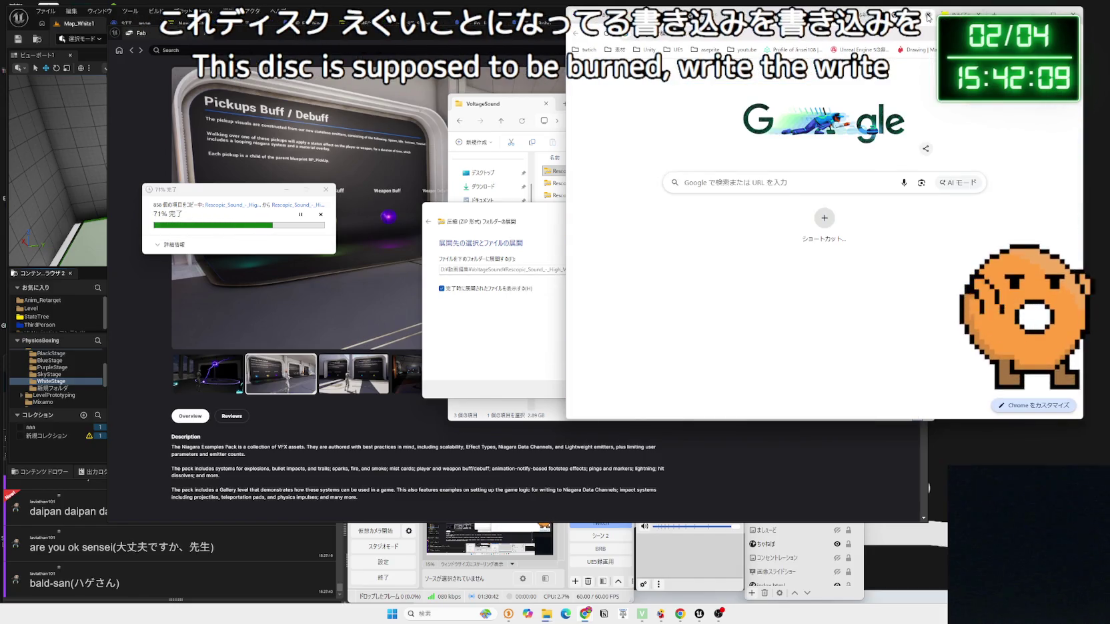
click(928, 15)
scroll(819, 266, down, 5)
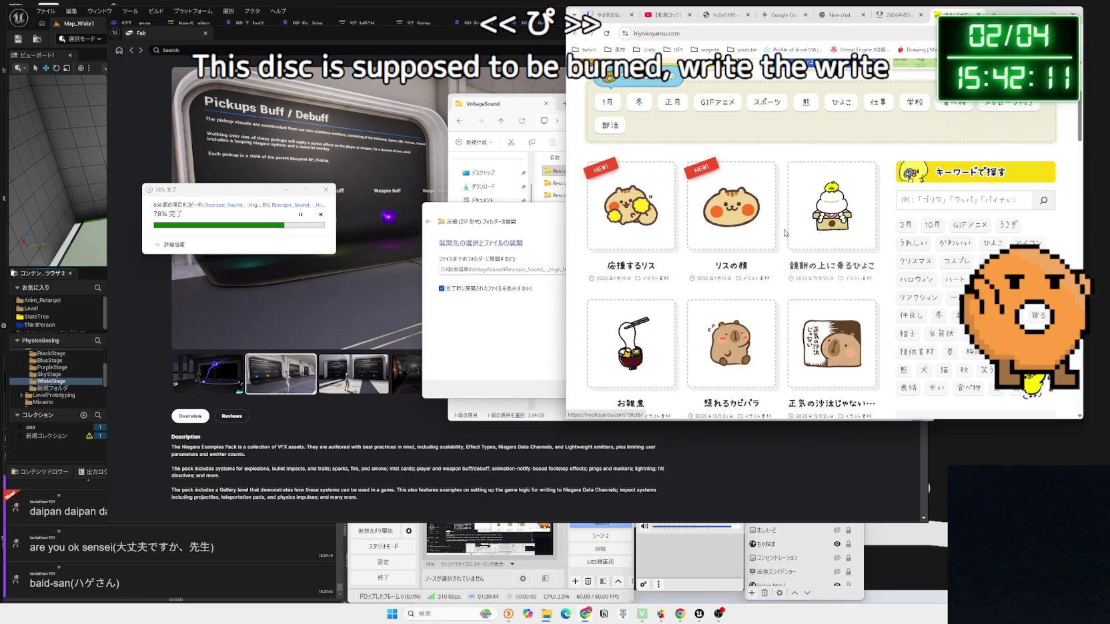
scroll(669, 218, down, 3)
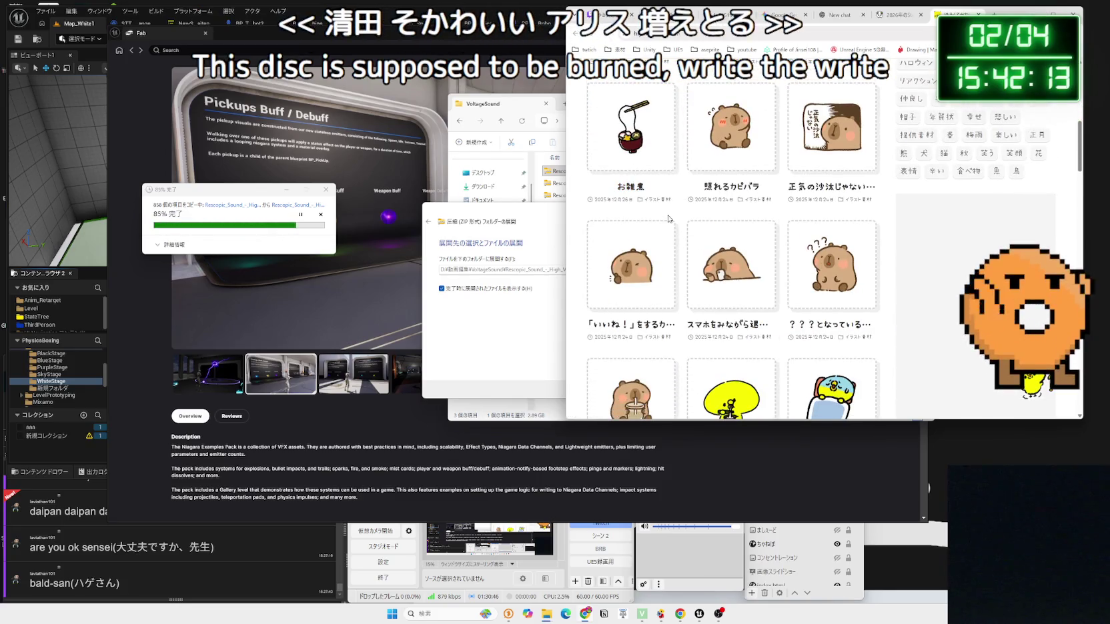
scroll(826, 274, down, 2)
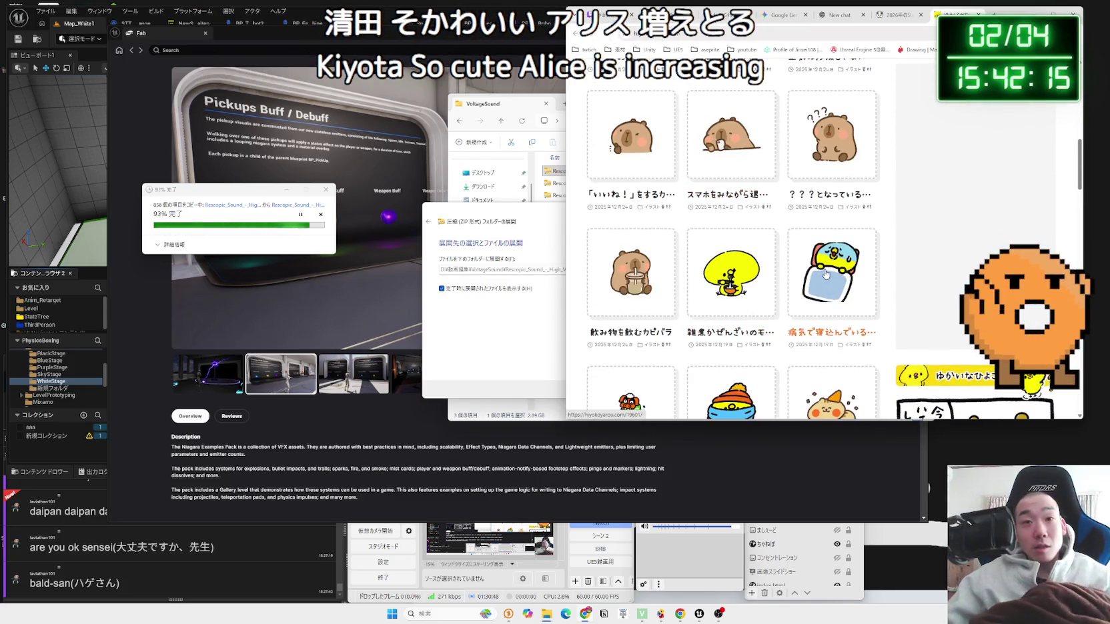
click(825, 274)
scroll(711, 251, down, 3)
scroll(711, 250, up, 1)
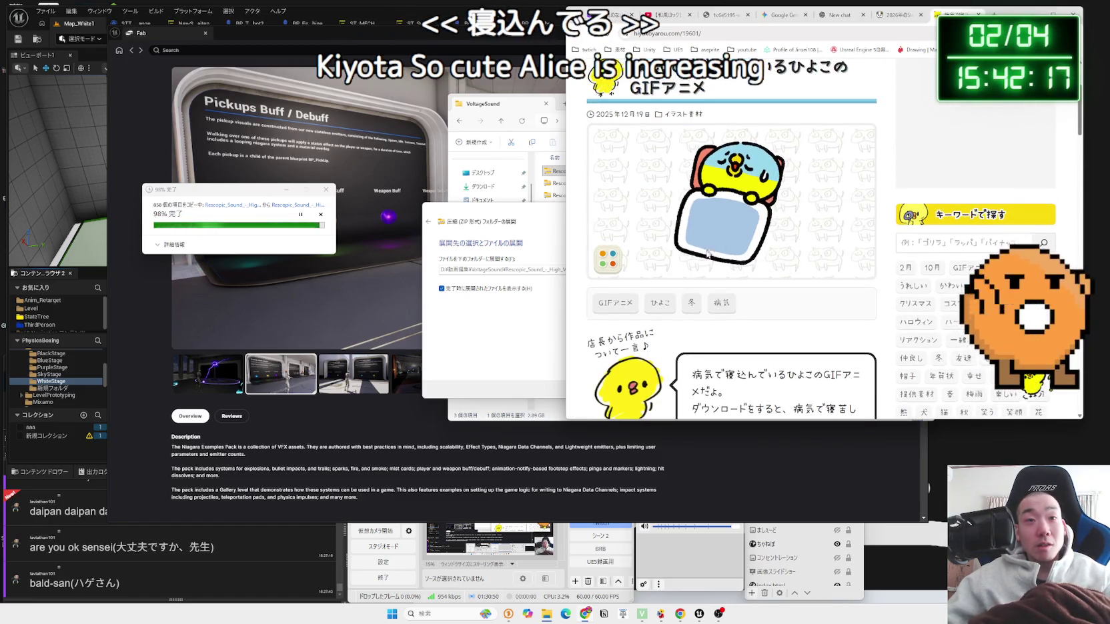
key(alt+Left)
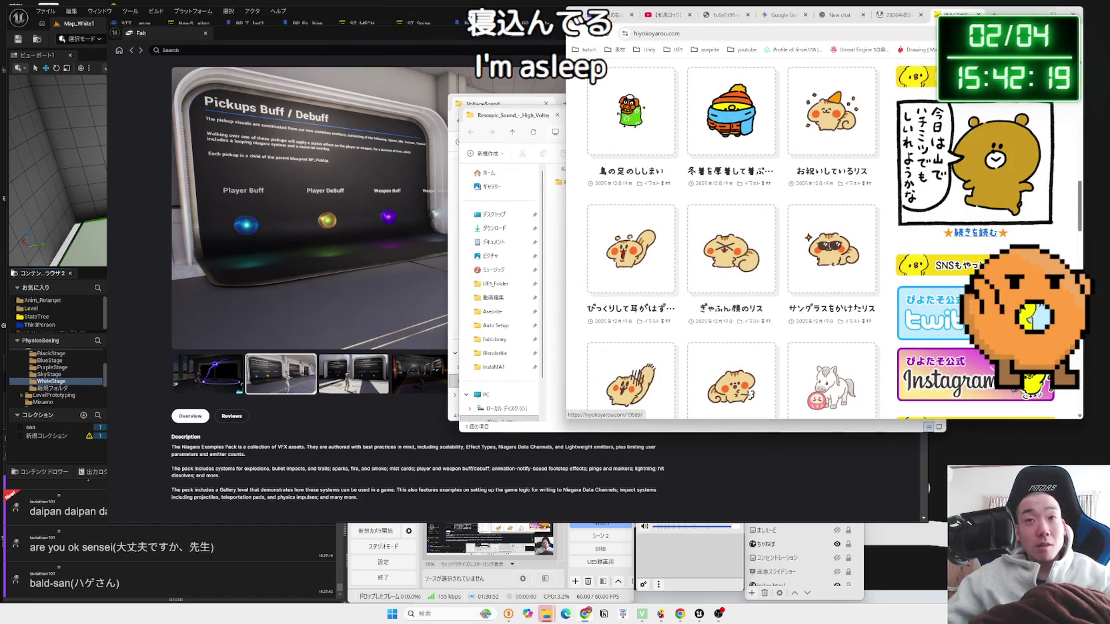
key(ctrl+w)
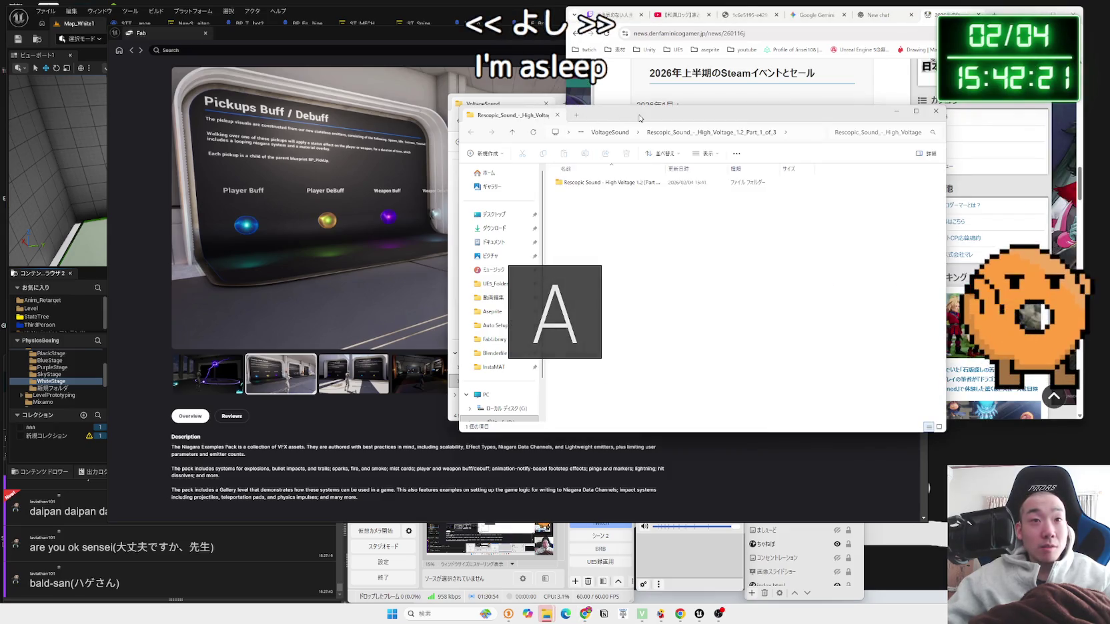
Step: Look at the Info folder's High Voltage cover image and metadata file, then close both
double_click(555, 200)
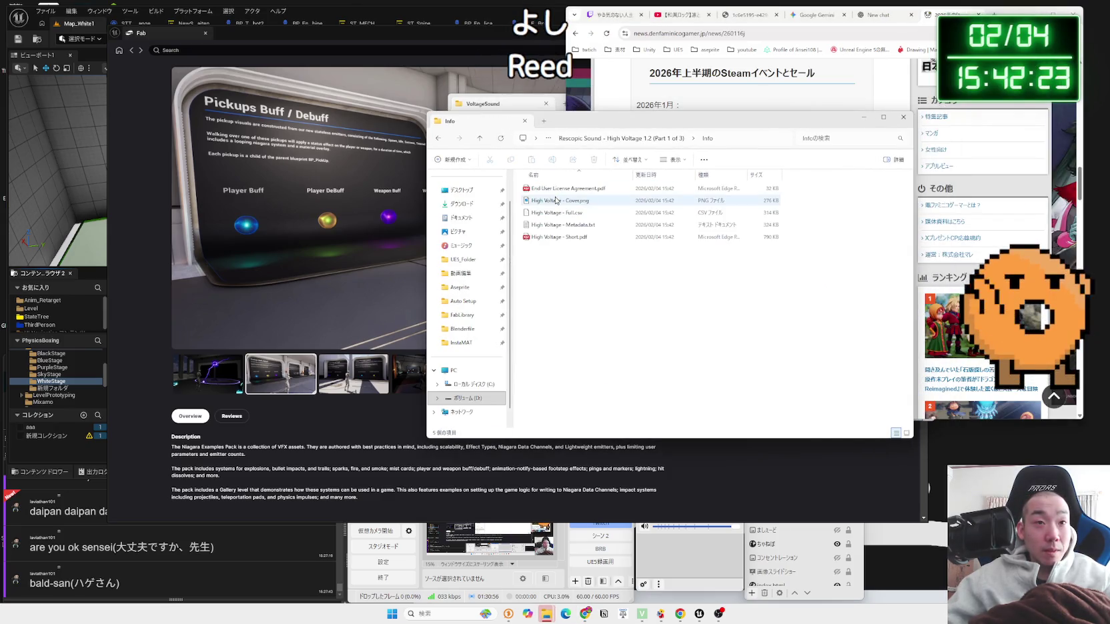
click(566, 202)
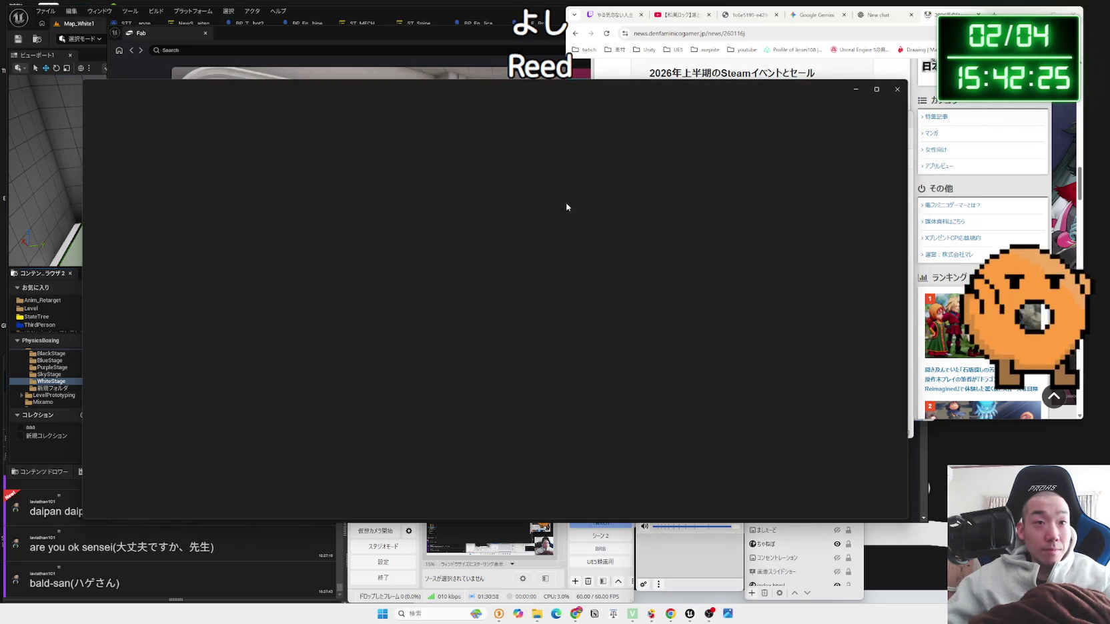
click(897, 89)
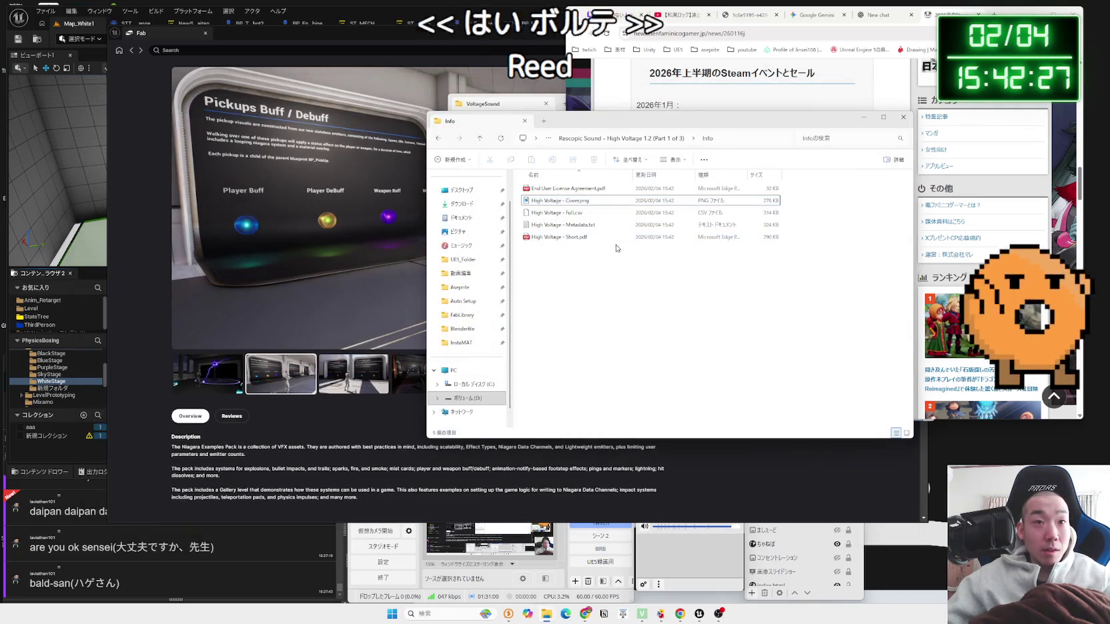
double_click(593, 225)
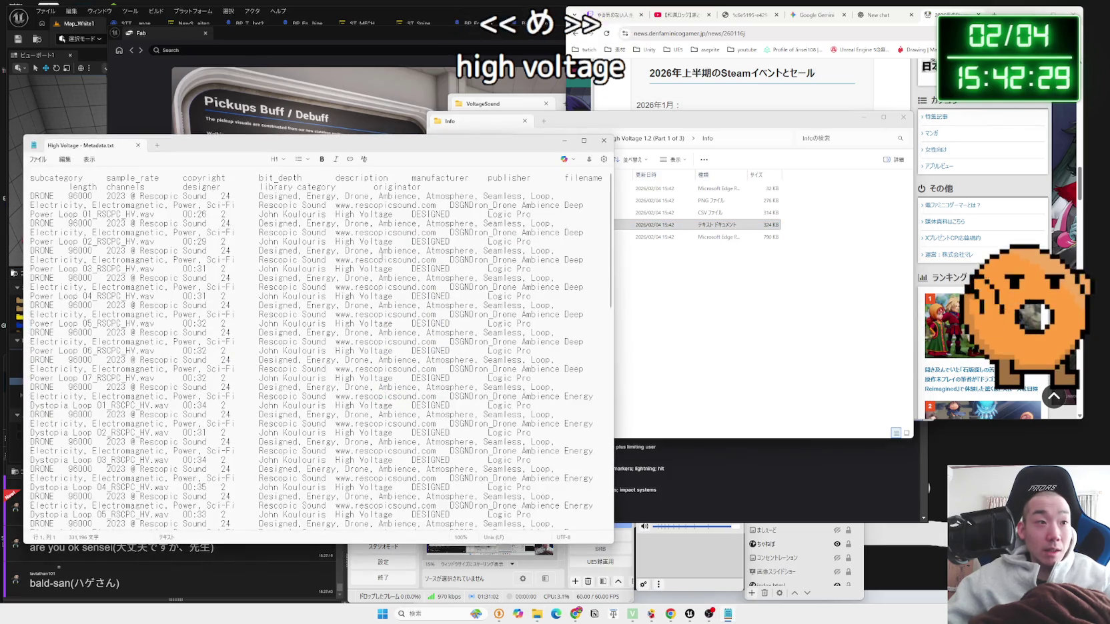
click(601, 149)
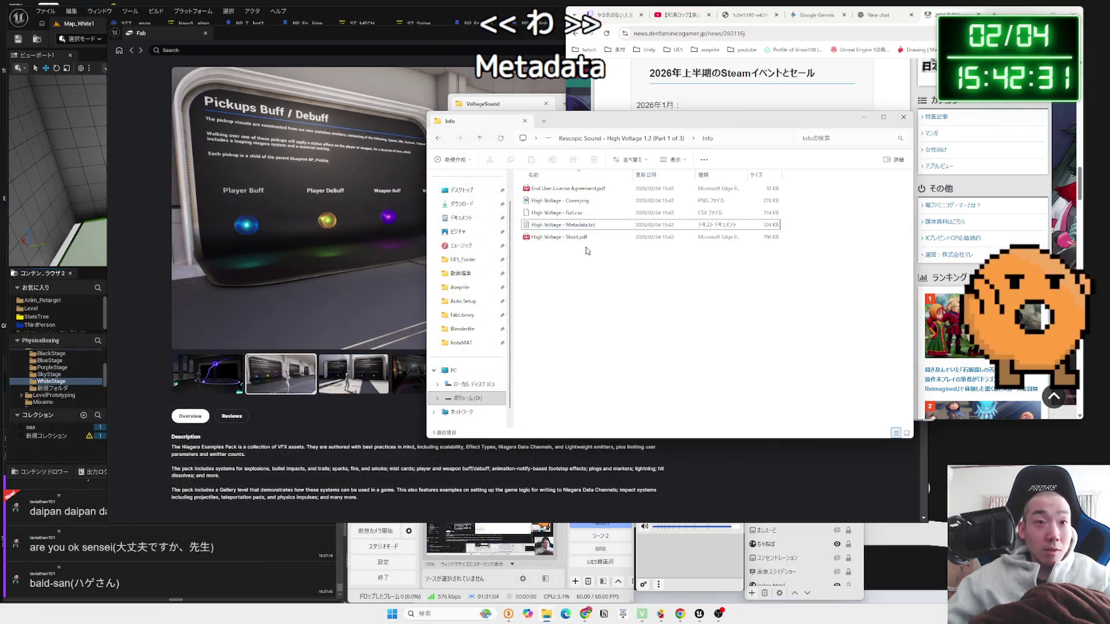
Step: Play the first WAV in Audio Files > Designed - Abstract Glitches
key(alt+Up)
double_click(543, 189)
double_click(552, 191)
double_click(551, 190)
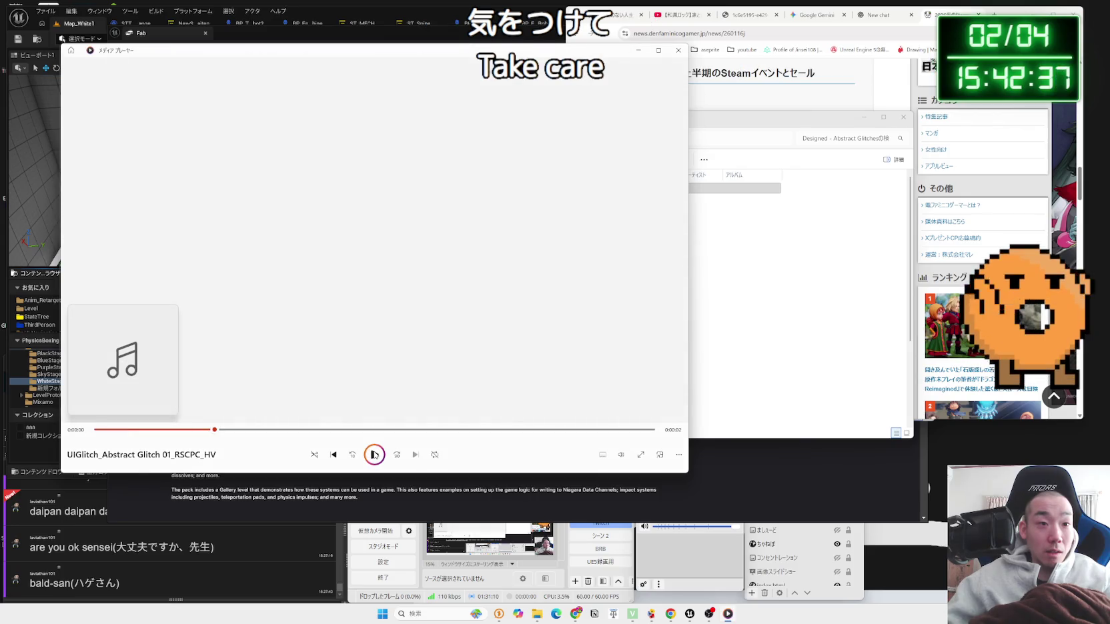
Step: Close Media Player and move the Explorer window to the right
click(673, 585)
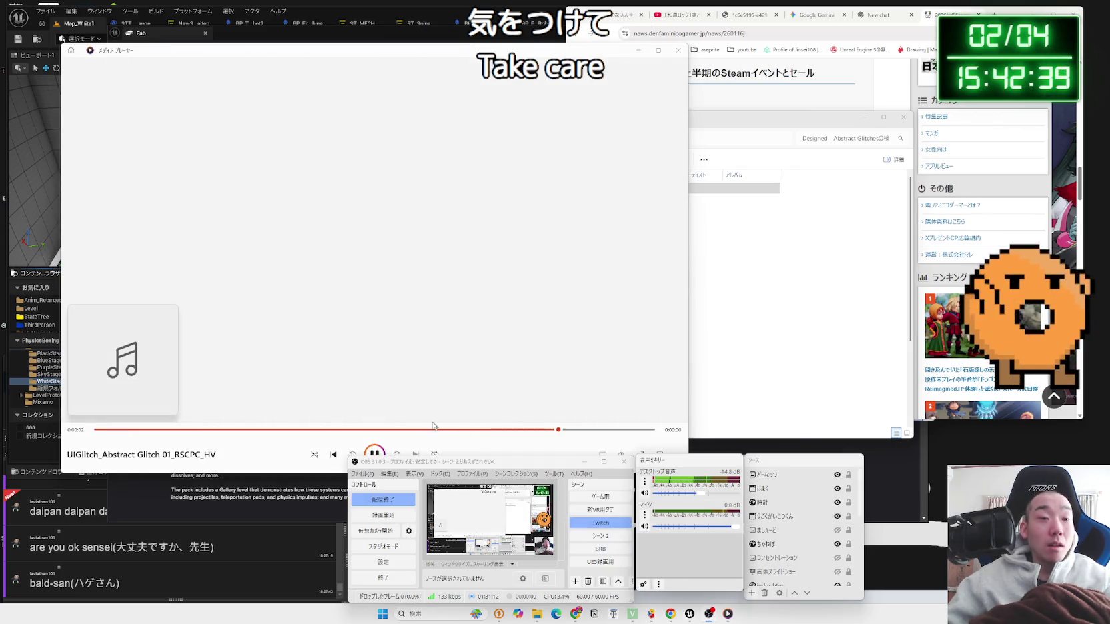
click(460, 438)
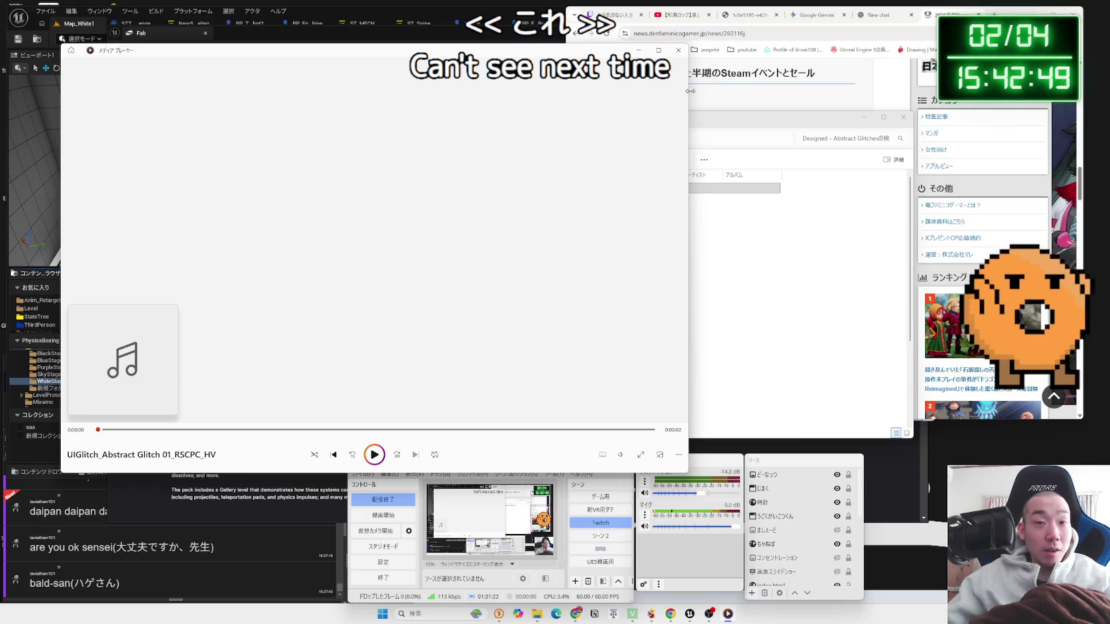
click(678, 50)
drag(615, 121, 804, 117)
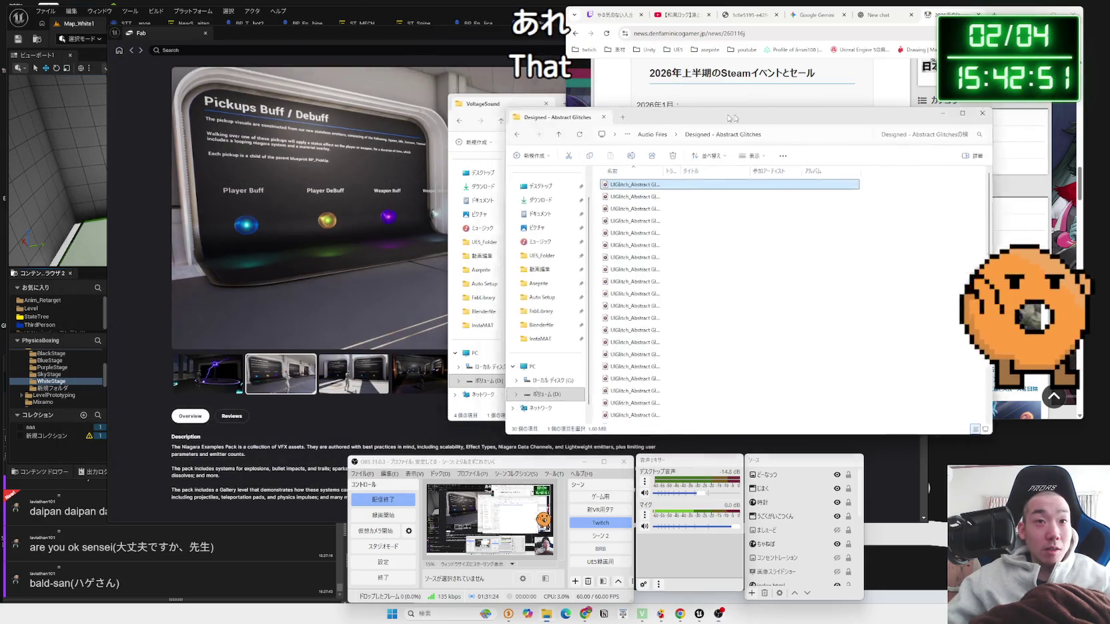
Step: Audition Abstract Glitch 02, 03, 05 and 25, then return to Audio Files
double_click(732, 197)
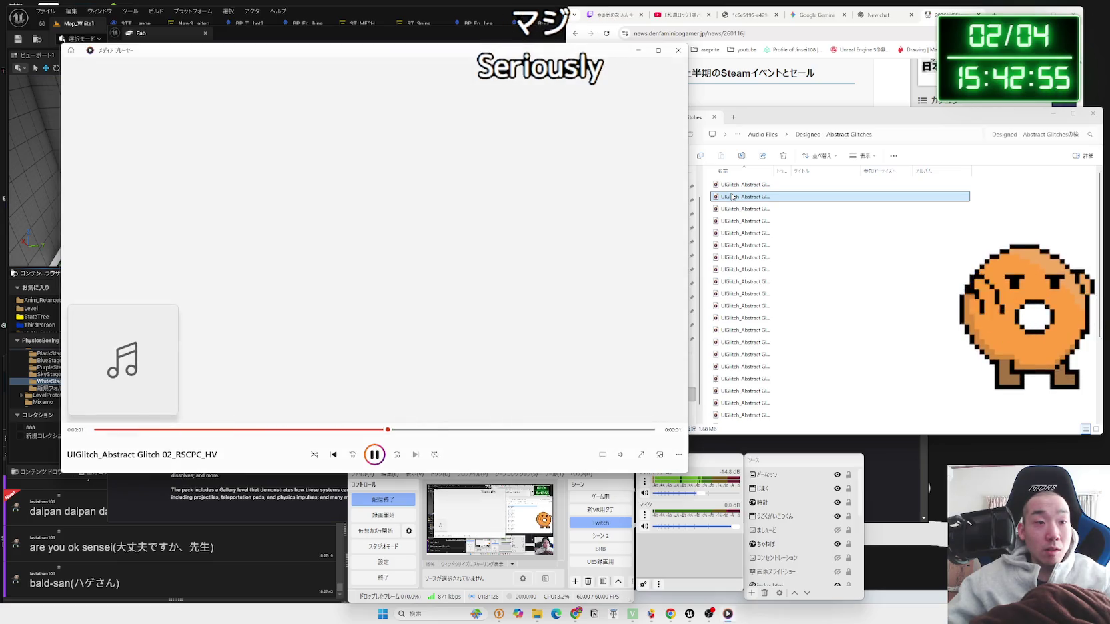
click(742, 210)
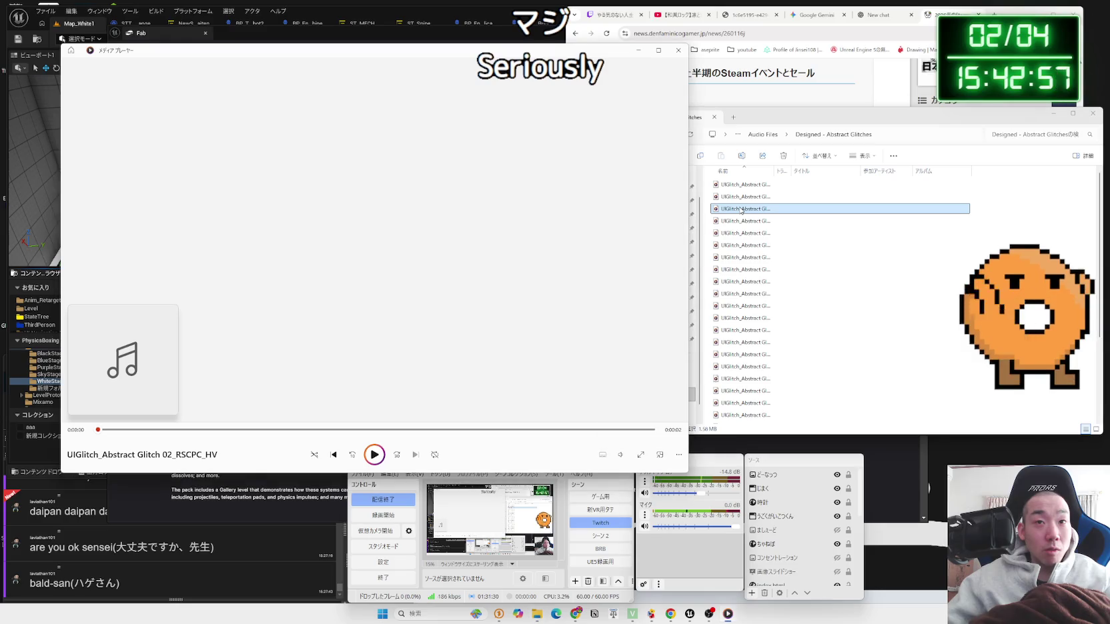
double_click(742, 212)
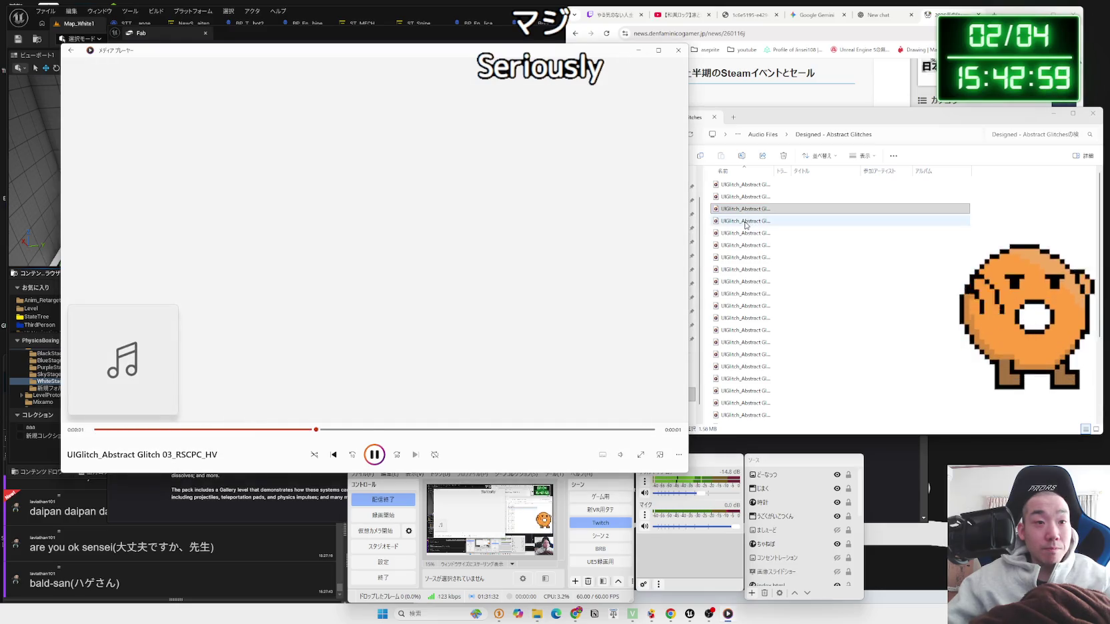
click(745, 223)
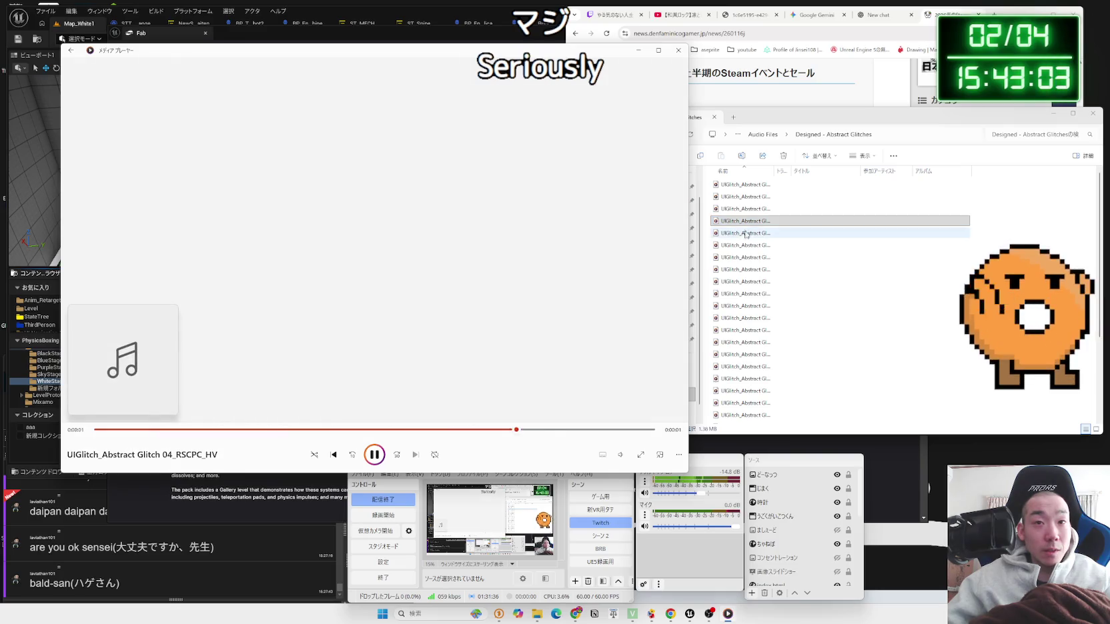
double_click(746, 233)
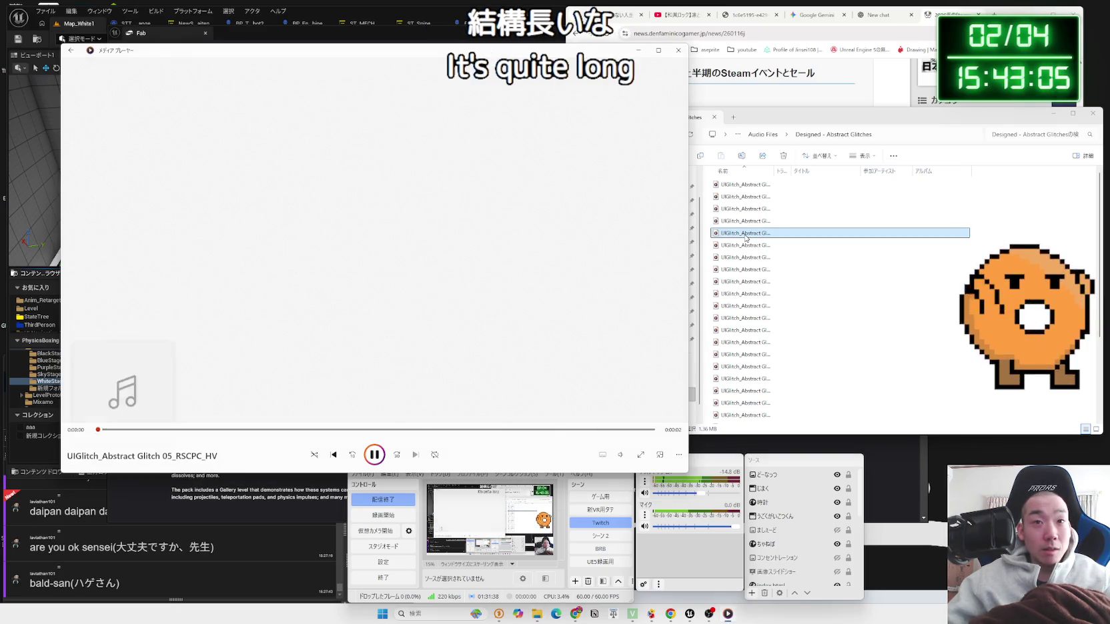
scroll(743, 274, down, 2)
double_click(742, 360)
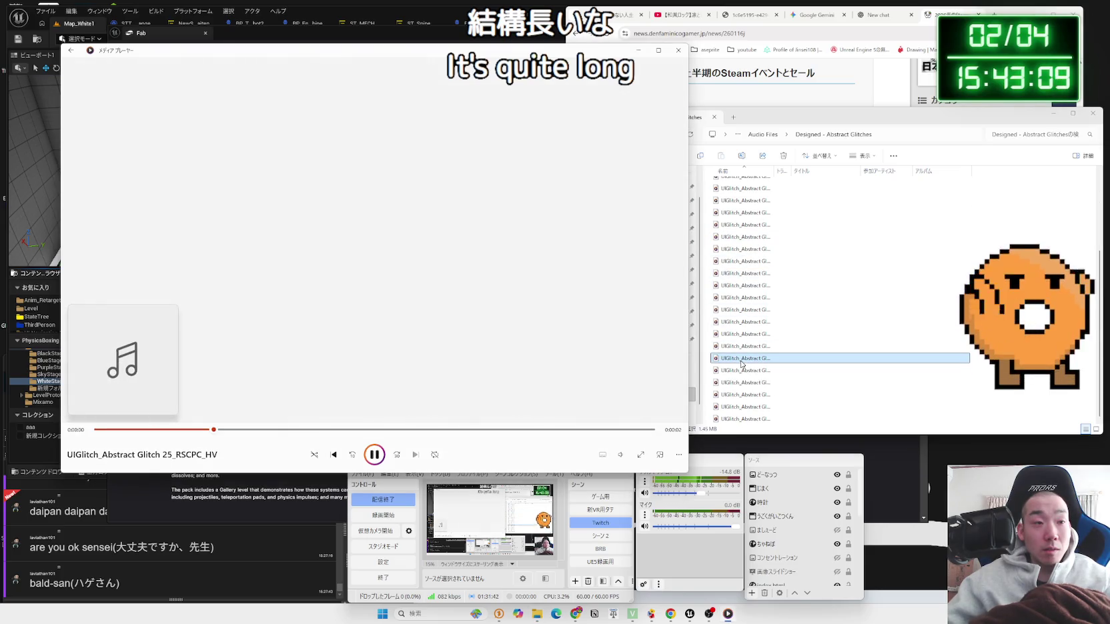
click(762, 134)
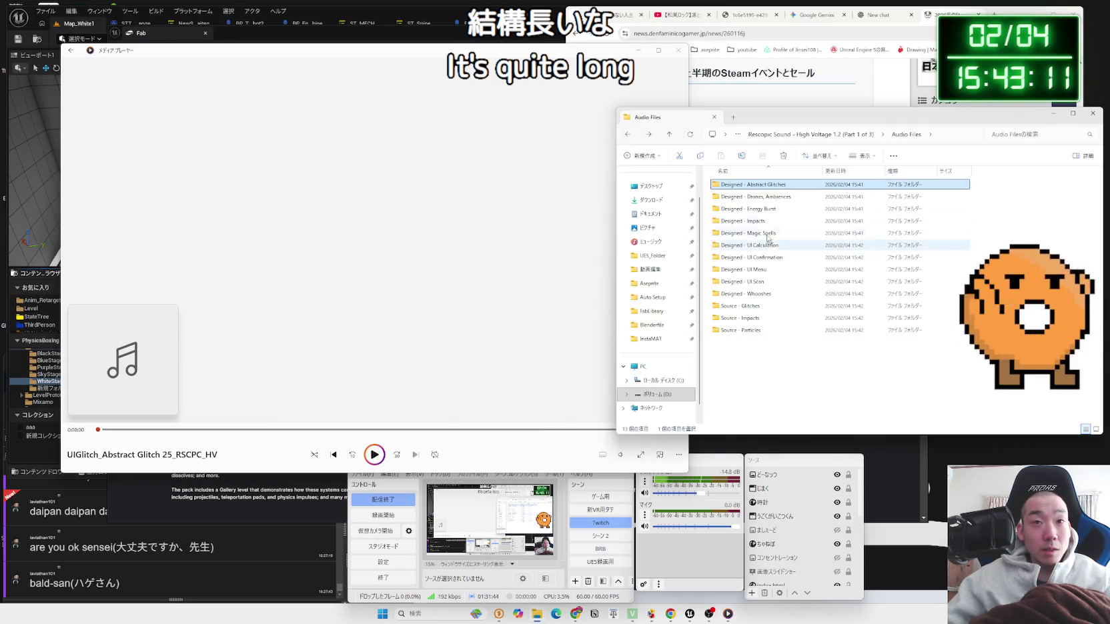
Step: Play Drone Ambience Deep Power Loop 01 at volume 44, pause it, then start the second loop
double_click(736, 198)
double_click(730, 185)
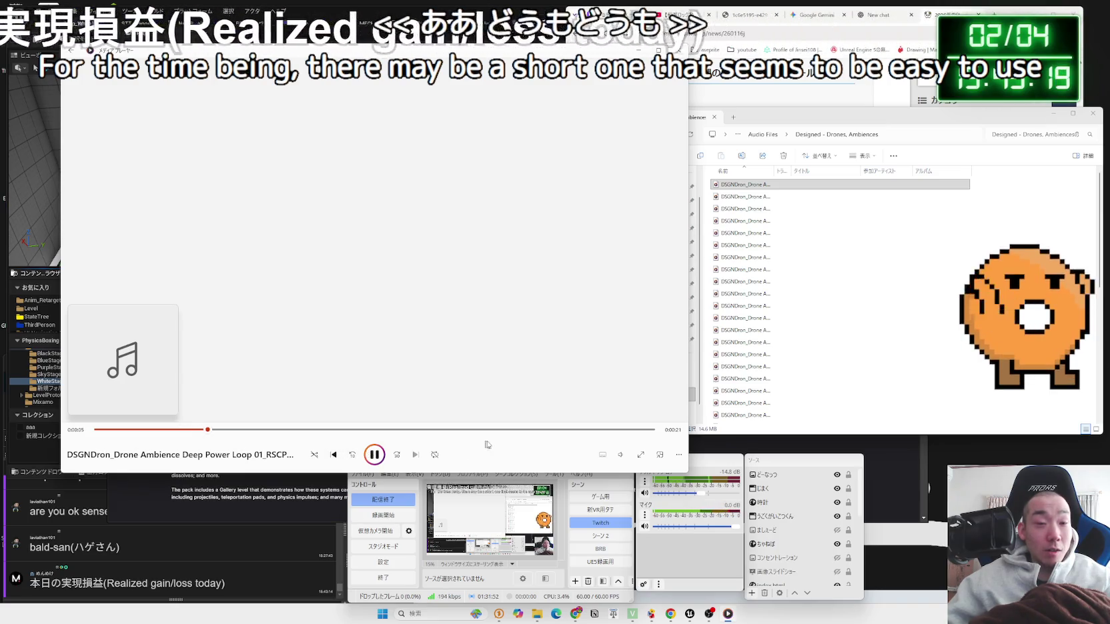
click(620, 456)
drag(619, 439, 623, 439)
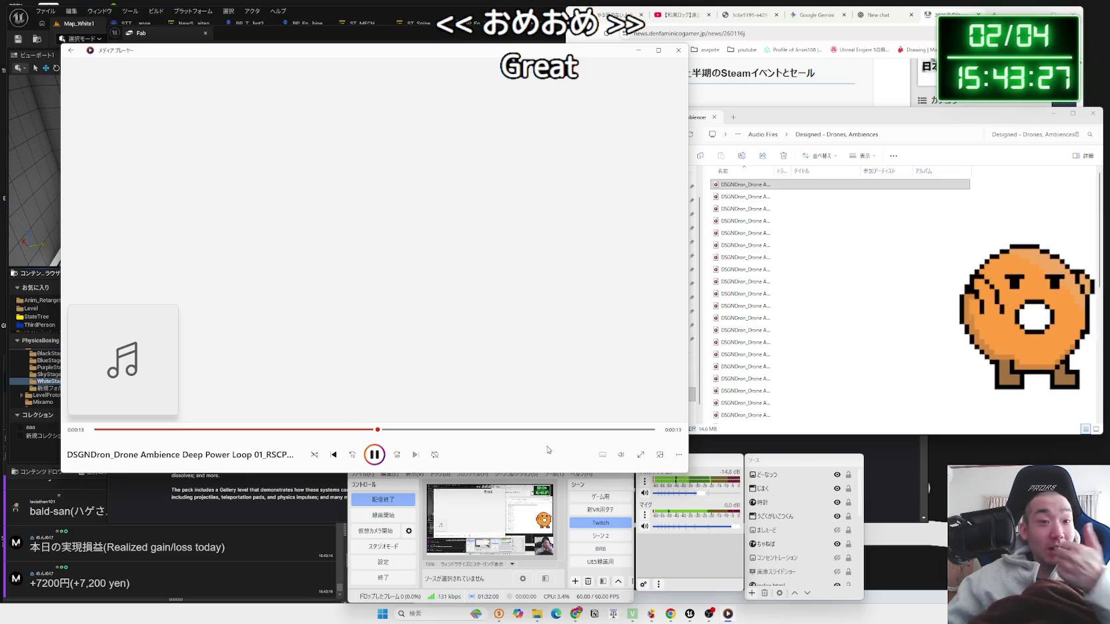
key(space)
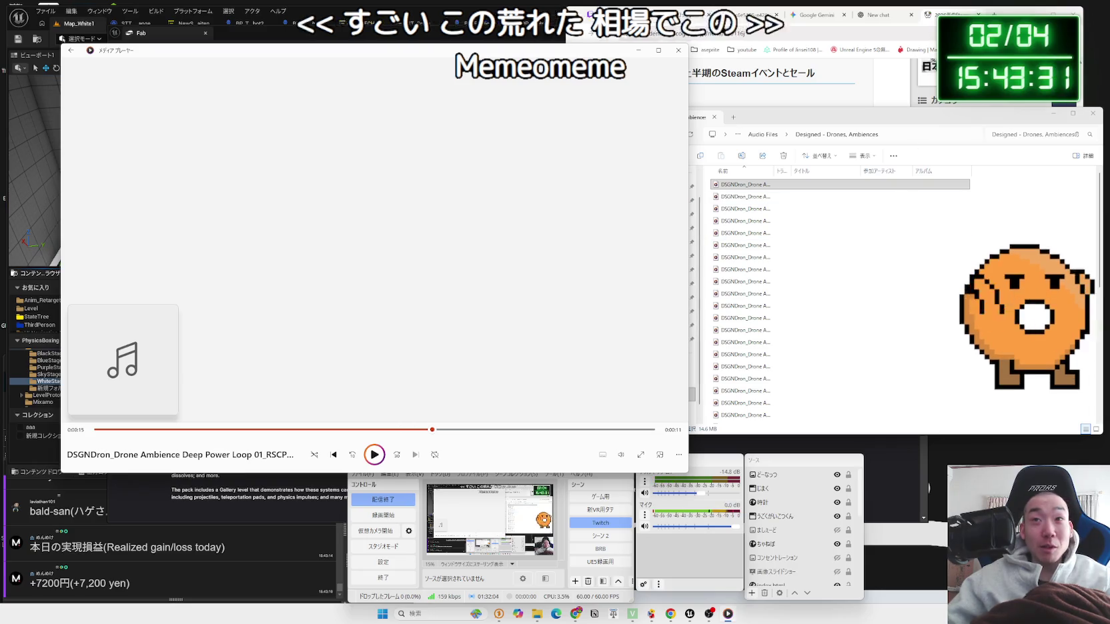
click(729, 194)
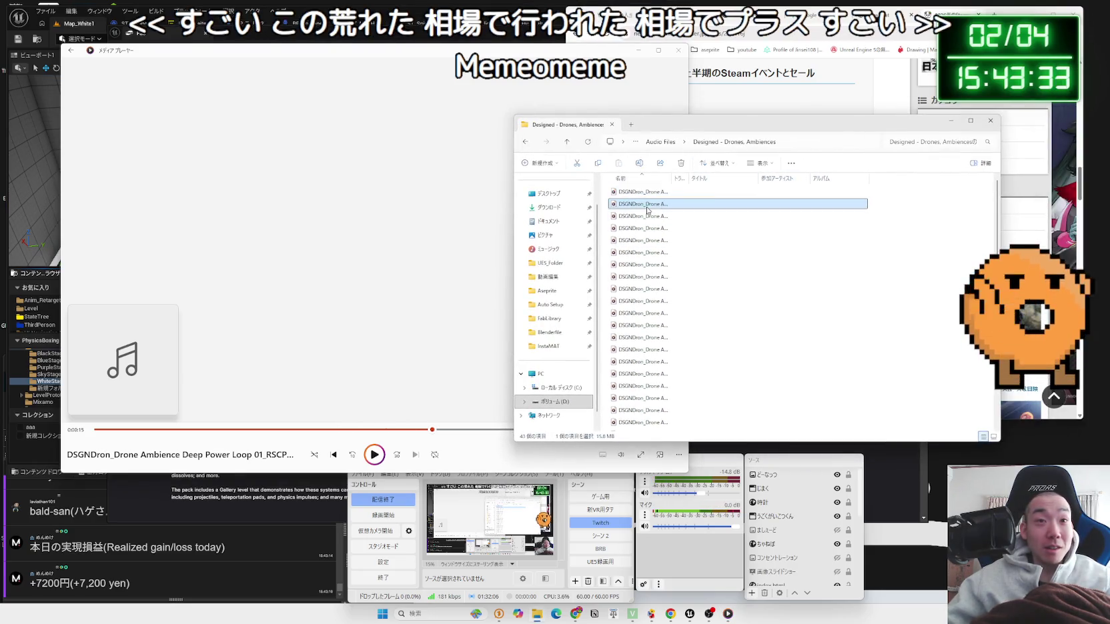
double_click(647, 211)
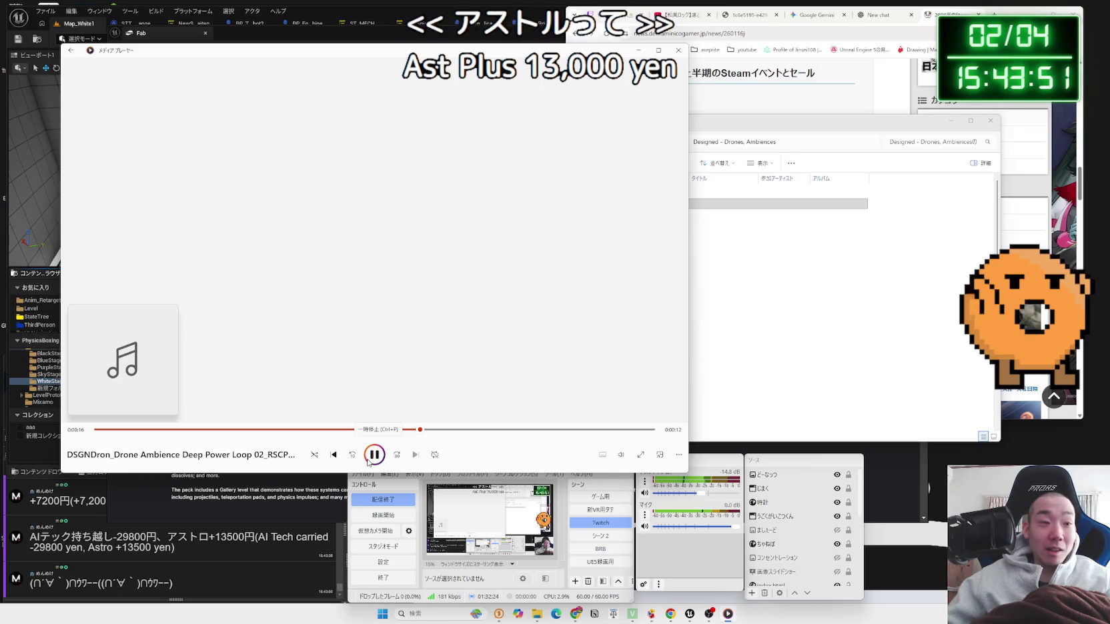
Step: Search the web for 'AIテック' from a chat comment, then close the results tab
click(215, 537)
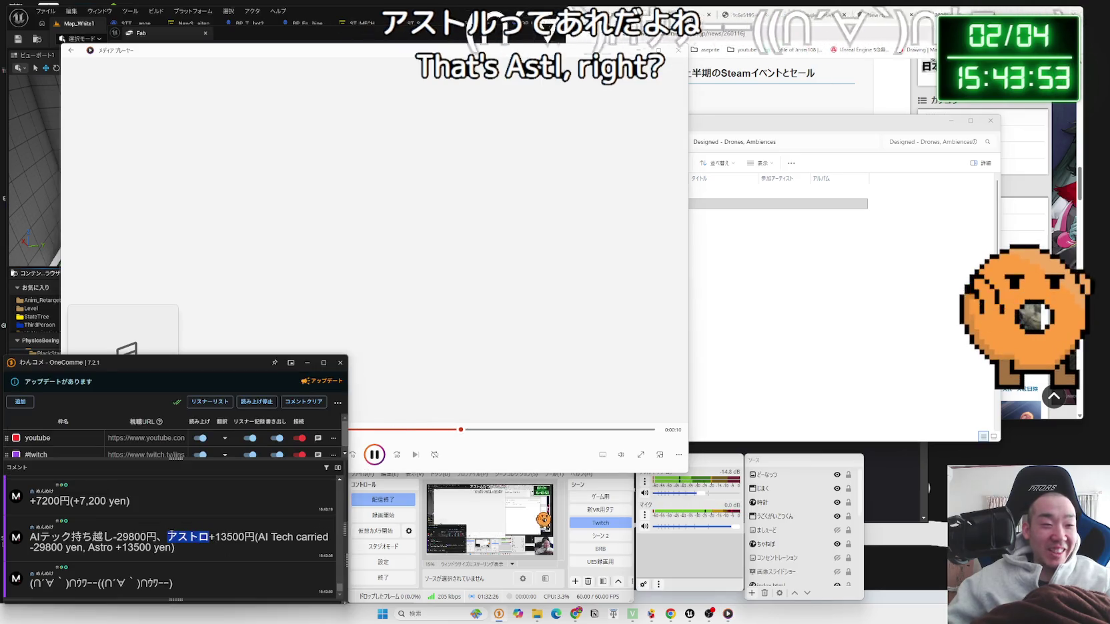
double_click(70, 537)
click(69, 537)
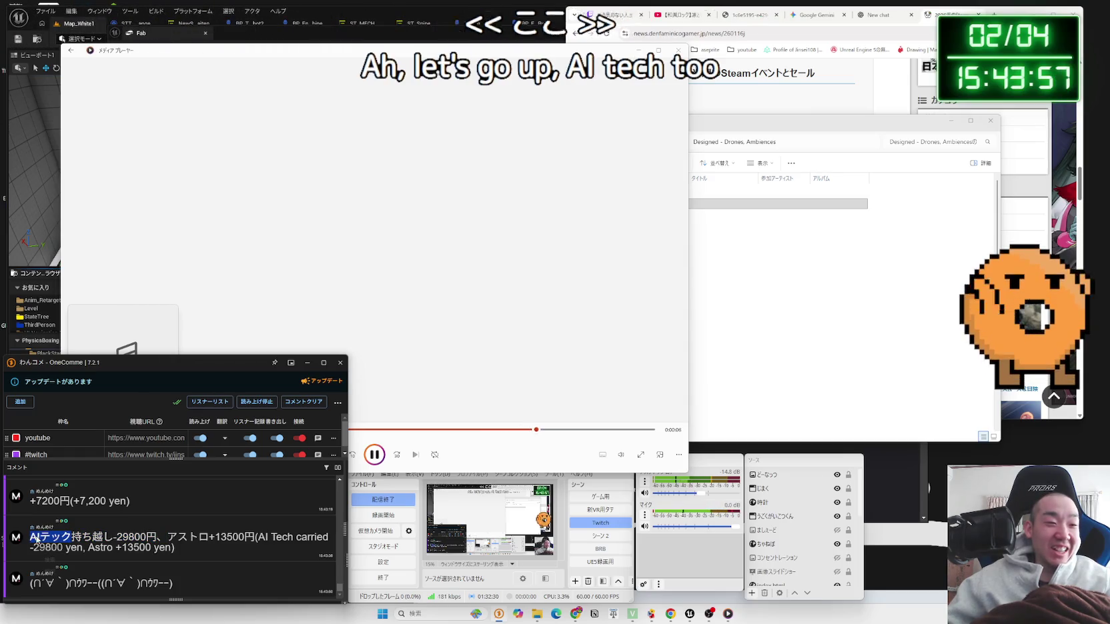
click(63, 561)
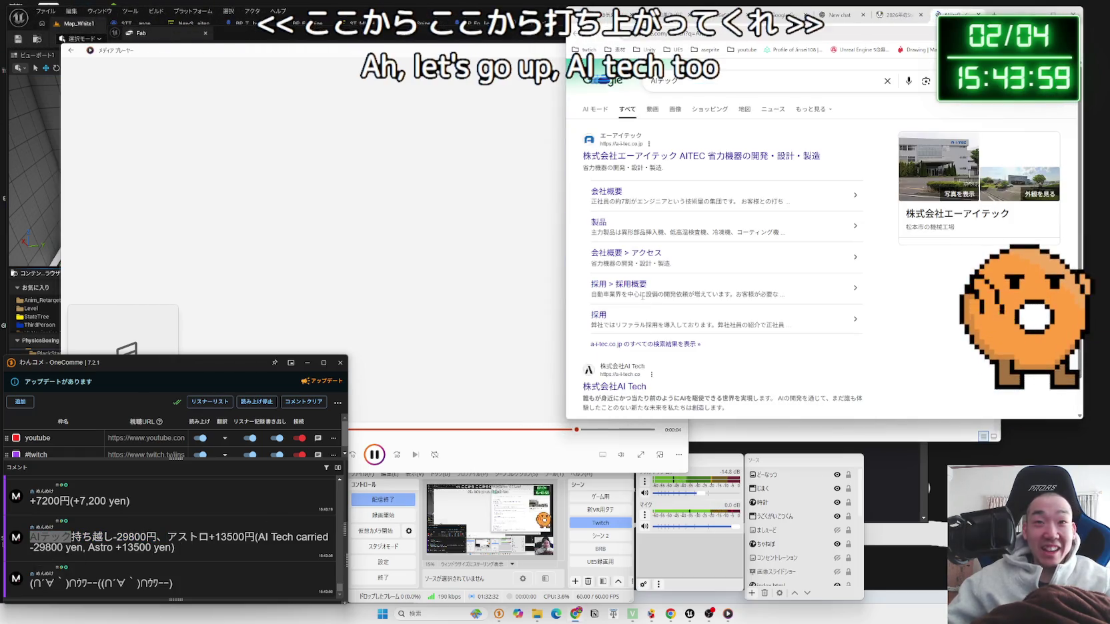
scroll(677, 281, down, 3)
scroll(677, 282, up, 3)
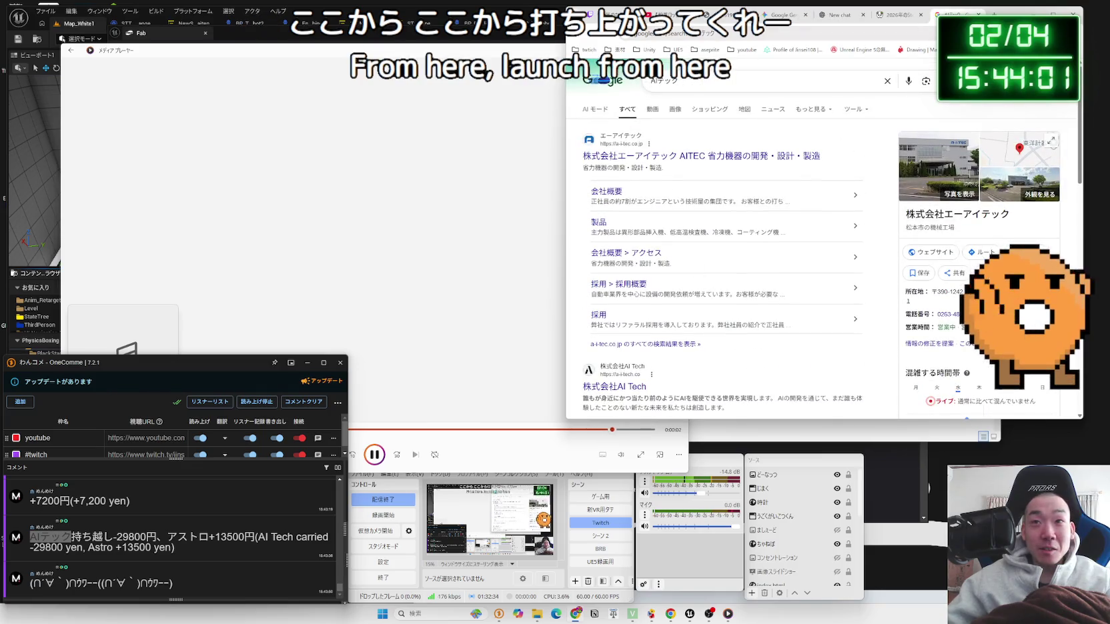
key(ctrl+w)
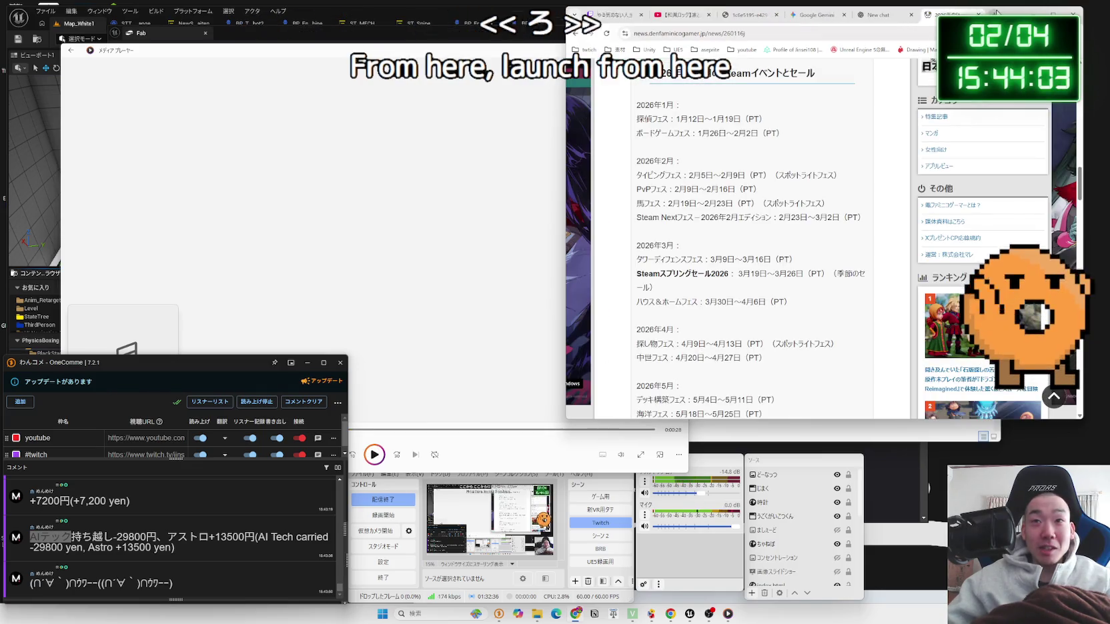
Step: Open a new Chrome tab and show the bookmarks folder list
drag(995, 12, 1001, 18)
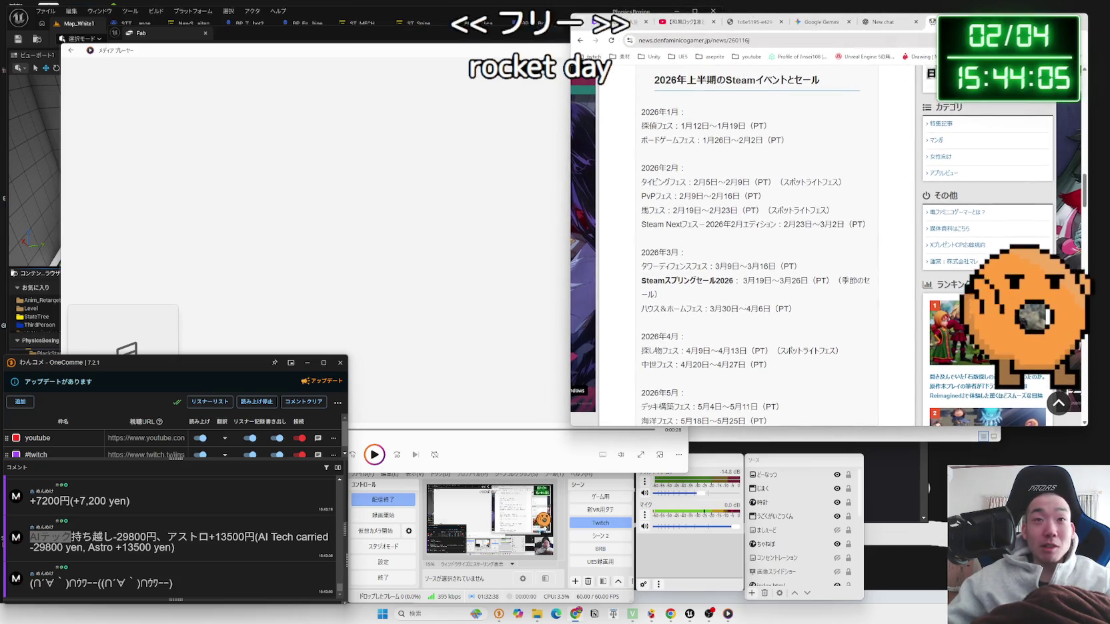
key(ctrl+t)
click(1075, 57)
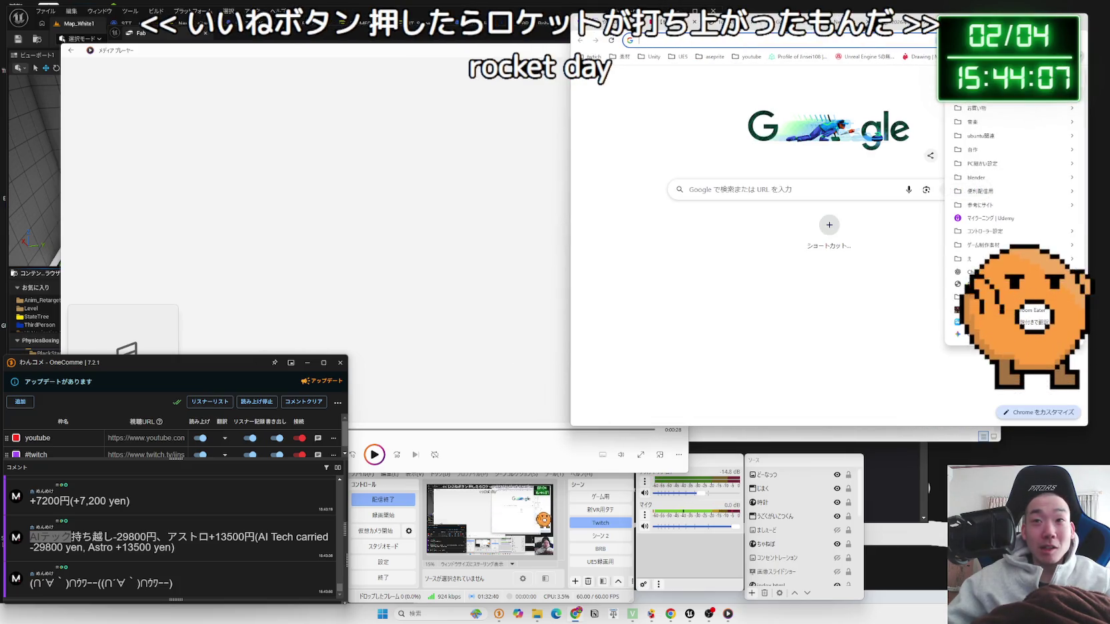
Step: Open X from bookmarks and check Notifications, the Home timeline, the profile and the おすすめ feed
click(867, 130)
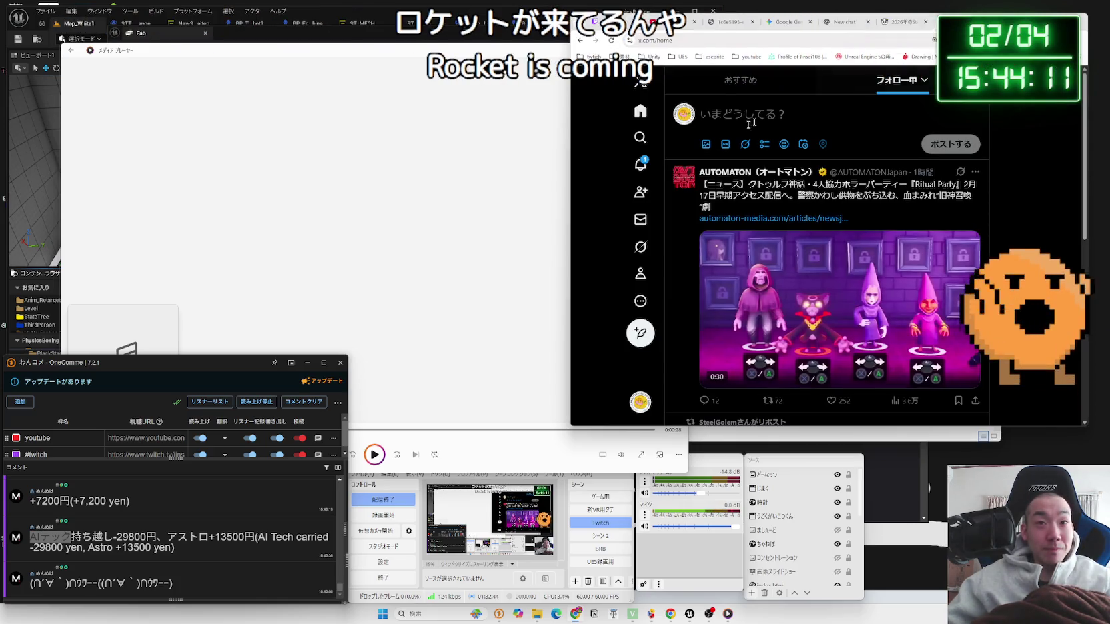
click(641, 164)
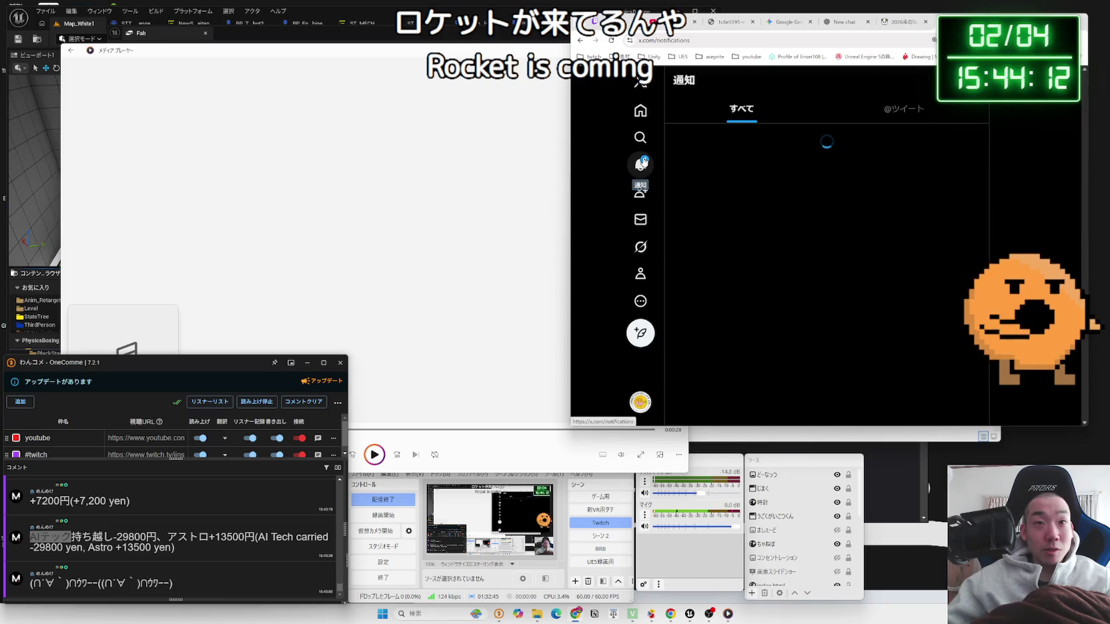
click(640, 111)
scroll(792, 186, down, 10)
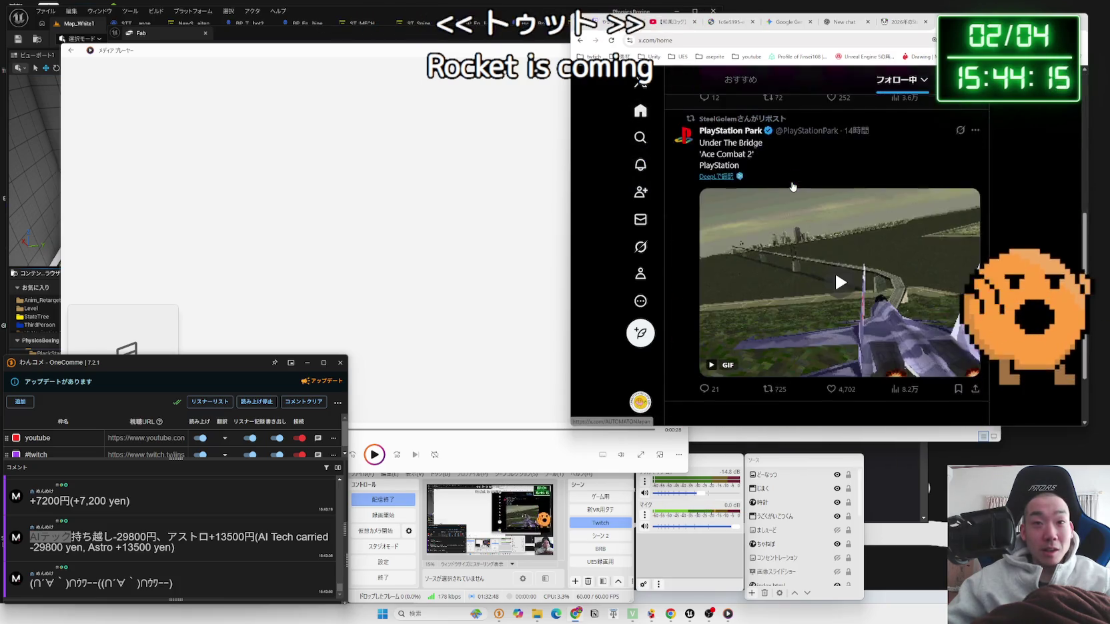
scroll(792, 186, up, 3)
scroll(792, 187, down, 8)
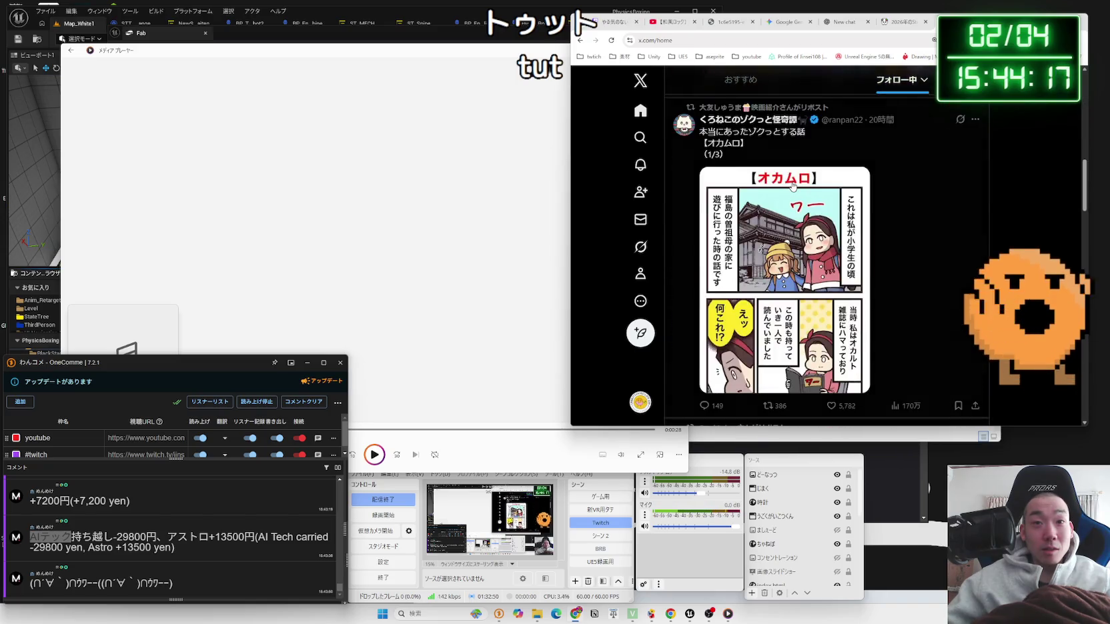
scroll(792, 187, down, 10)
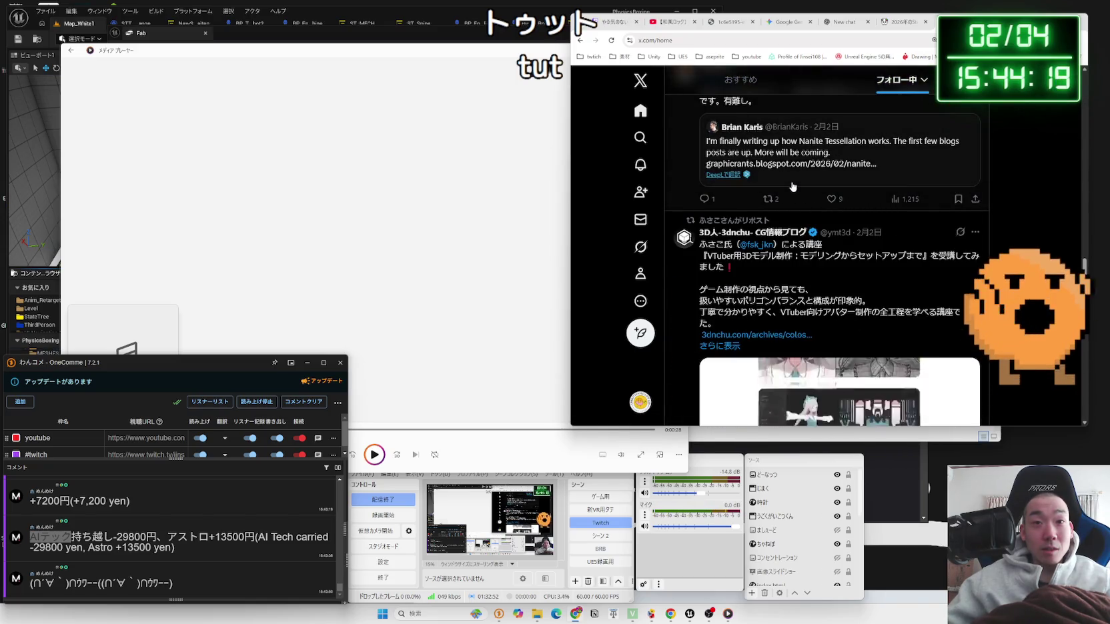
scroll(792, 187, down, 10)
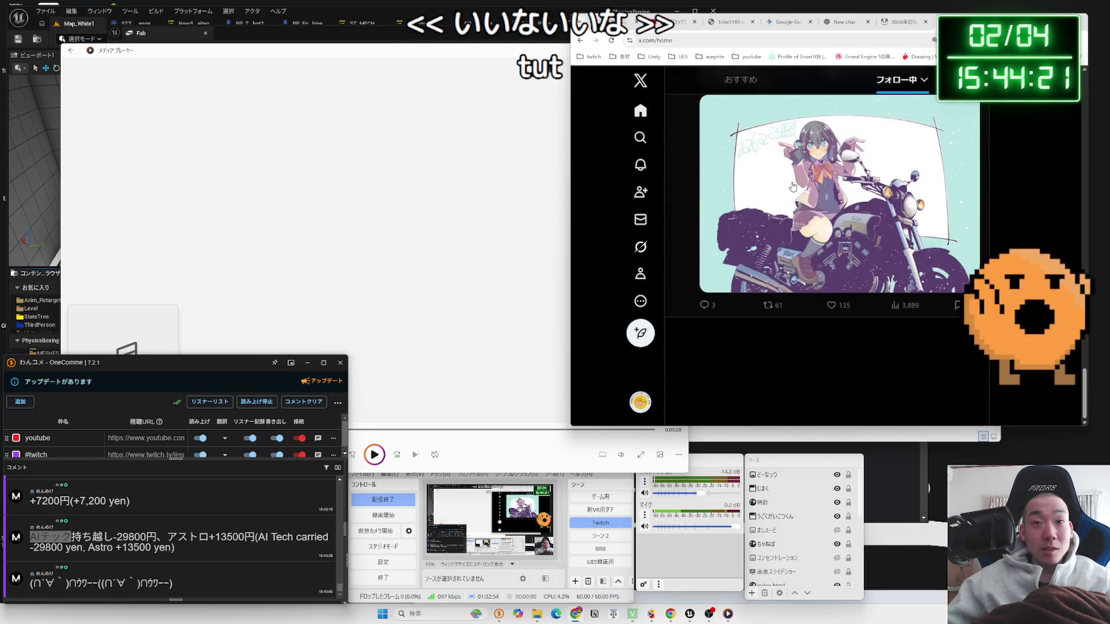
scroll(792, 187, up, 3)
click(640, 273)
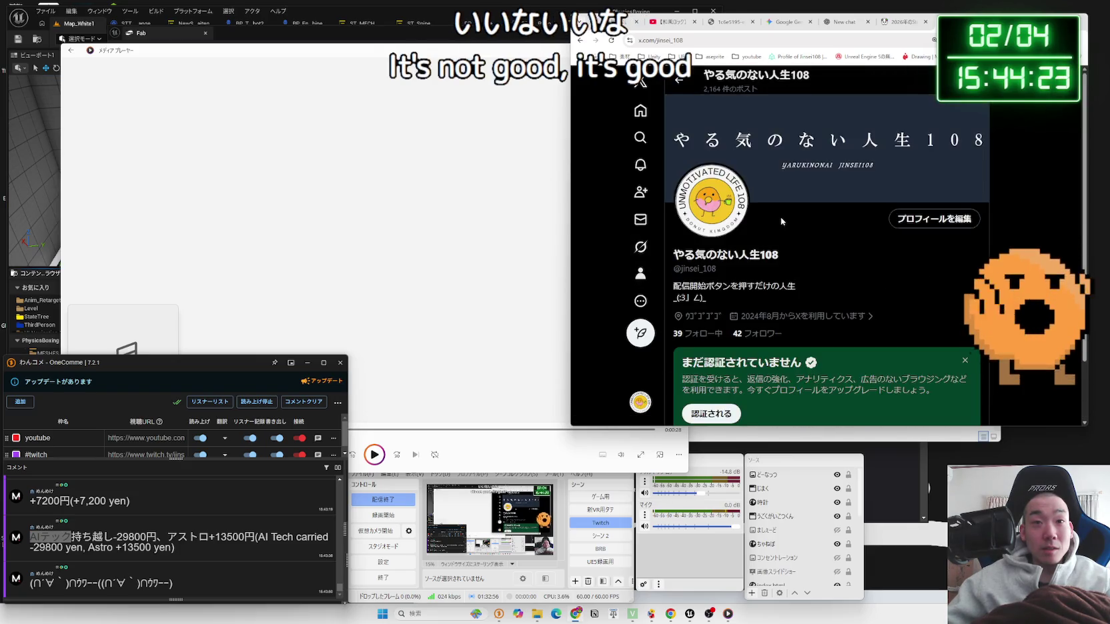
scroll(782, 221, down, 2)
key(alt+Left)
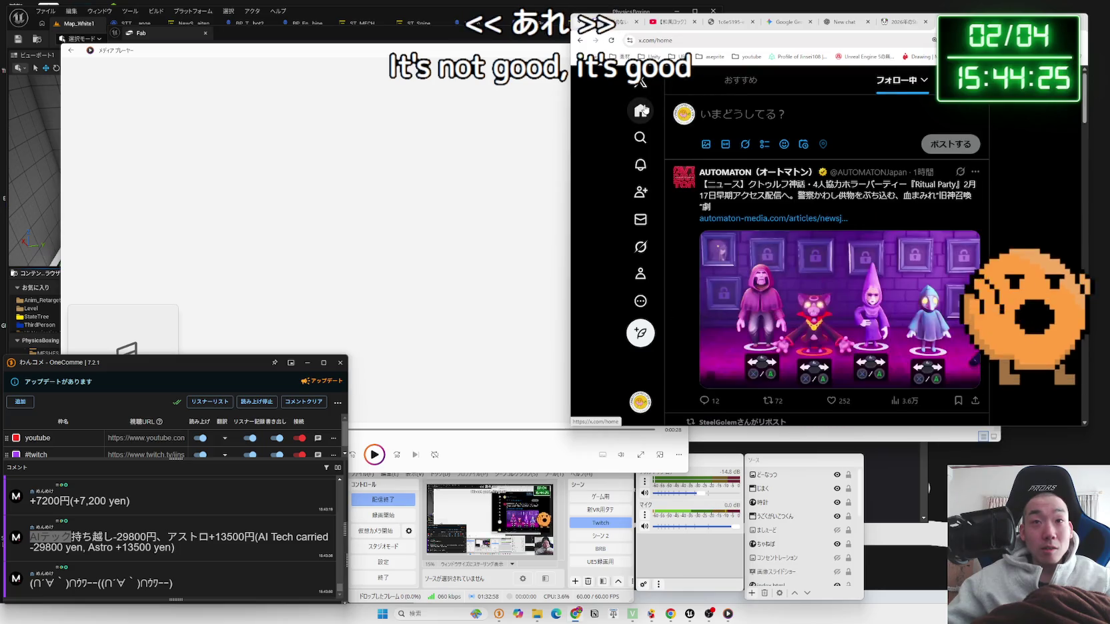
click(737, 97)
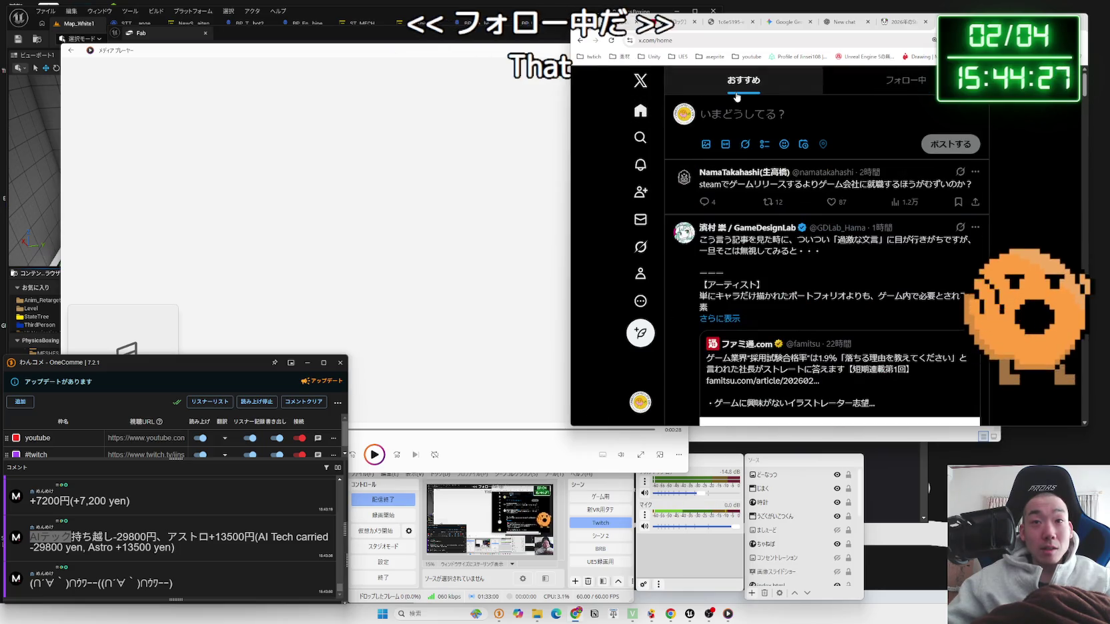
drag(767, 12, 679, 11)
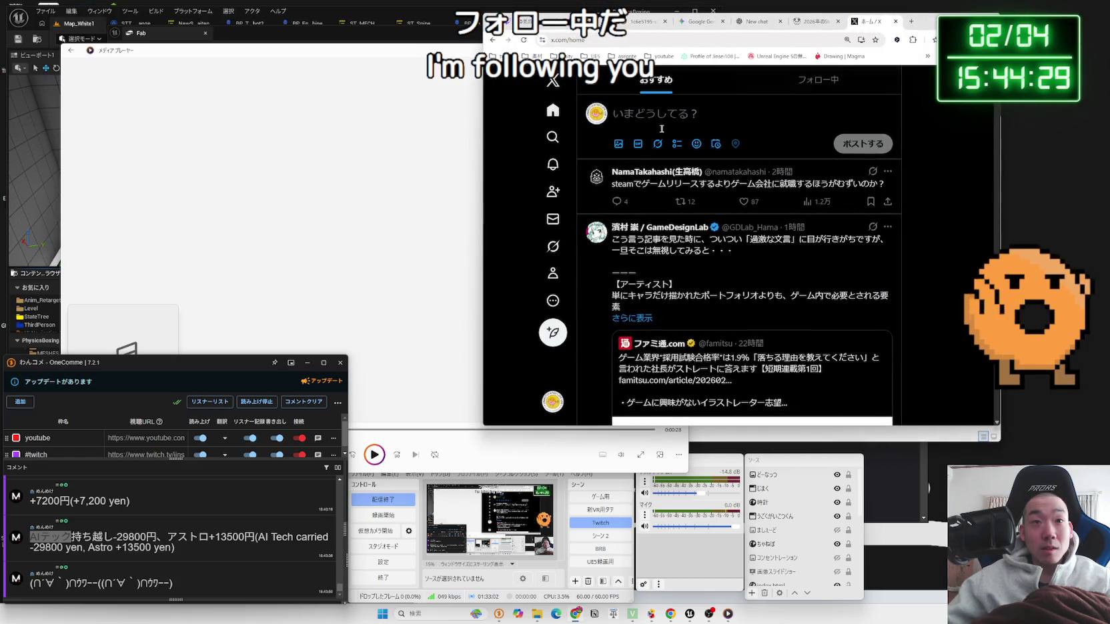
Step: Search X's Explore page for 'ロケット'
click(553, 137)
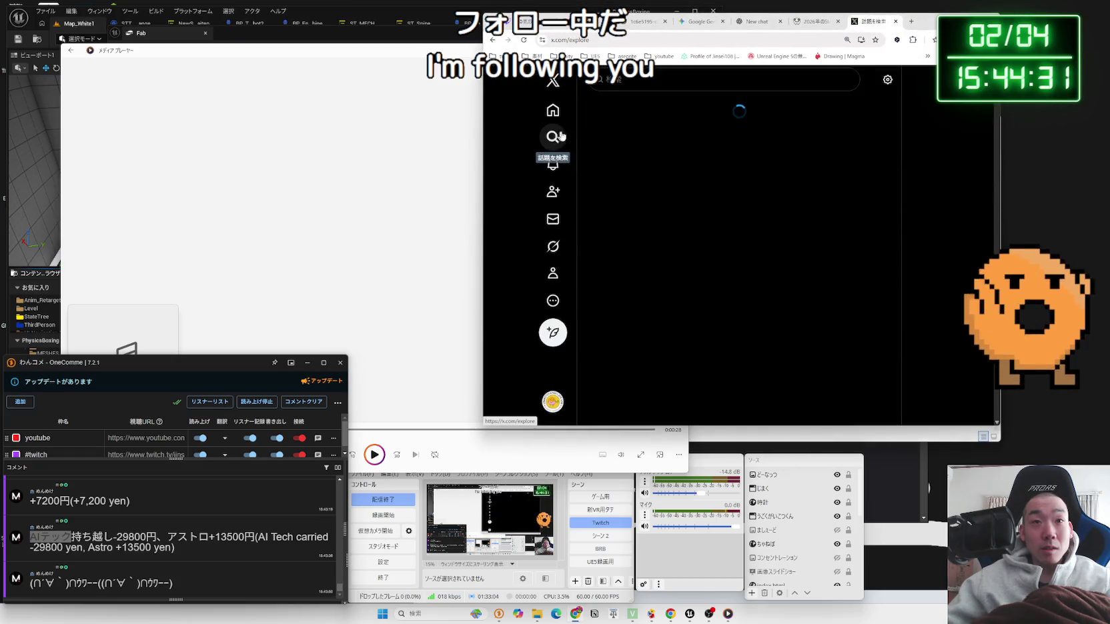
click(677, 81)
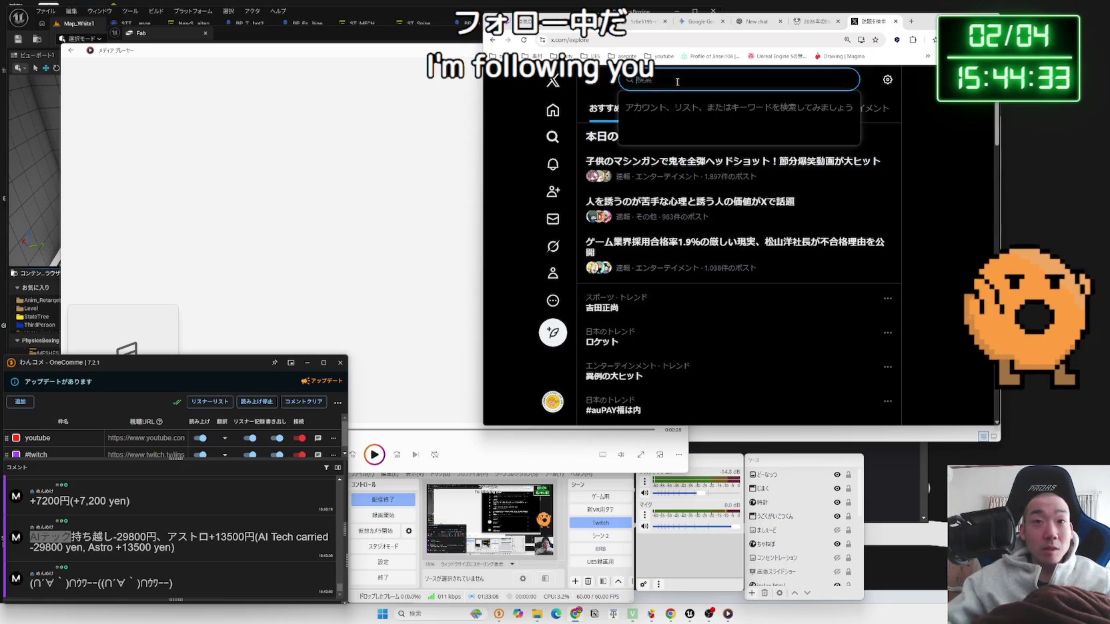
text(ろ)
text(けっと)
key(space)
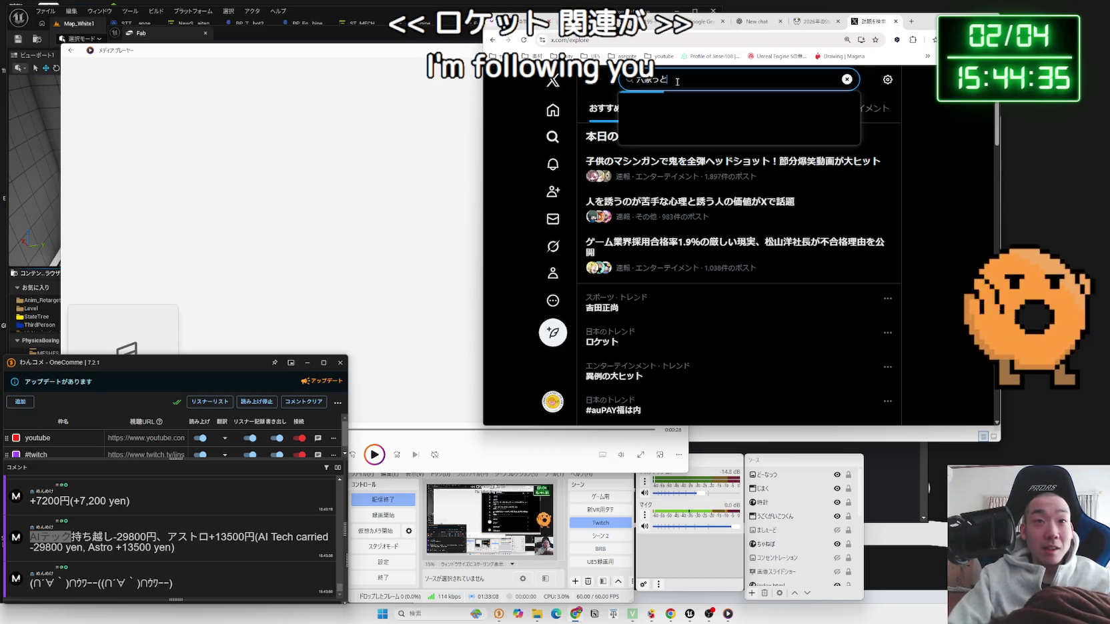
key(Return)
key(Return)
key(BackSpace)
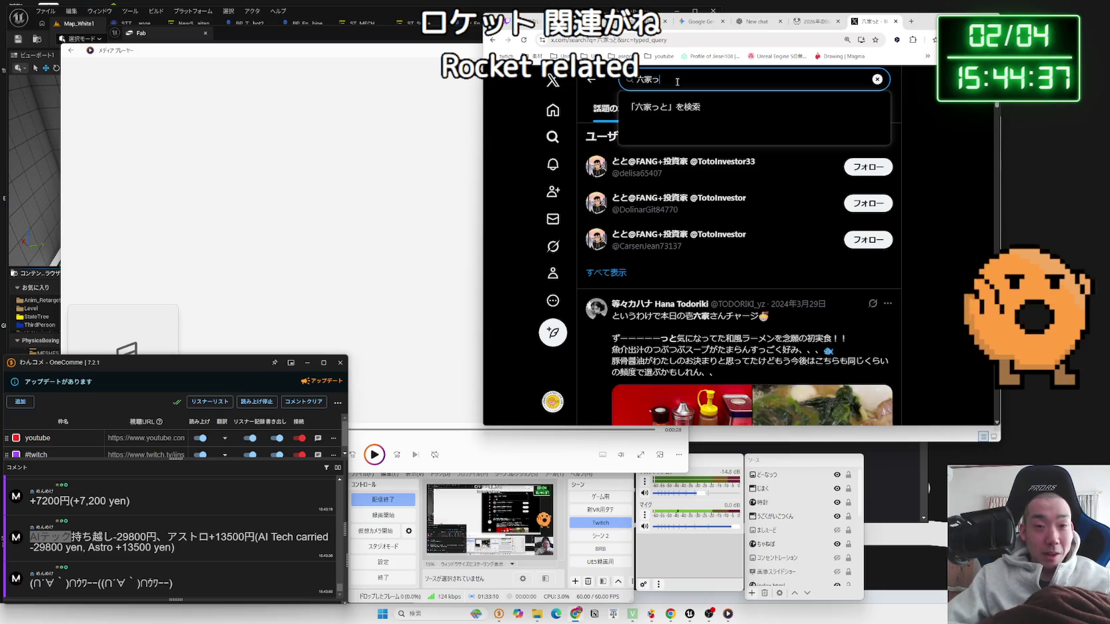
text(ロケット)
key(Return)
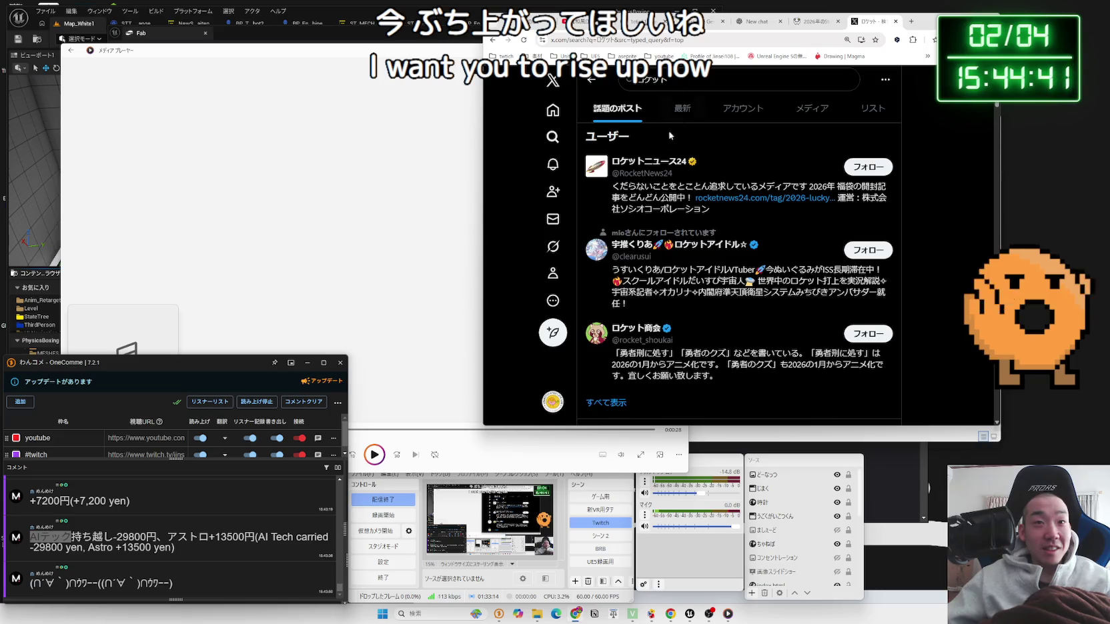
Step: Scroll through the ロケット results, close the X tab and return to Media Player
scroll(661, 204, down, 3)
scroll(662, 206, down, 10)
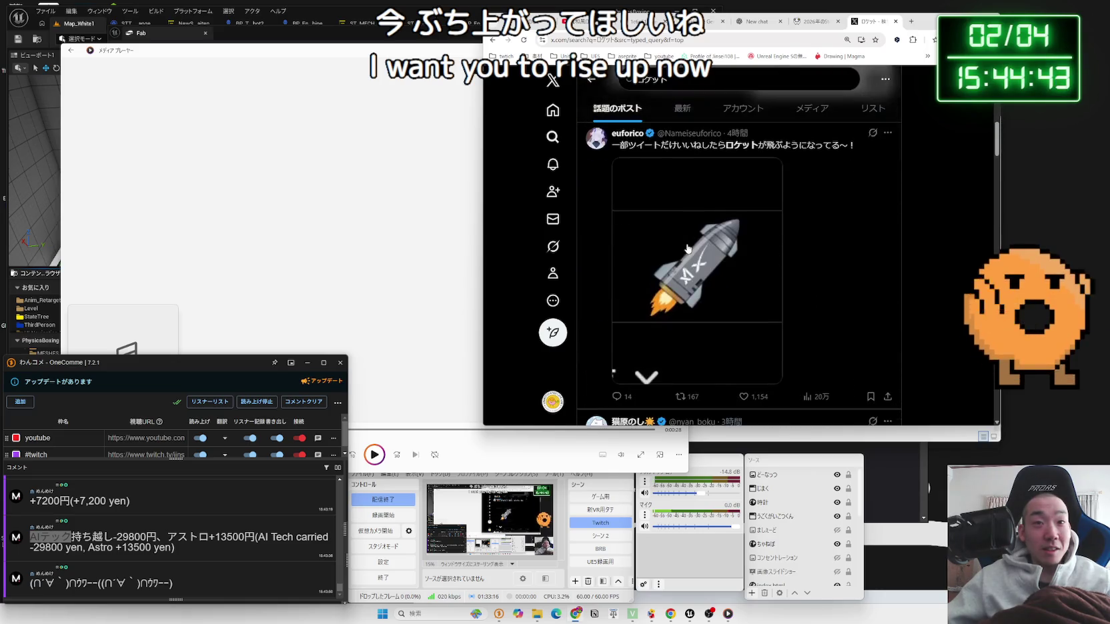
scroll(688, 249, down, 10)
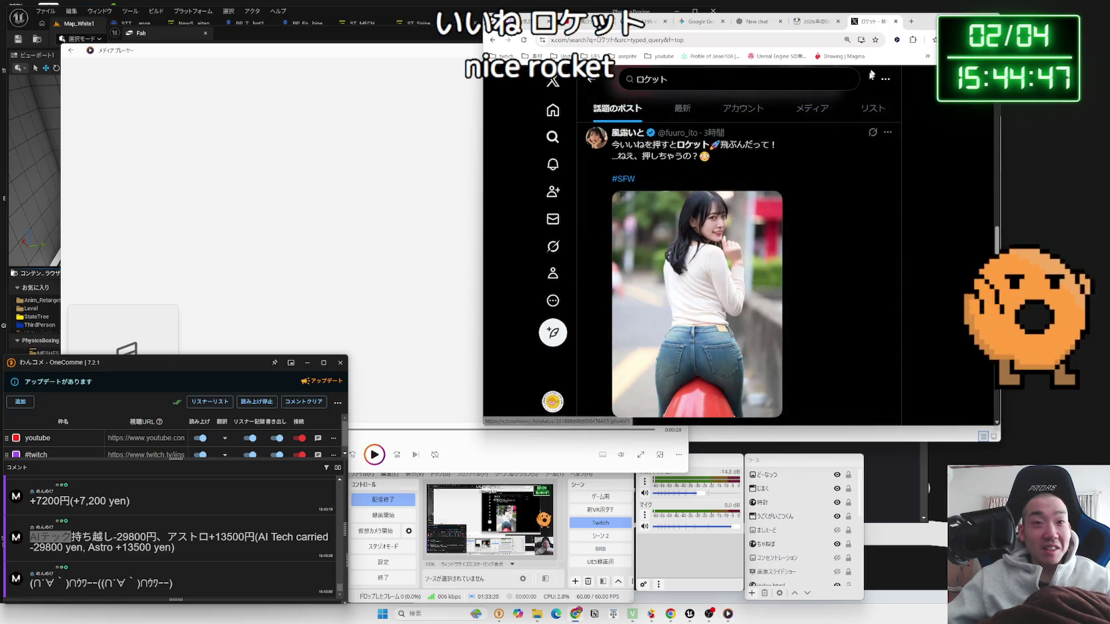
scroll(763, 252, down, 1)
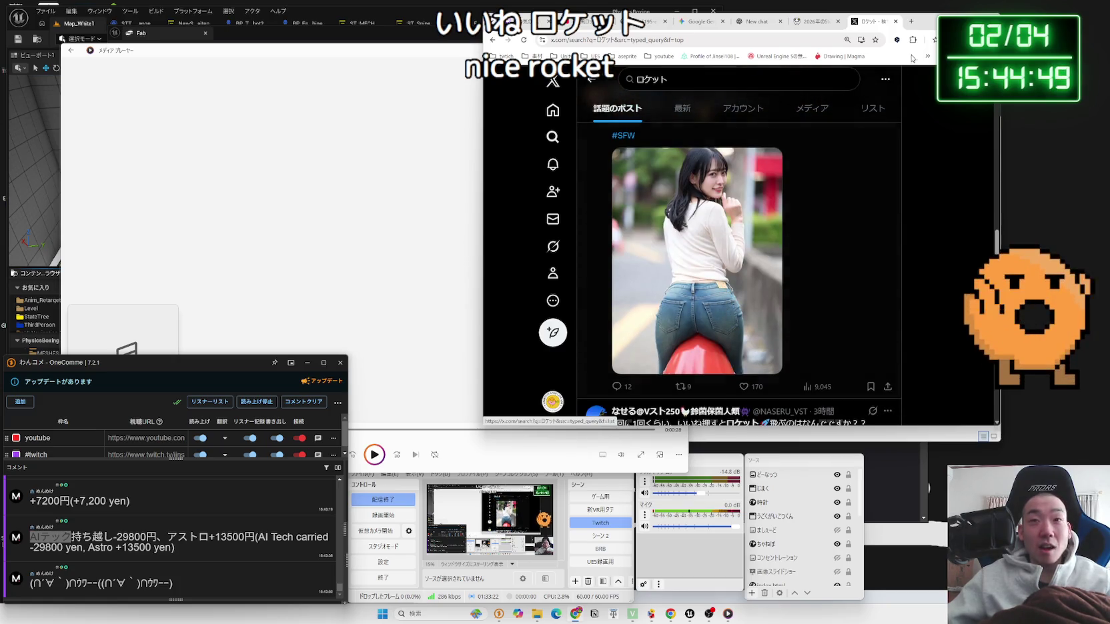
click(896, 21)
click(417, 46)
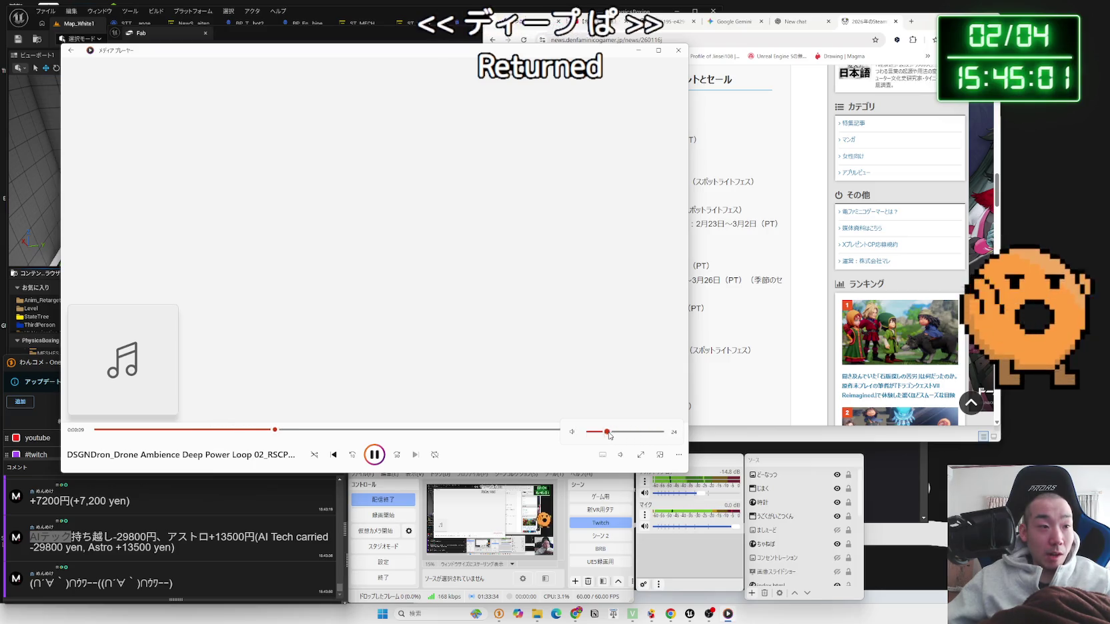
Step: Close Media Player and go back to the VoltageSound folder in Explorer
key(alt+F4)
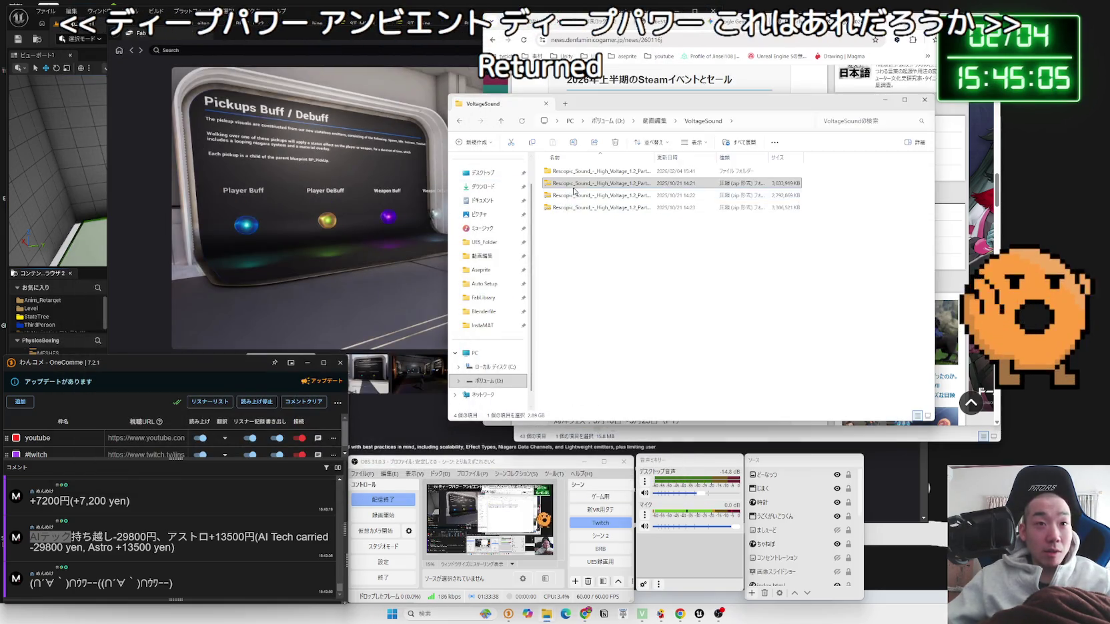
double_click(586, 172)
key(alt+Left)
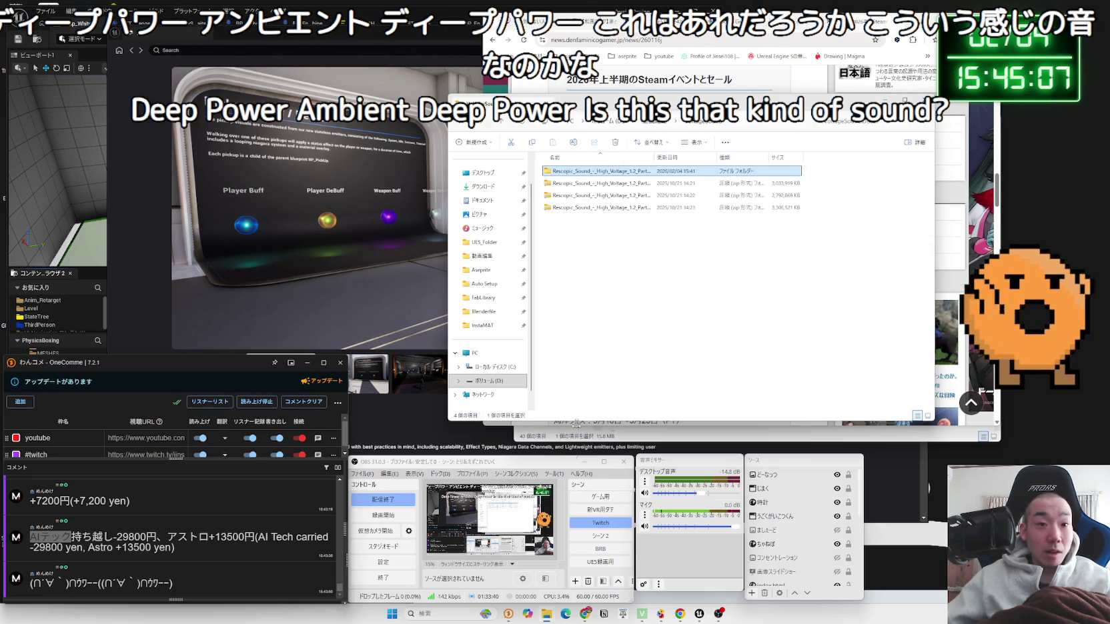
Step: Briefly play drone loop 03, then play Deep Power Loop 07 and pause it
mouse_move(538, 613)
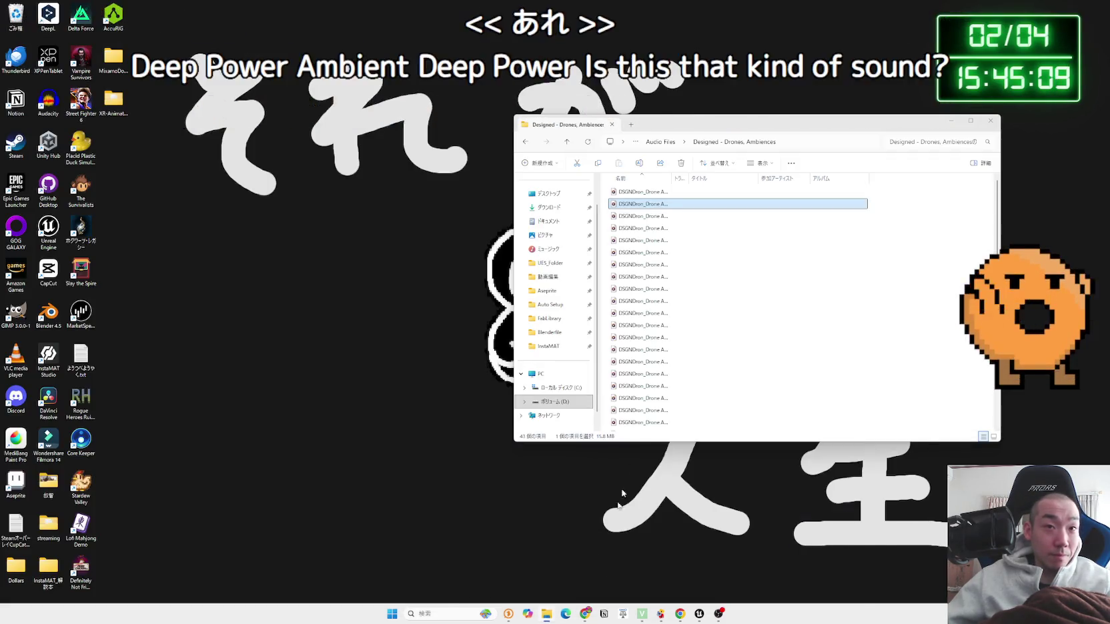
click(588, 577)
double_click(644, 216)
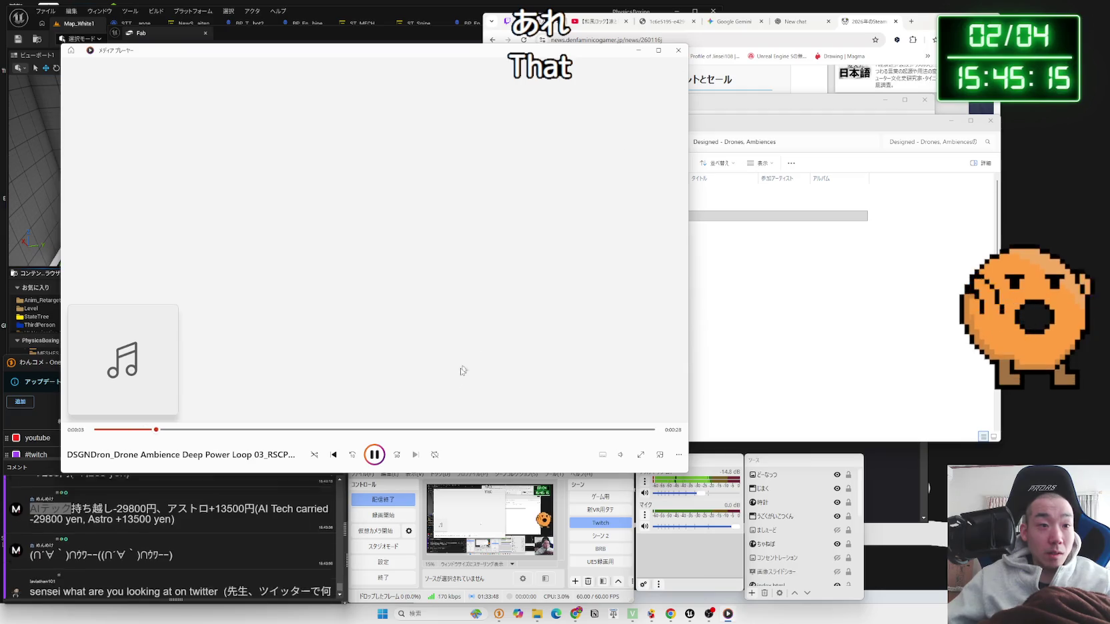
click(458, 430)
click(679, 50)
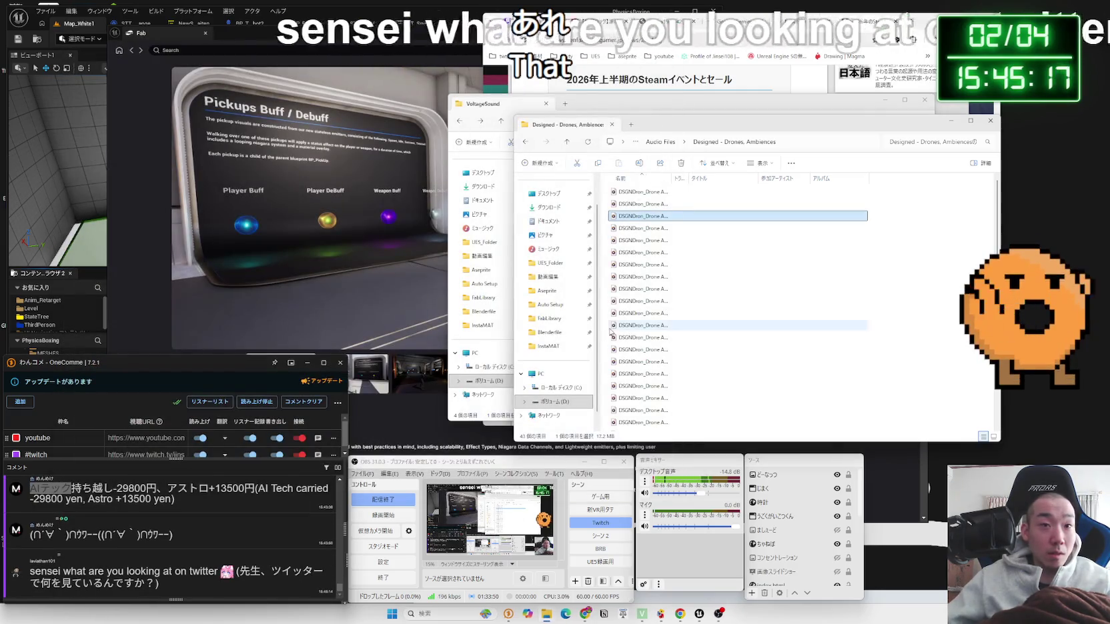
double_click(632, 266)
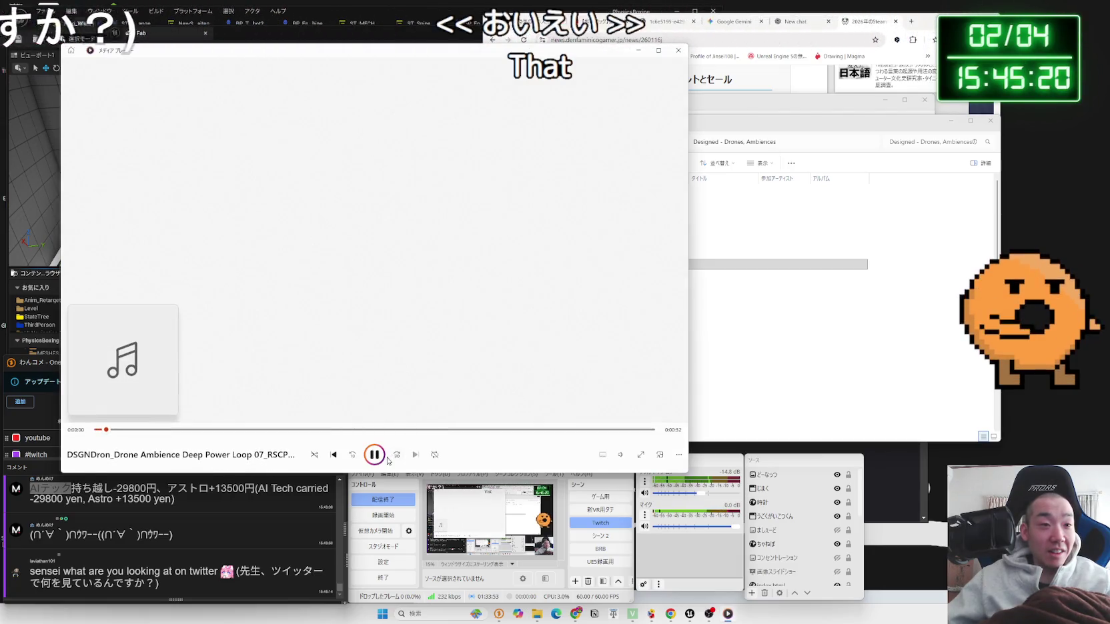
click(386, 458)
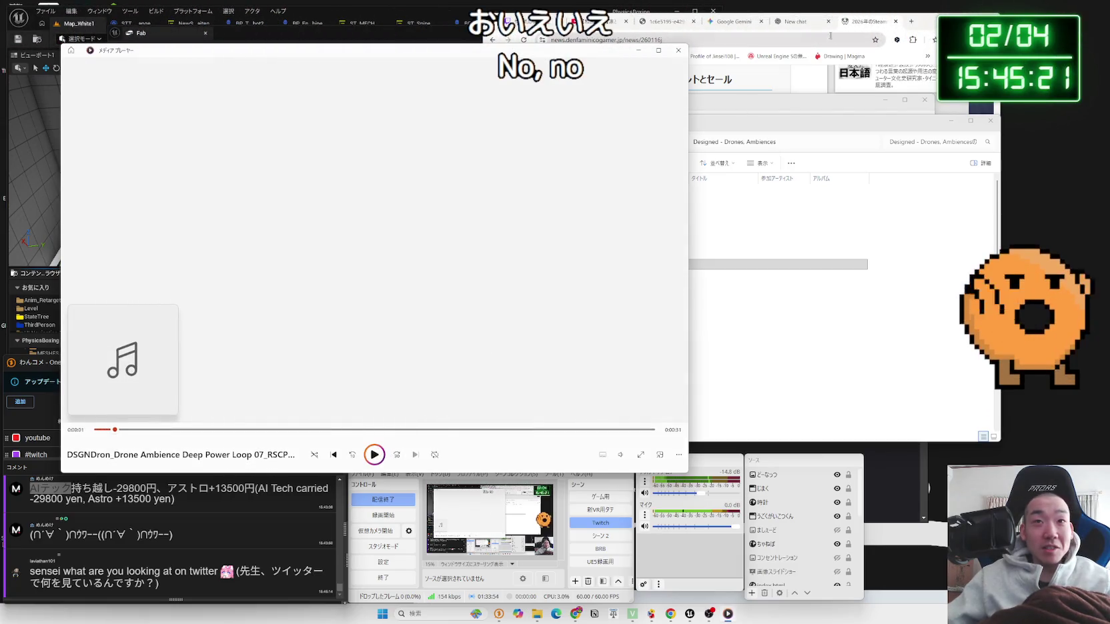
Step: Open Twitter from the しゅみ bookmarks folder in a new tab and view the account's profile
click(910, 22)
click(927, 56)
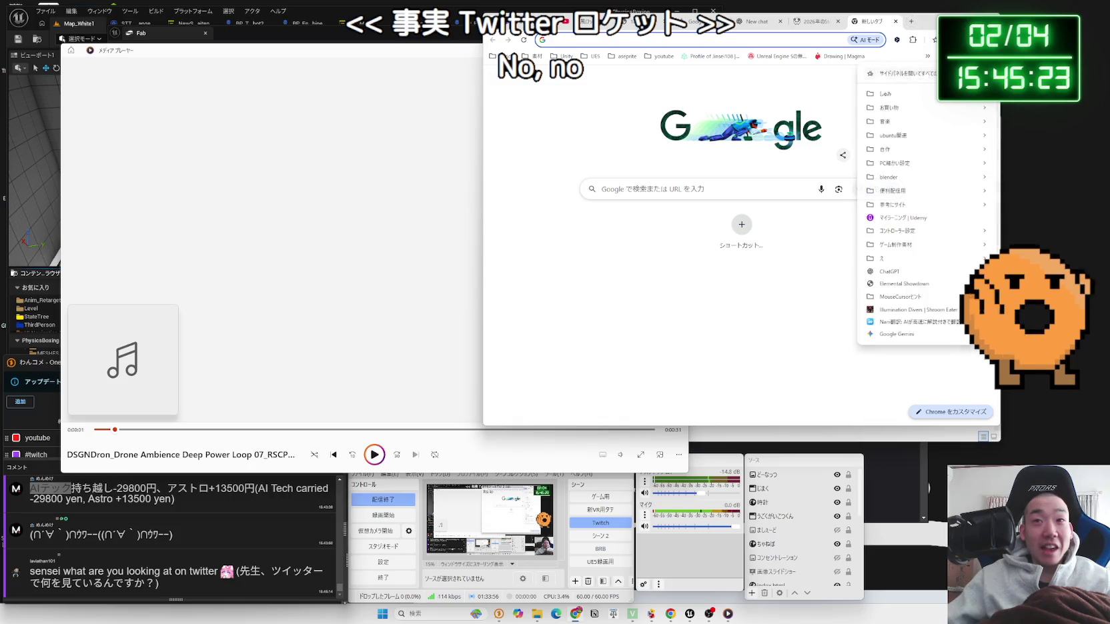
mouse_move(893, 95)
click(792, 130)
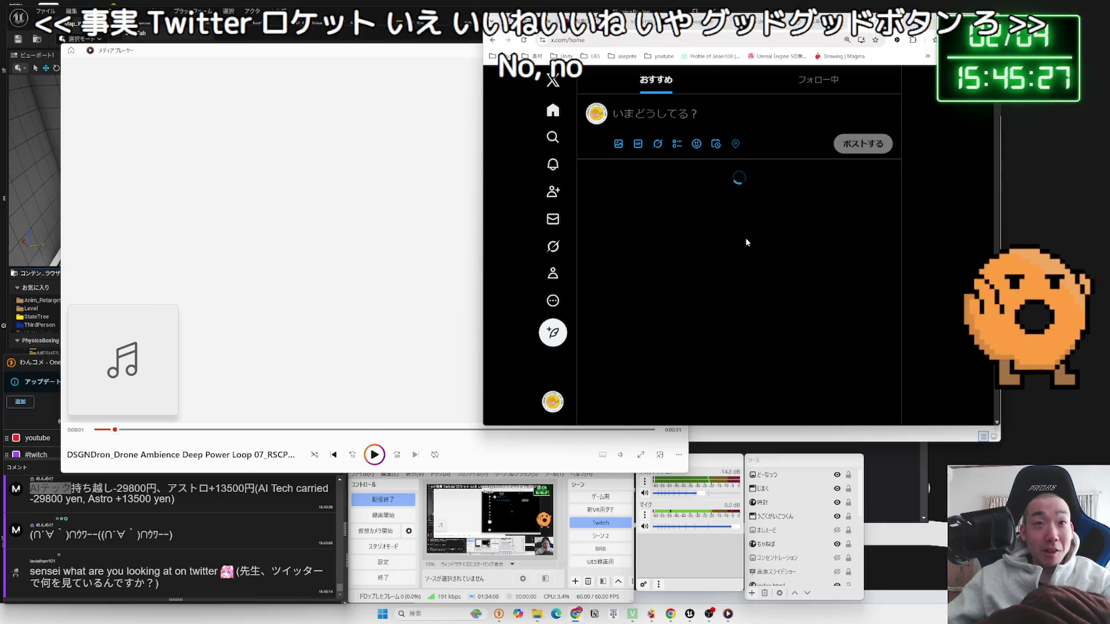
scroll(747, 243, down, 3)
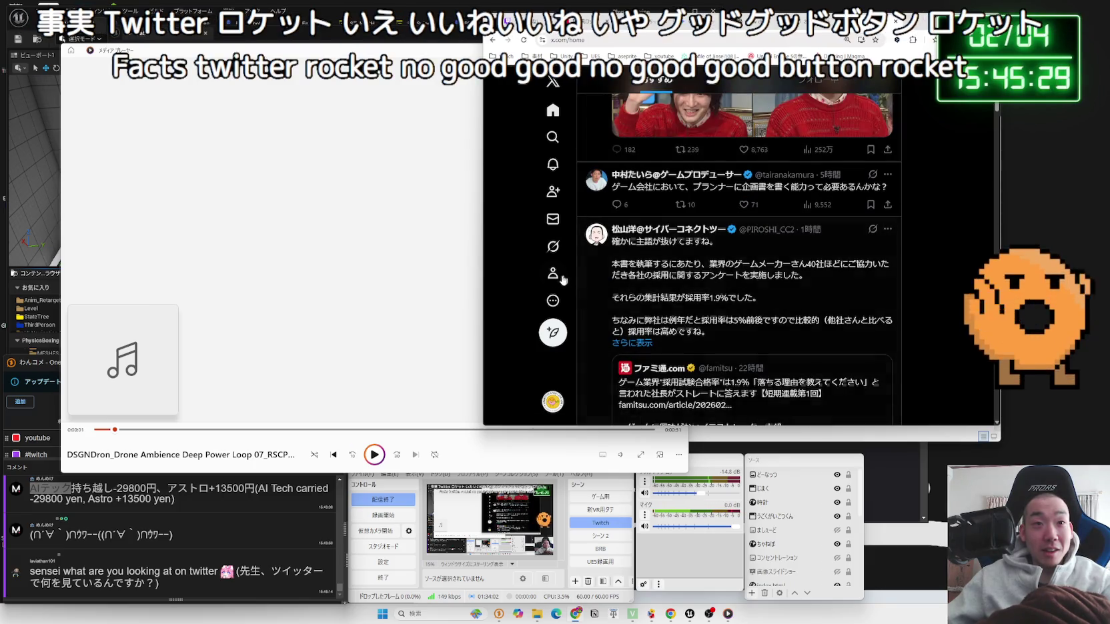
click(566, 275)
scroll(745, 276, down, 5)
scroll(745, 283, down, 4)
Step: Open a post's detail view, remove its like, then go to the Explore page
click(755, 175)
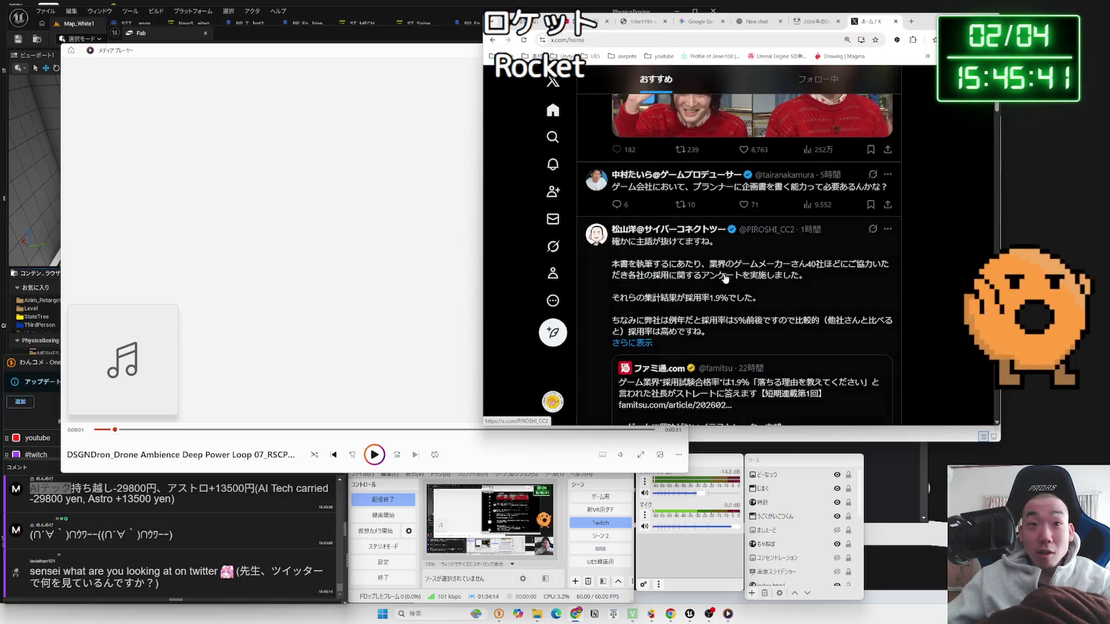
scroll(725, 278, down, 4)
scroll(725, 278, down, 4)
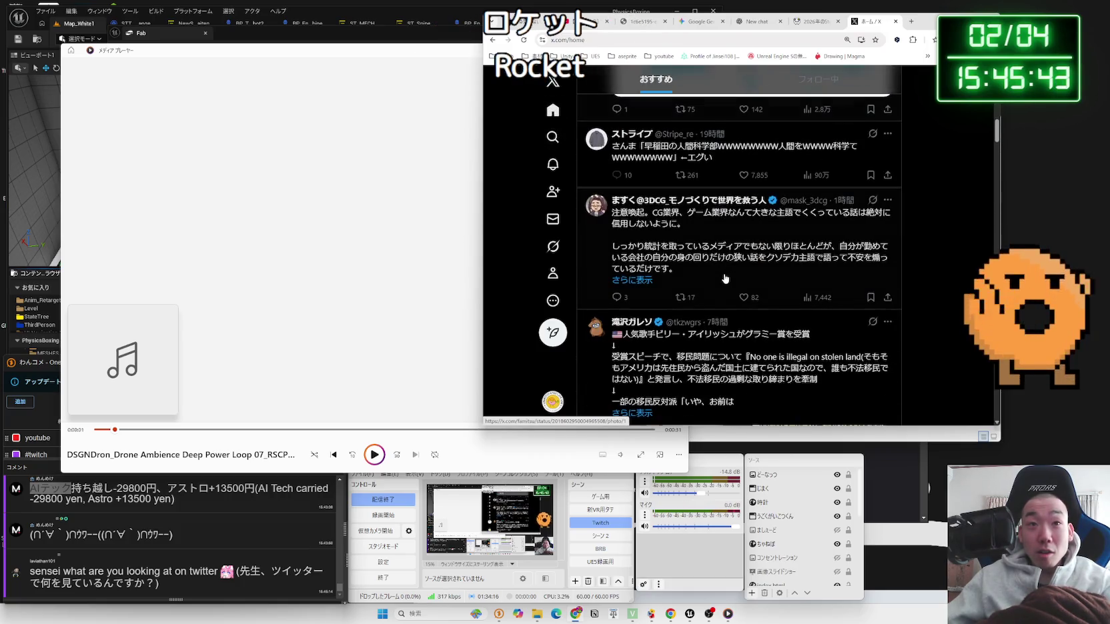
scroll(725, 278, up, 1)
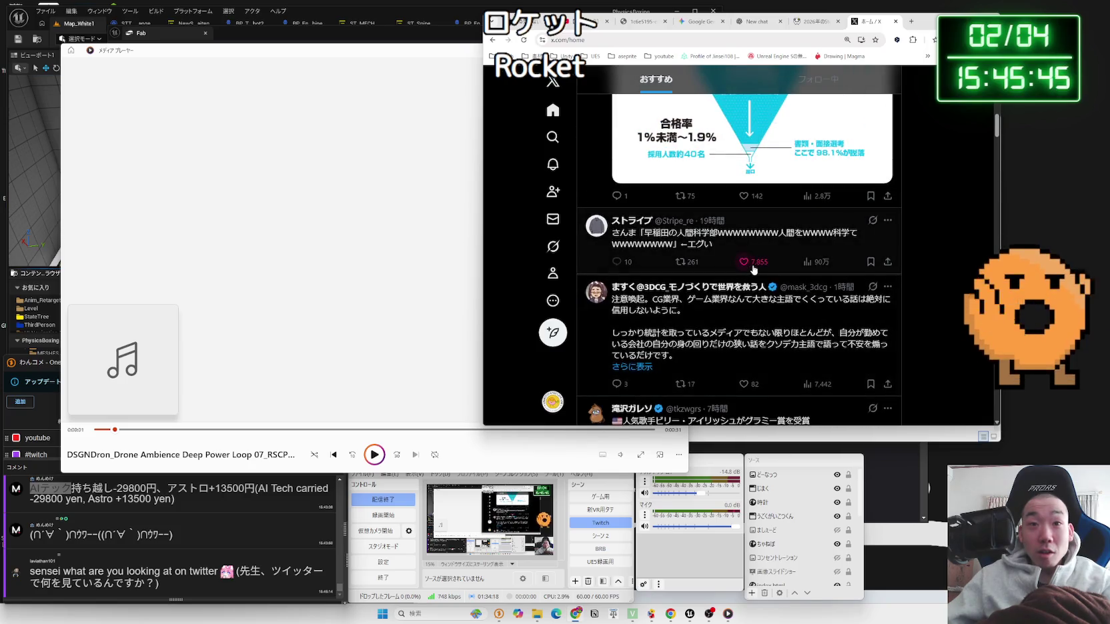
click(744, 263)
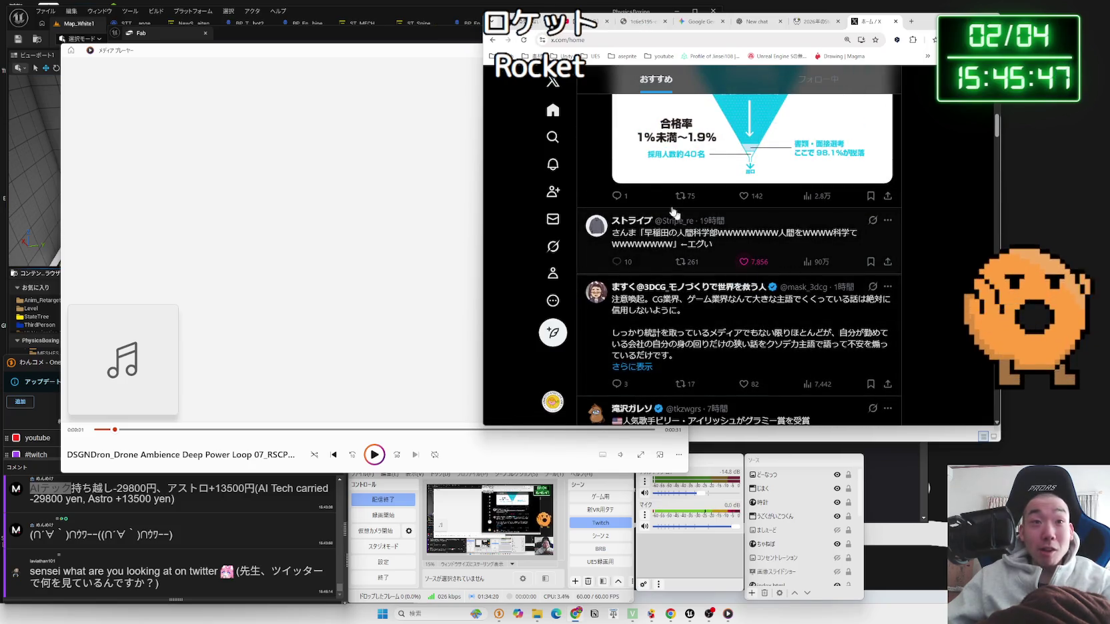
click(553, 137)
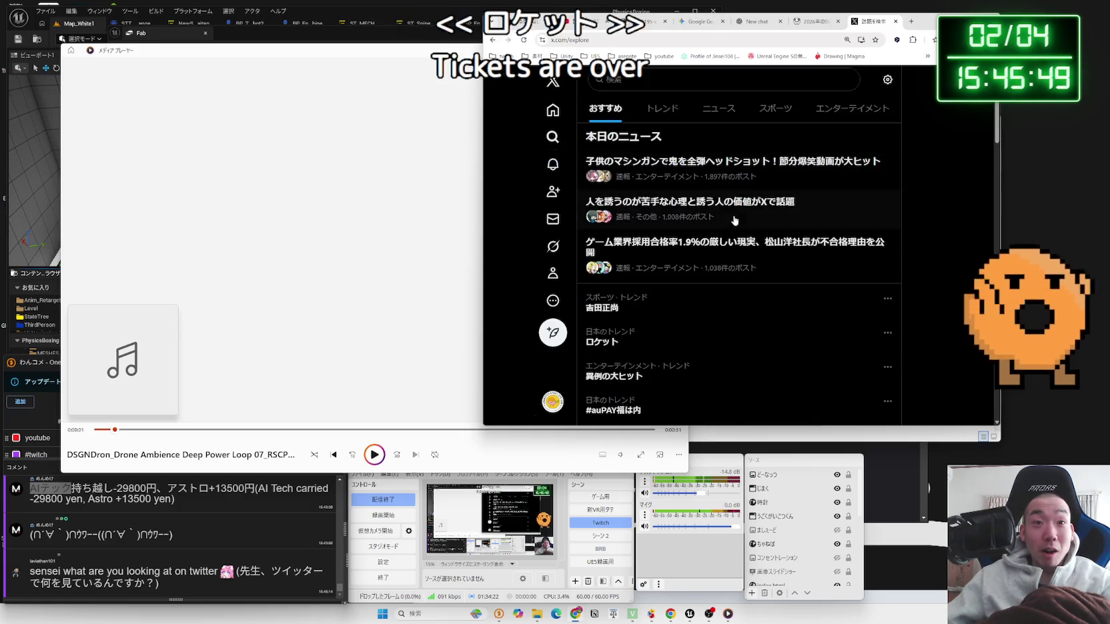
Step: Browse the ロケット trend posts and like, then unlike, the rocket video post
click(699, 334)
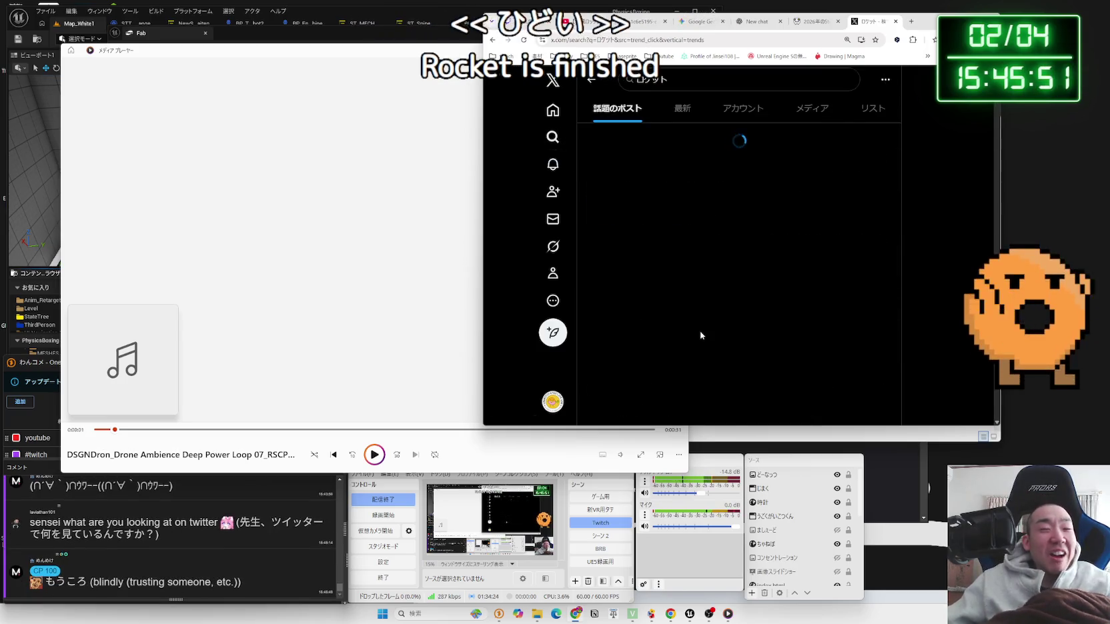
scroll(737, 254, down, 3)
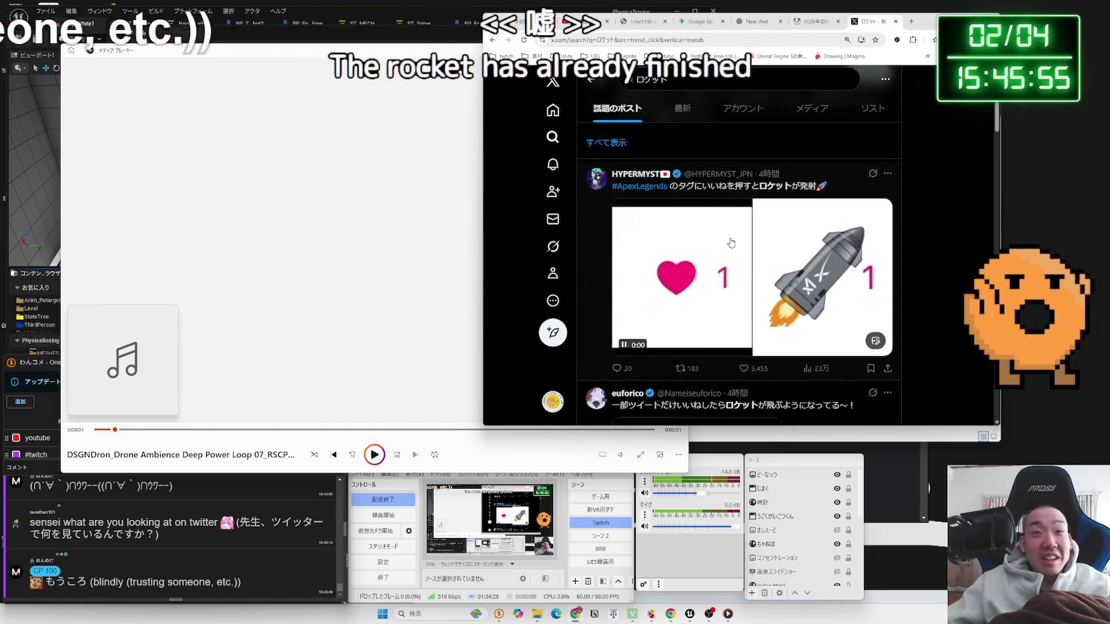
scroll(731, 243, down, 1)
click(744, 283)
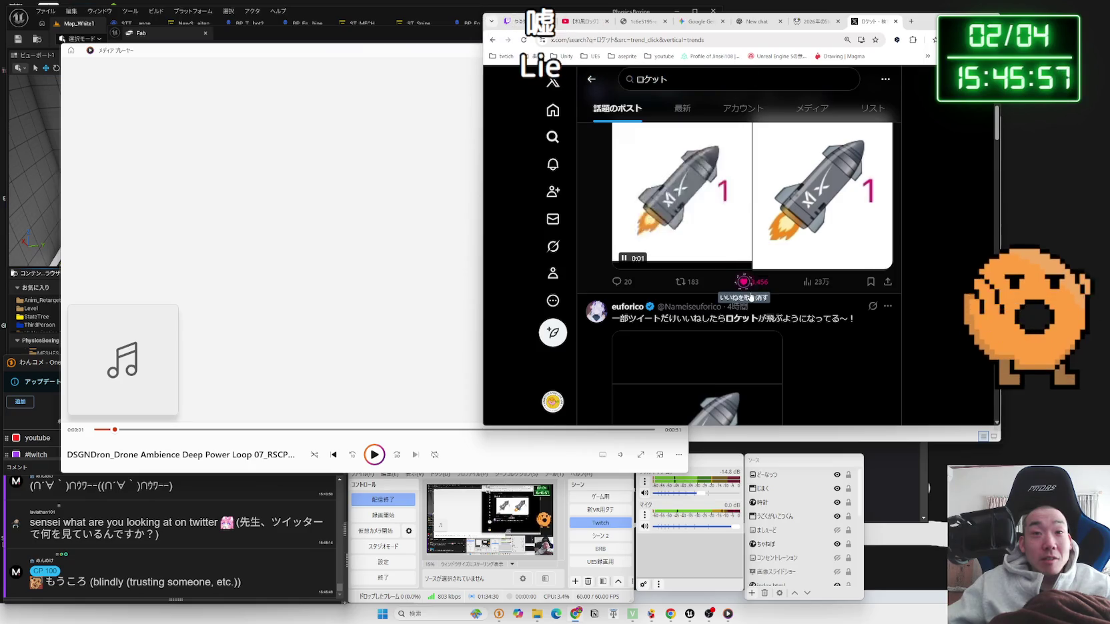
click(745, 283)
scroll(734, 280, up, 2)
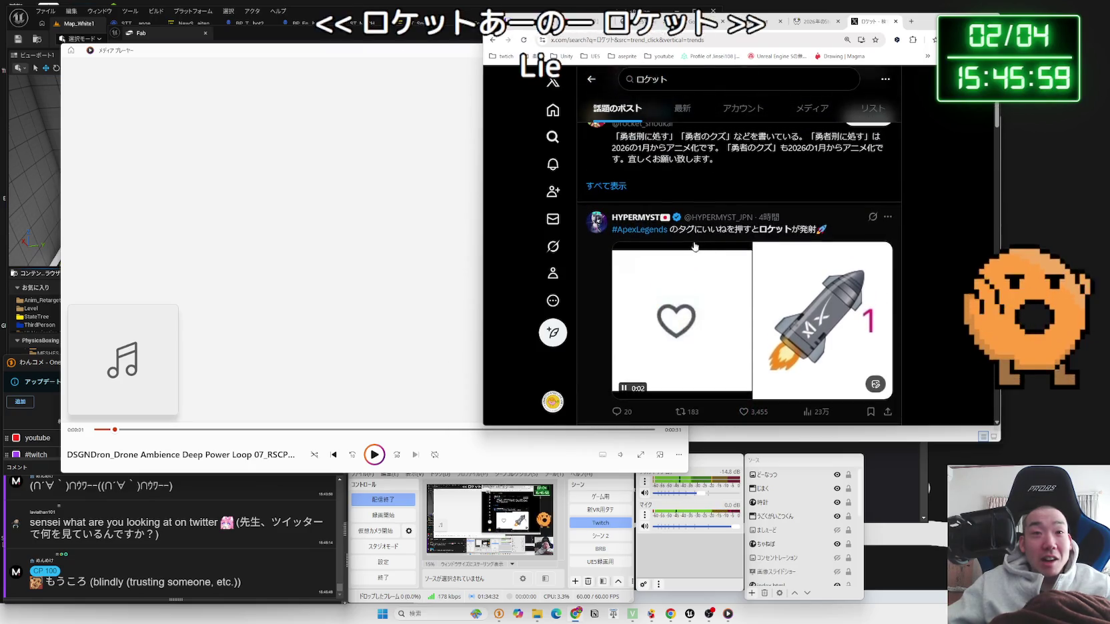
Step: Look through the #ApexLegends hashtag results, then return to the ロケット results
click(654, 232)
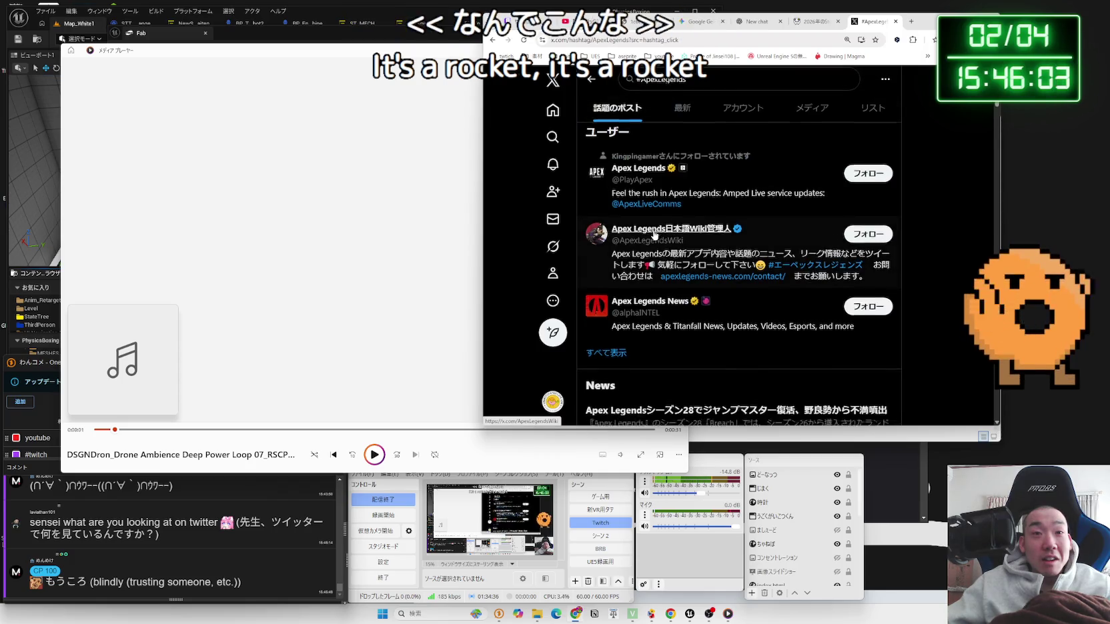
scroll(654, 233, down, 5)
key(alt+Left)
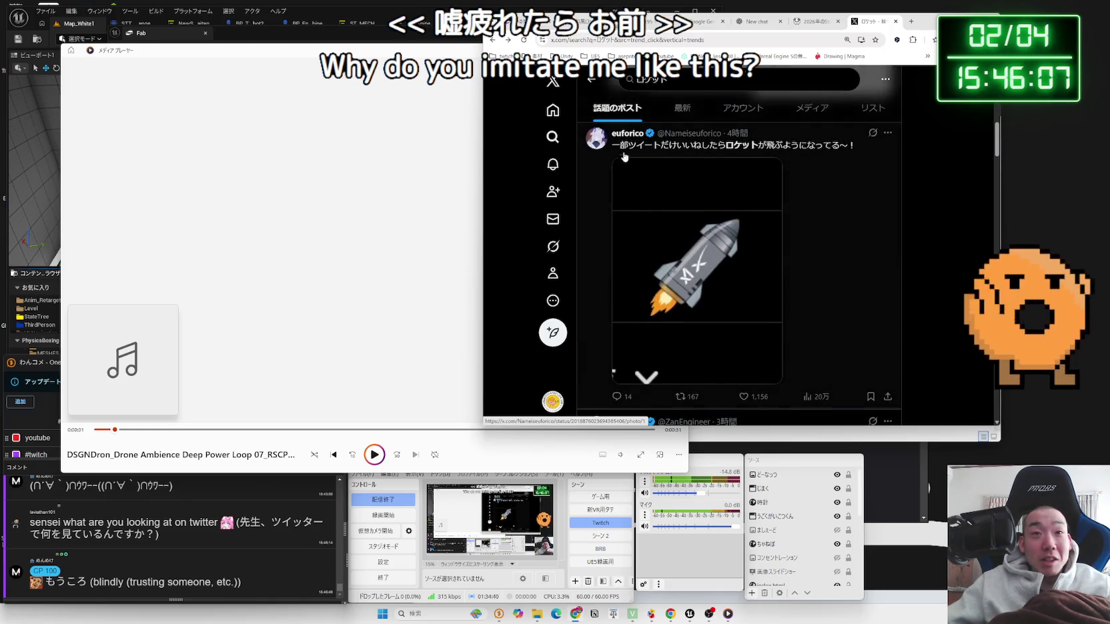
Step: Scroll further through the ロケット results and view the account's own profile with its pinned game post
scroll(624, 158, down, 4)
scroll(766, 241, down, 8)
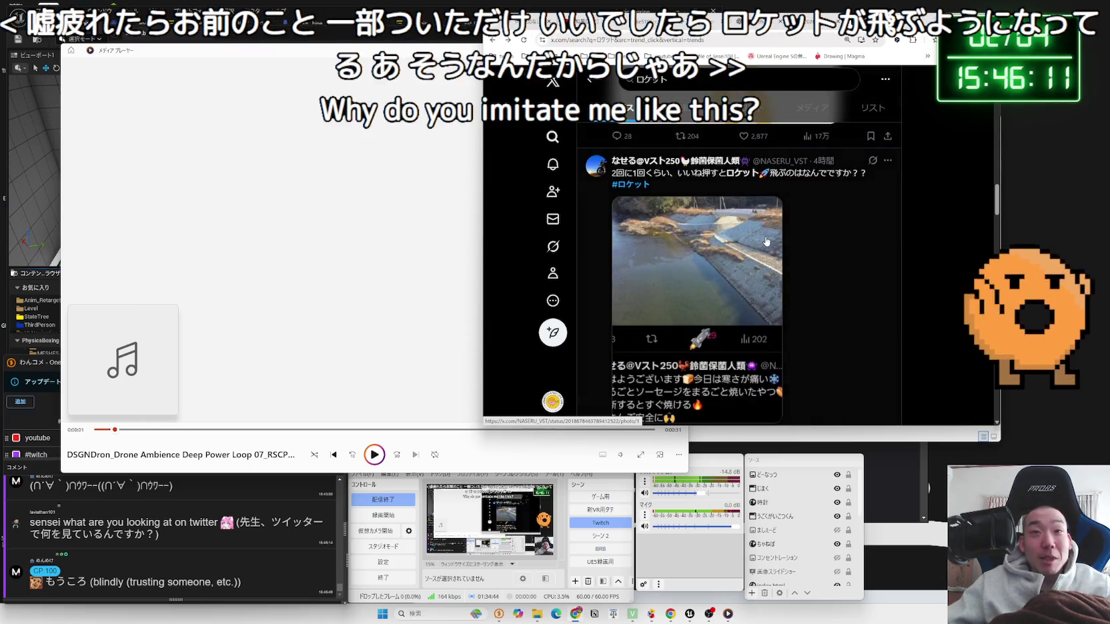
scroll(766, 241, down, 10)
scroll(766, 242, down, 5)
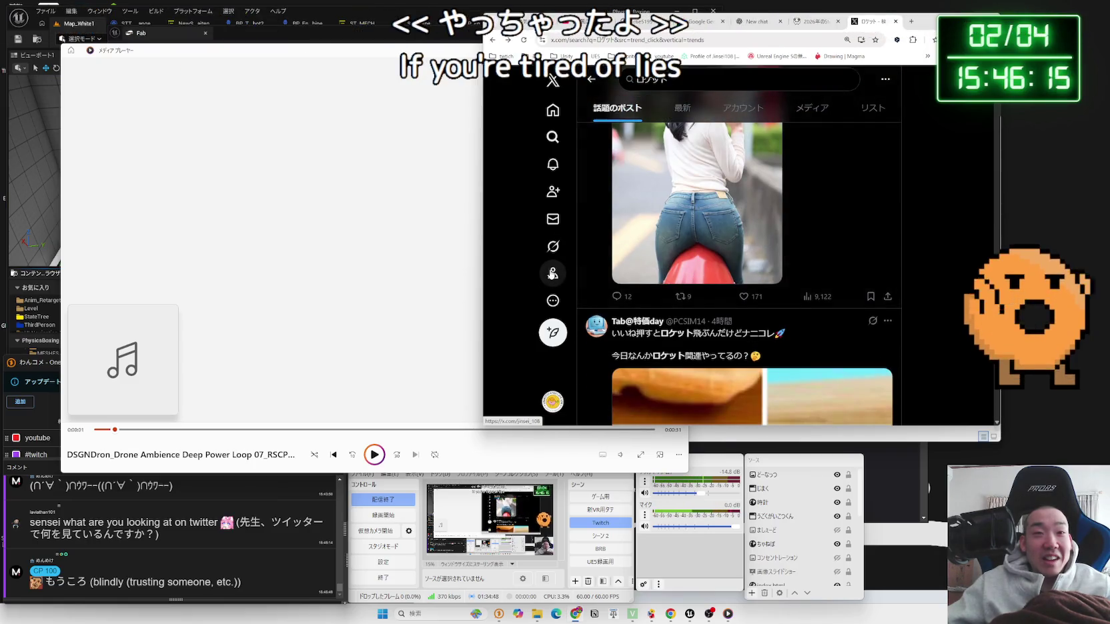
click(552, 273)
scroll(695, 252, down, 4)
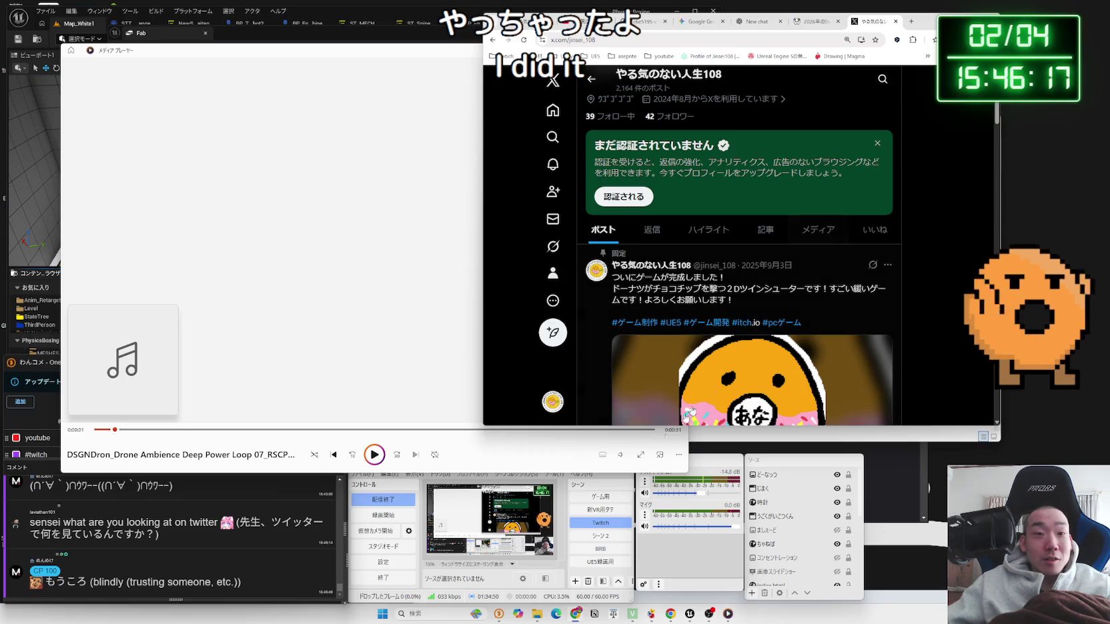
click(602, 550)
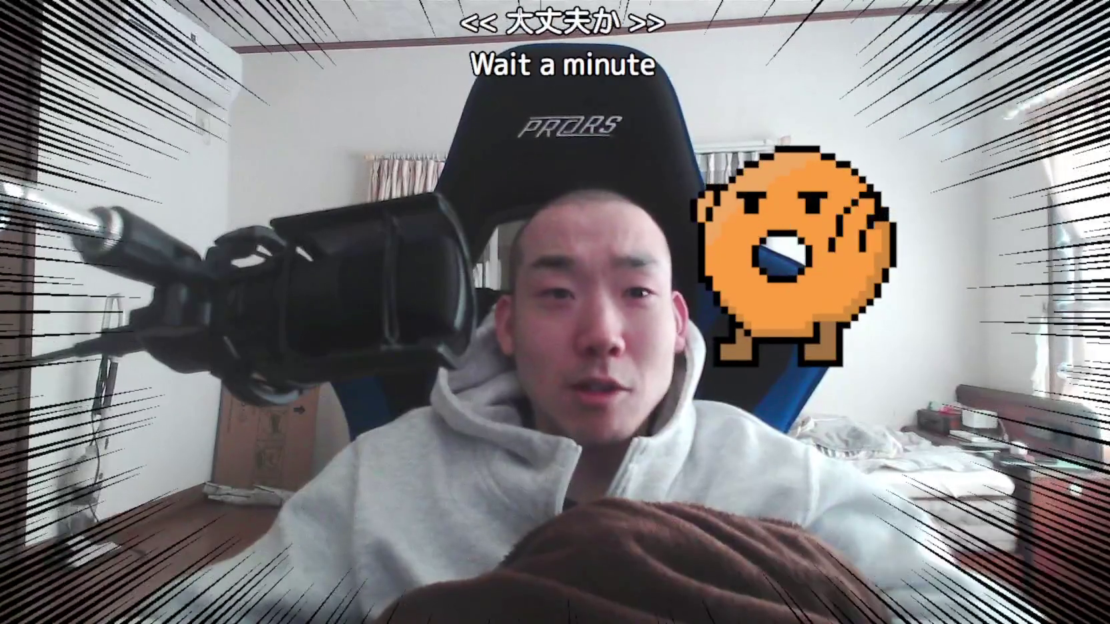
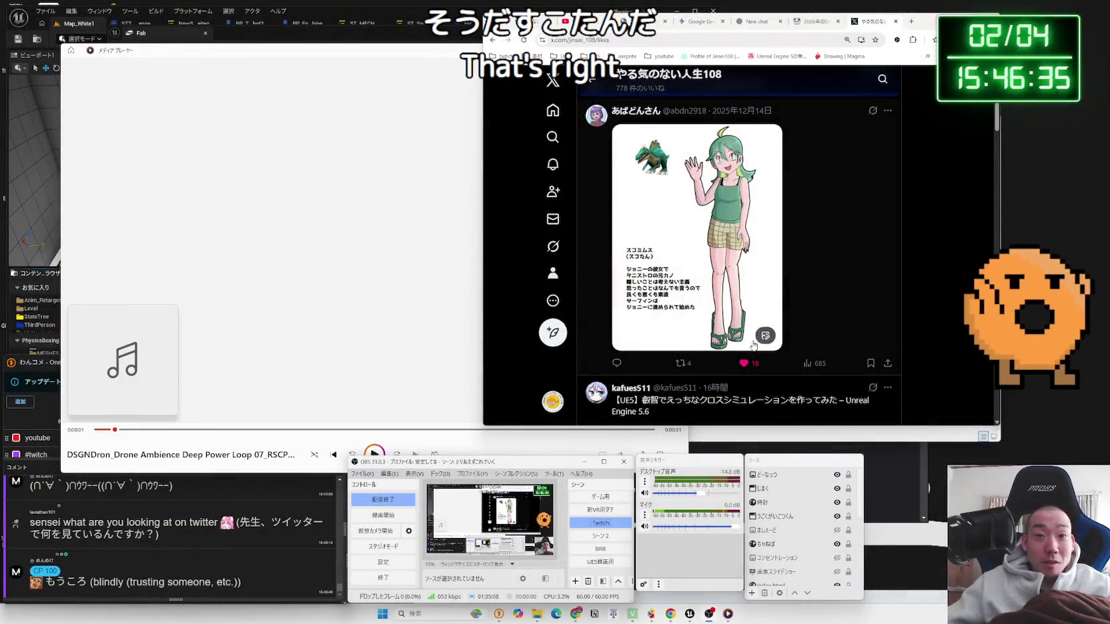
Step: Remove the like from the character illustration post
scroll(750, 336, down, 1)
click(745, 320)
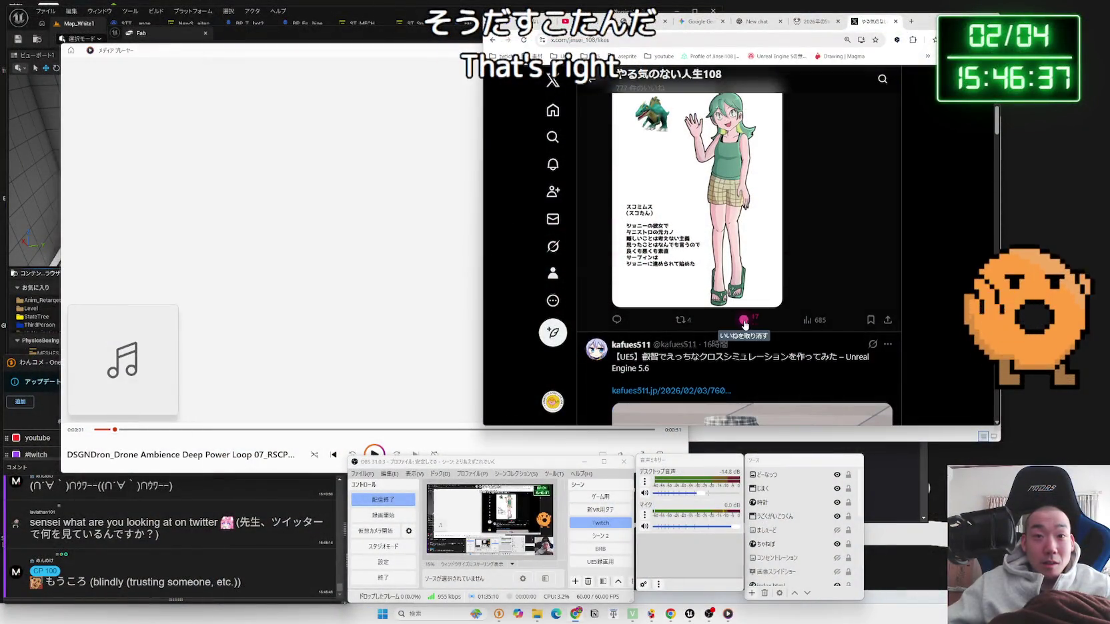
scroll(747, 315, down, 3)
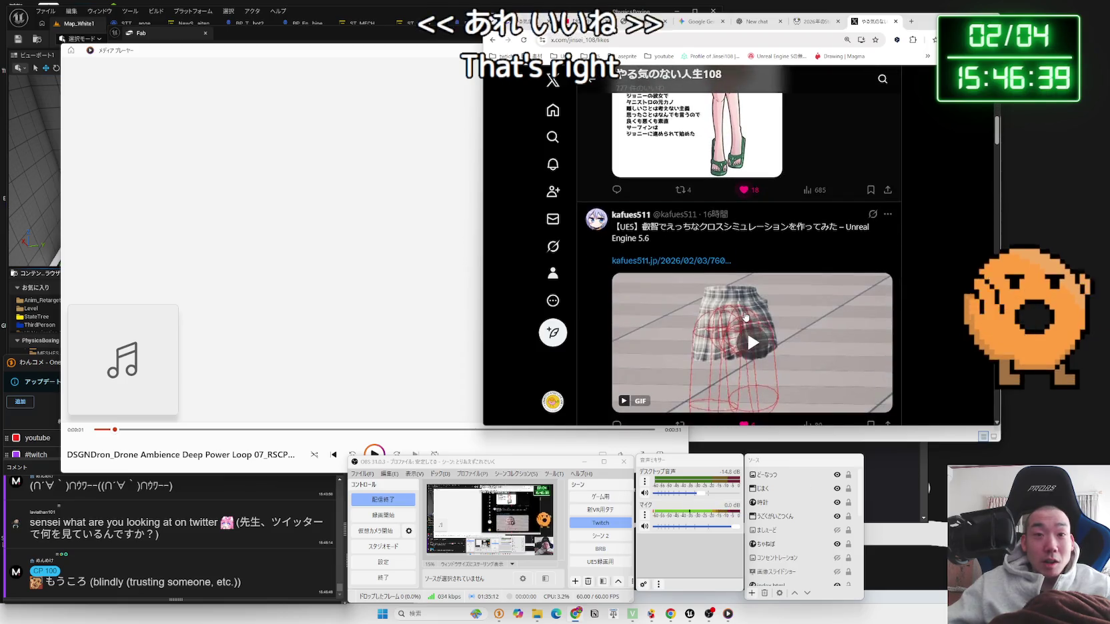
scroll(752, 309, down, 4)
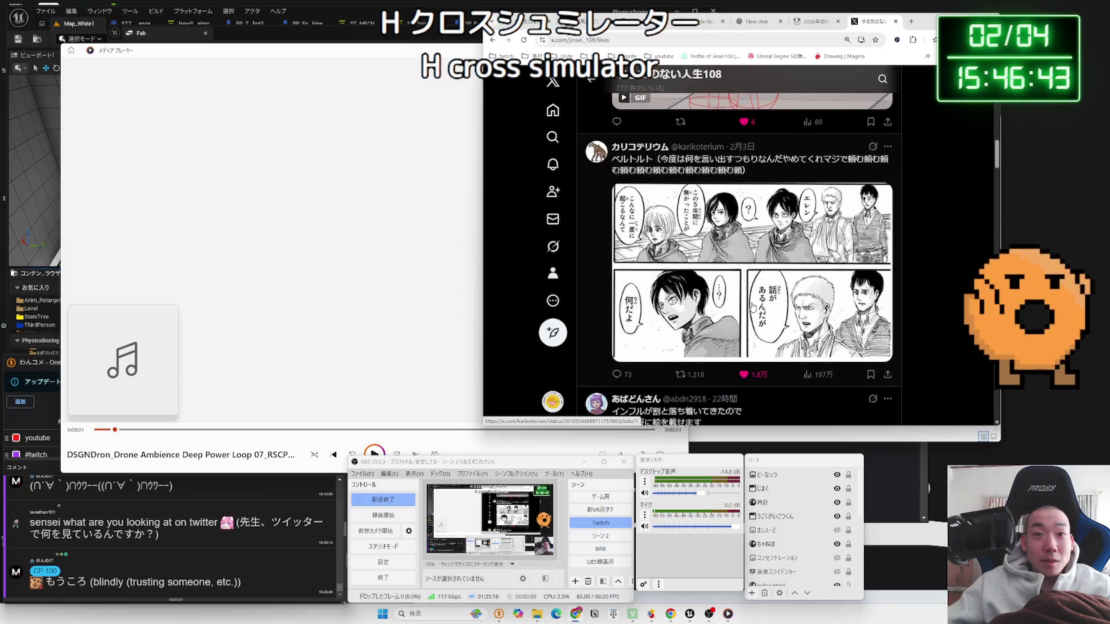
Step: View the manga post's image and its reply's image full size, then minimise Chrome
drag(483, 154, 450, 182)
click(602, 229)
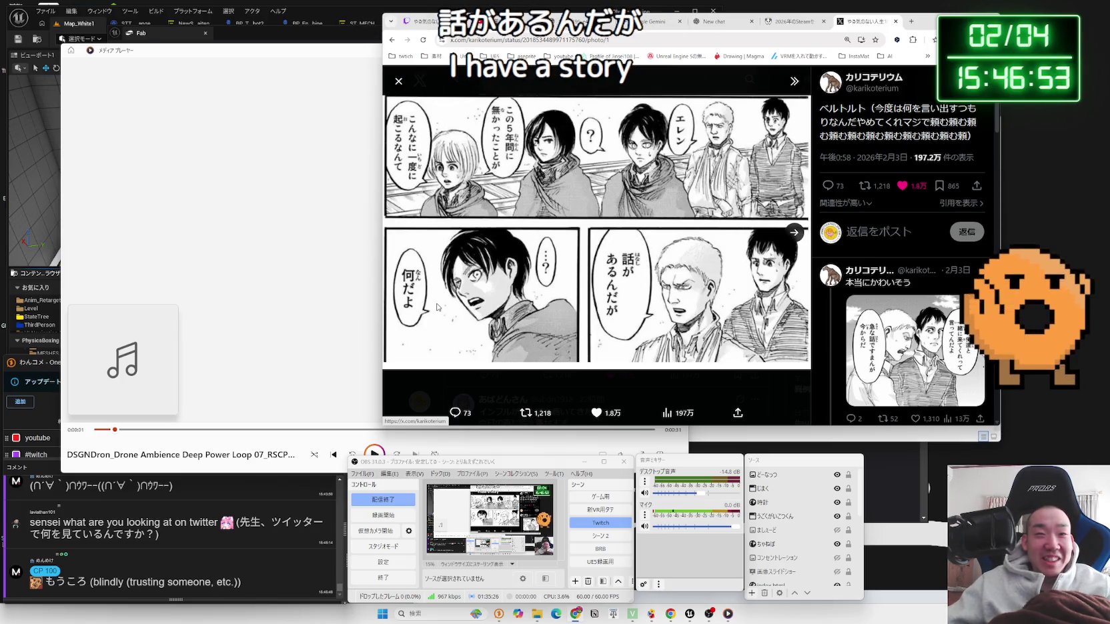
mouse_move(893, 108)
mouse_down()
mouse_move(975, 108)
mouse_move(975, 122)
mouse_up()
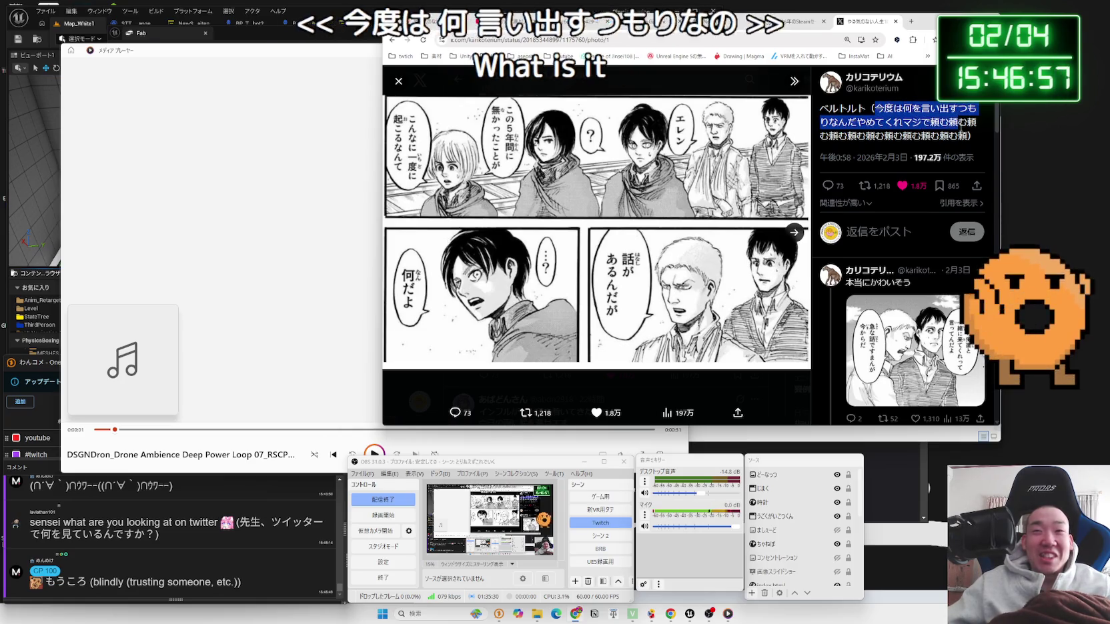
click(822, 176)
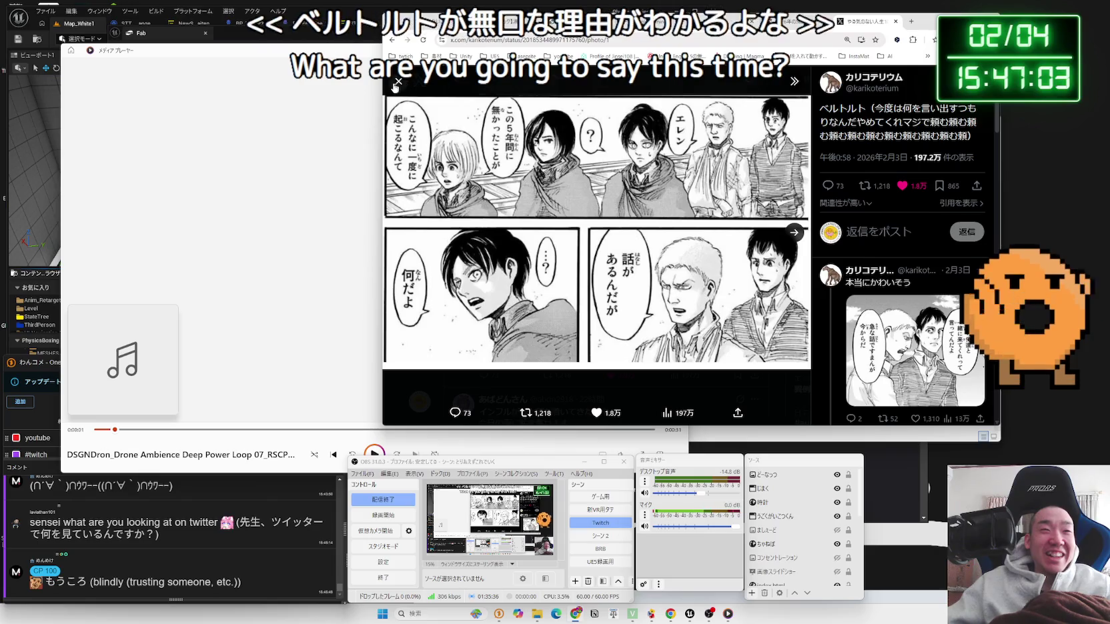
drag(383, 84, 417, 85)
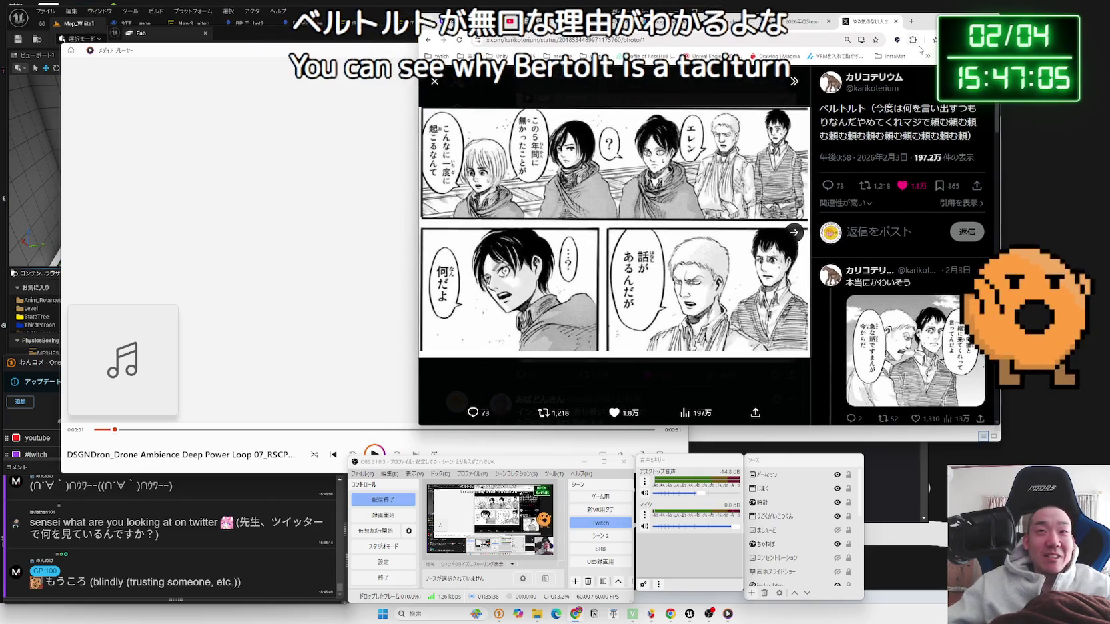
click(923, 314)
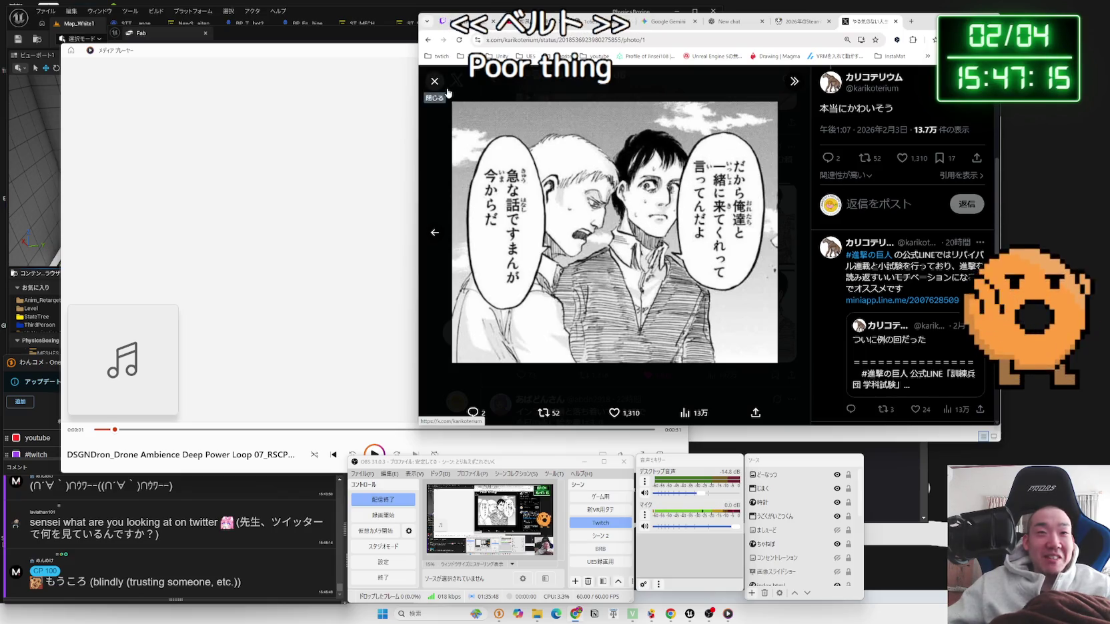
key(super+Down)
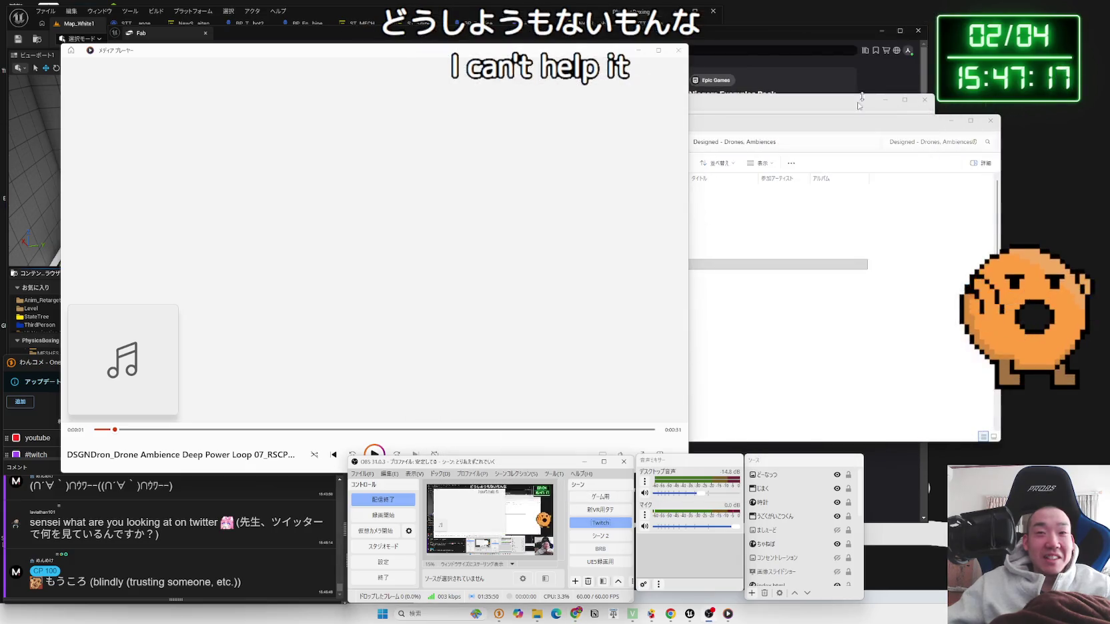
Step: Restore Chrome, close the X post tab, and switch to the ChatGPT New chat tab
click(575, 613)
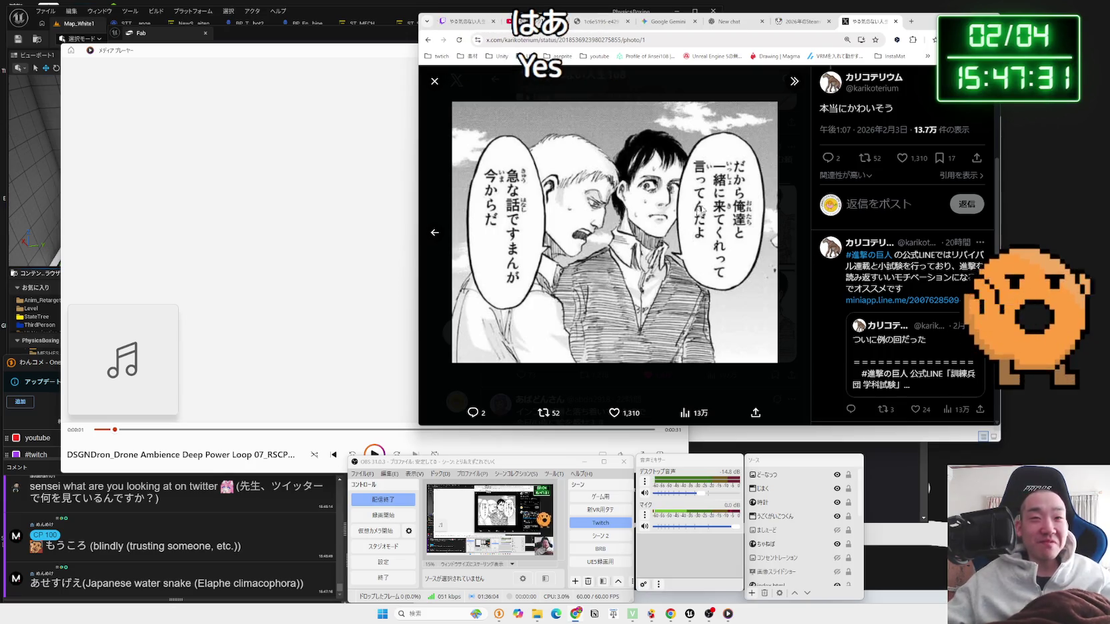
click(894, 22)
drag(752, 36, 810, 33)
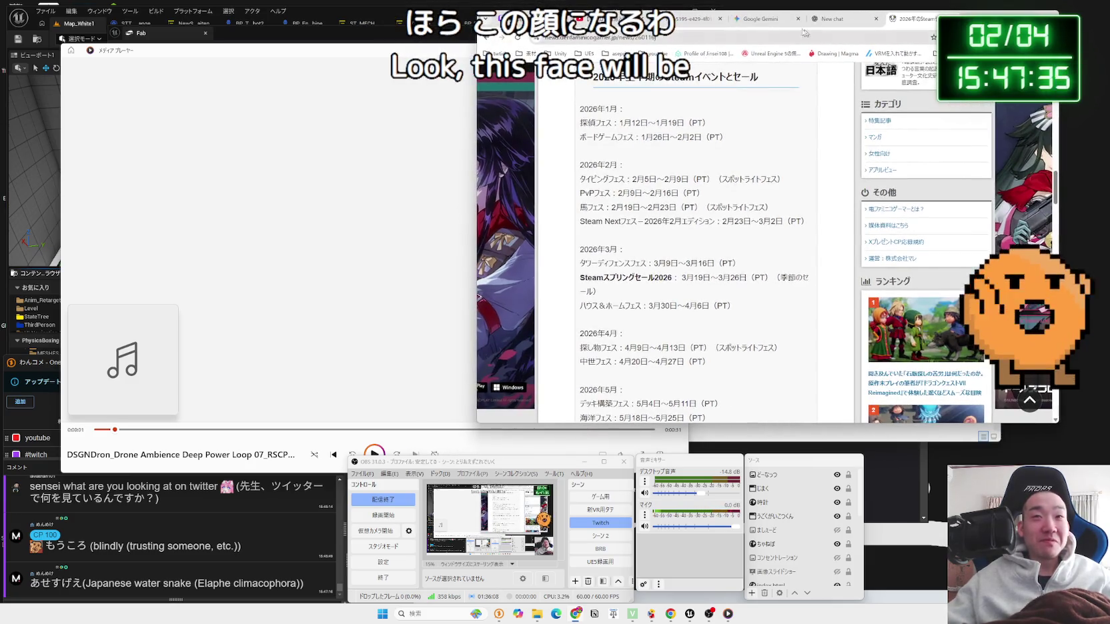
click(780, 19)
click(833, 20)
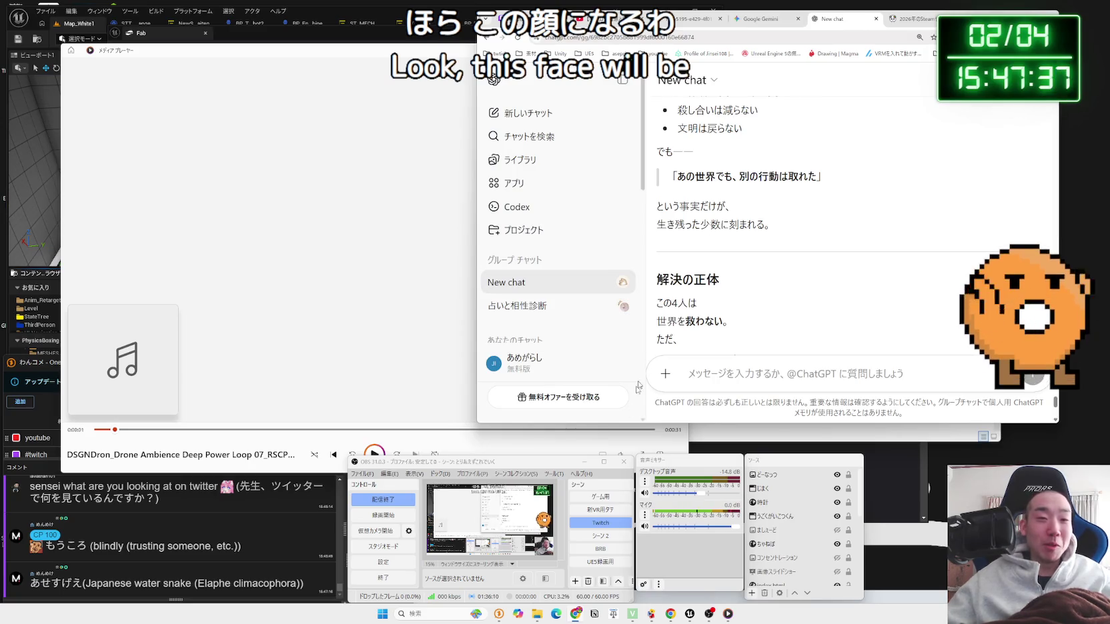
Step: Resume the drone ambience track in Media Player and bring up its folder window
click(580, 536)
click(600, 523)
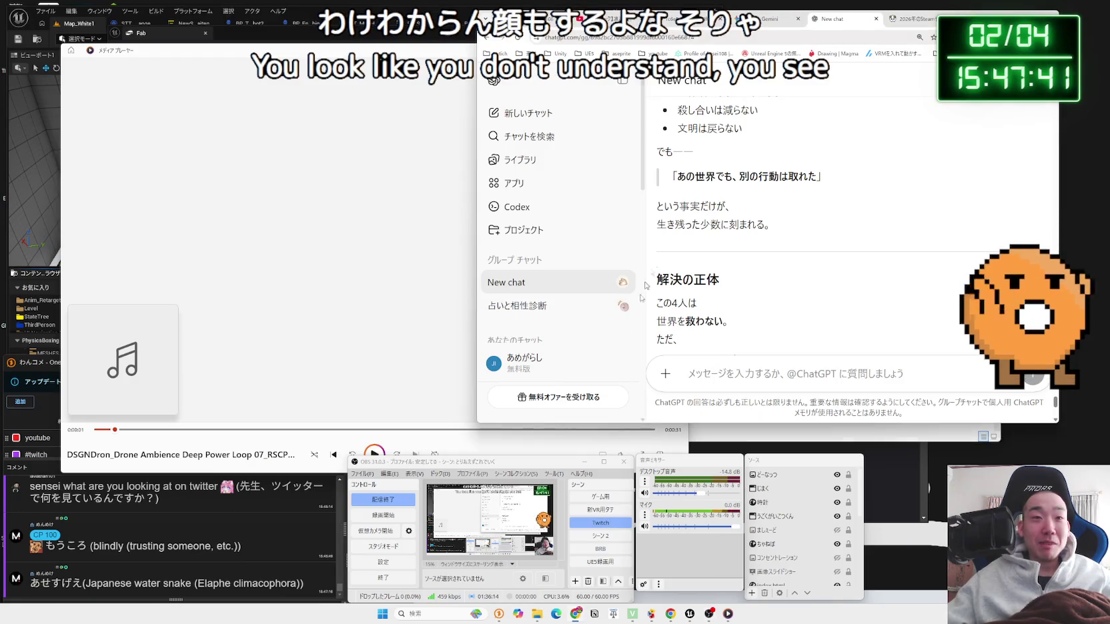
click(374, 454)
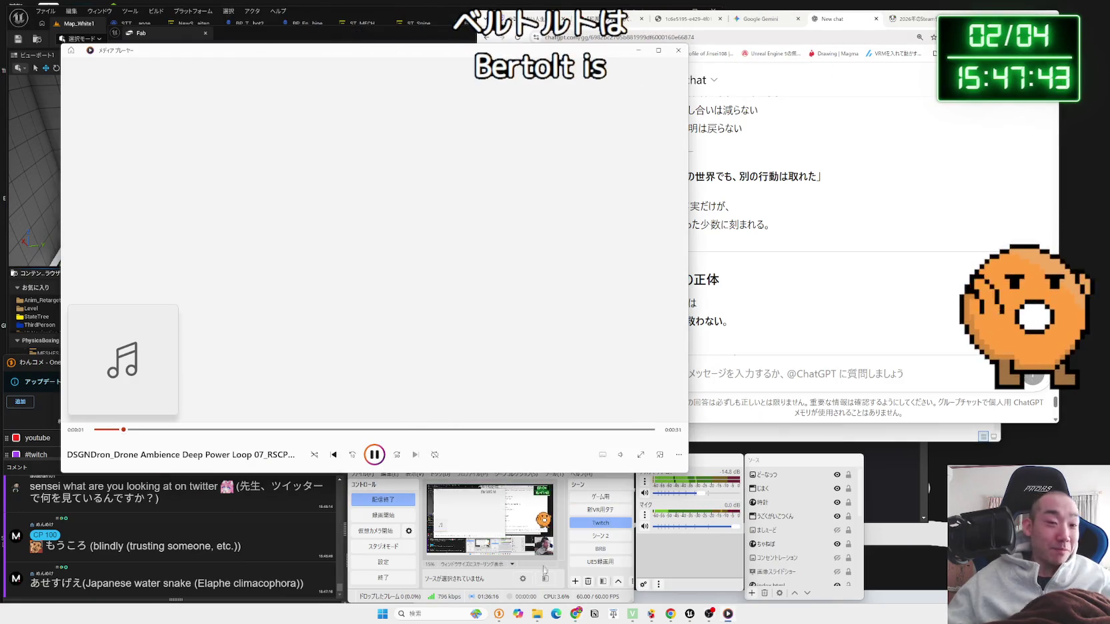
click(538, 614)
click(583, 546)
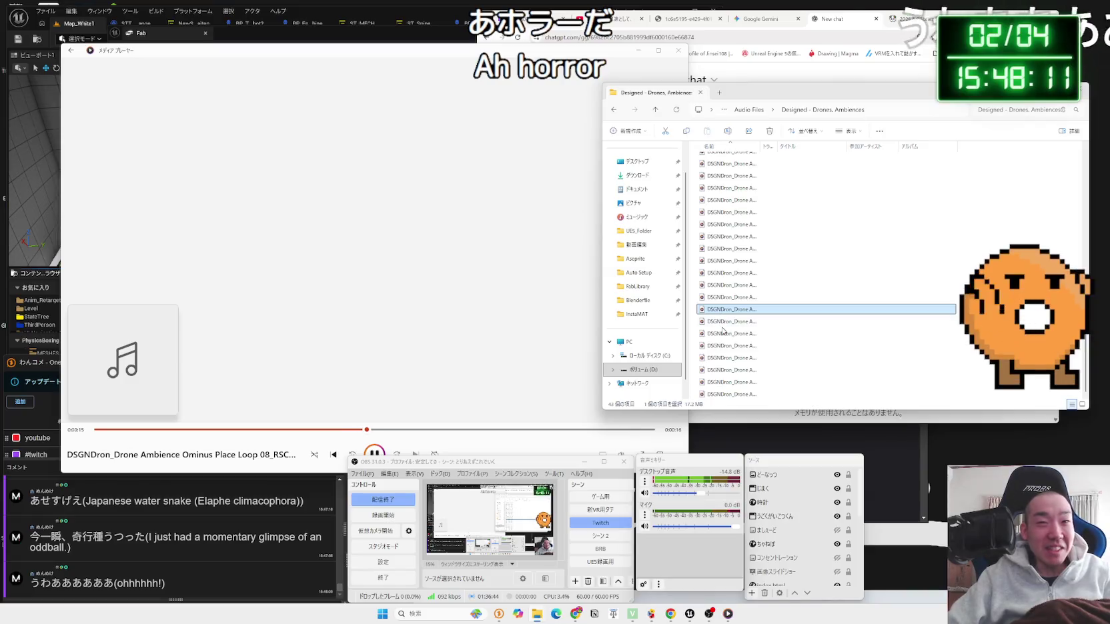
Step: Audition several drone ambience loops, ending with Tense Energy Loop 02
double_click(727, 321)
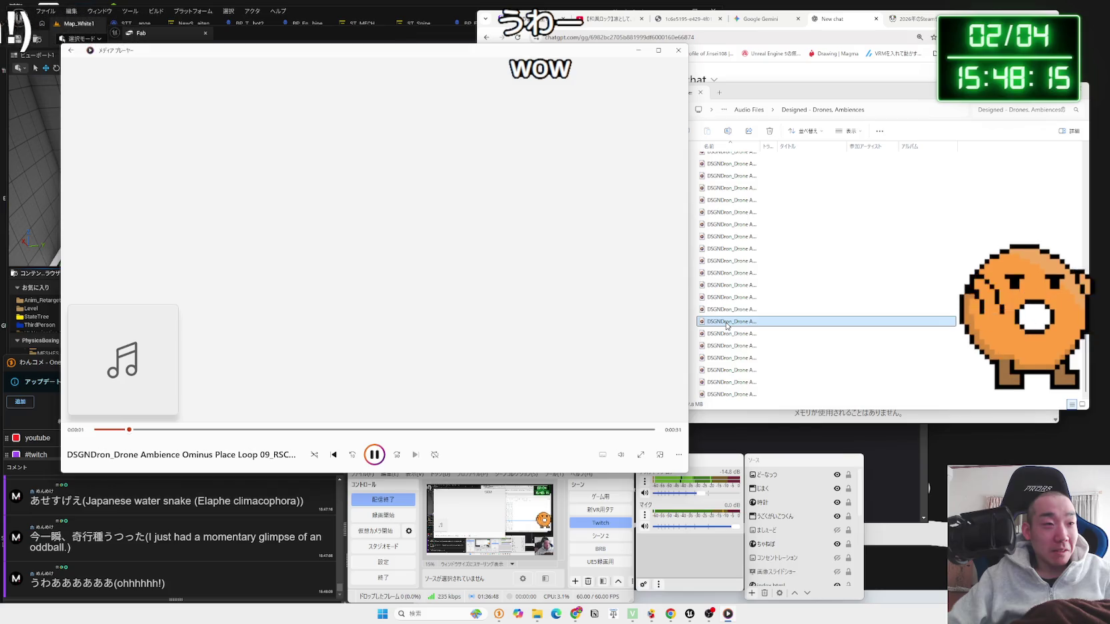
double_click(734, 369)
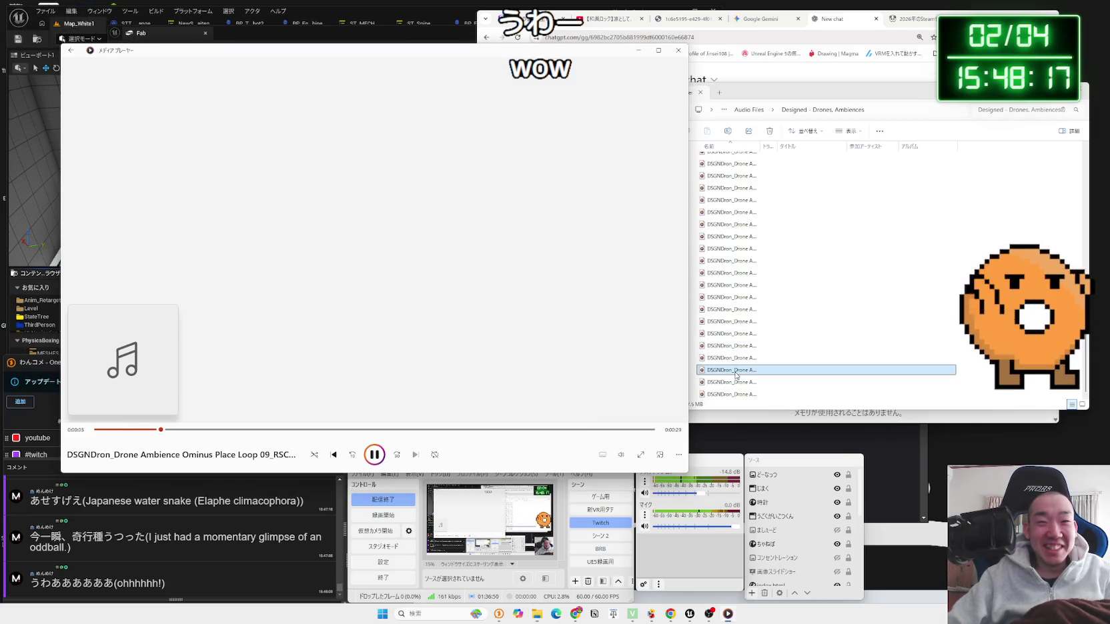
double_click(743, 358)
Step: Play several Designed - Energy Burst sounds up to Energy Burst 09, then return to Audio Files
key(alt+Up)
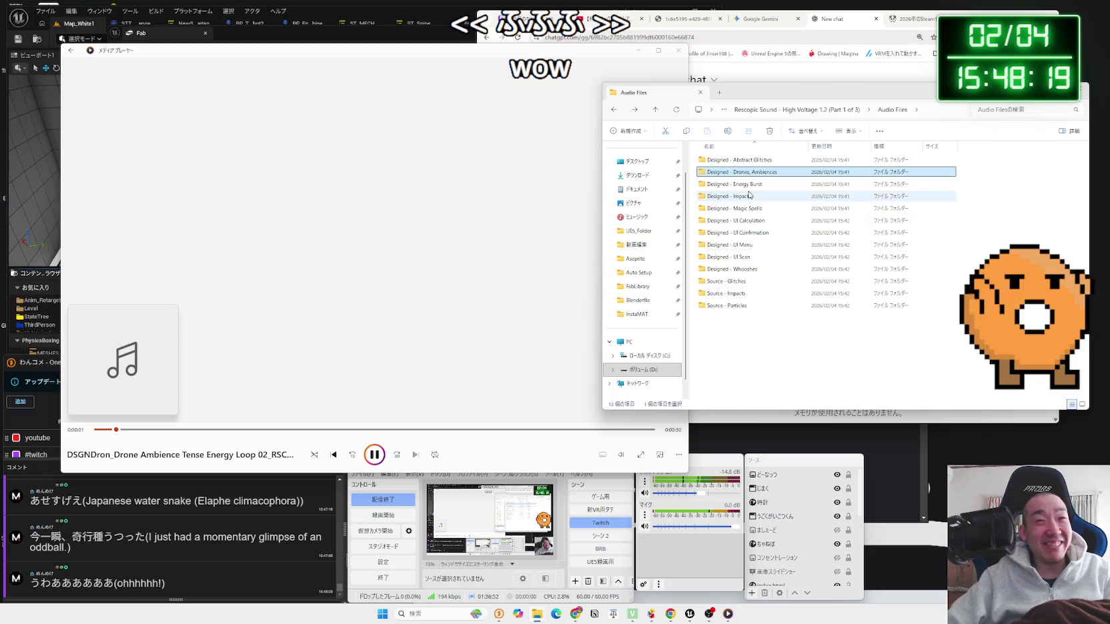
click(739, 185)
double_click(740, 187)
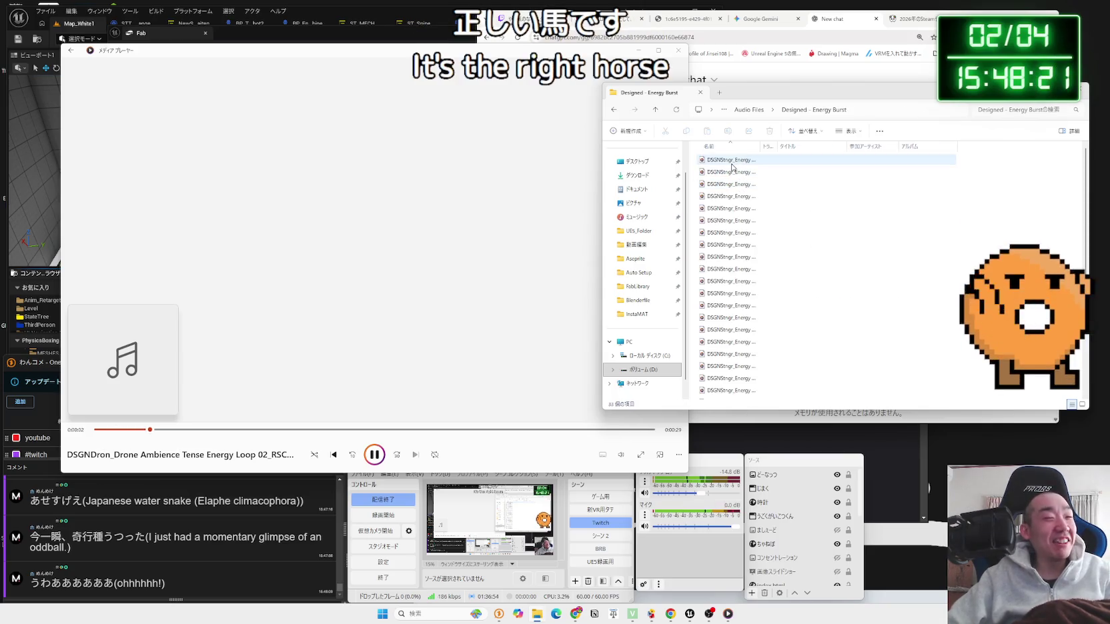
double_click(732, 167)
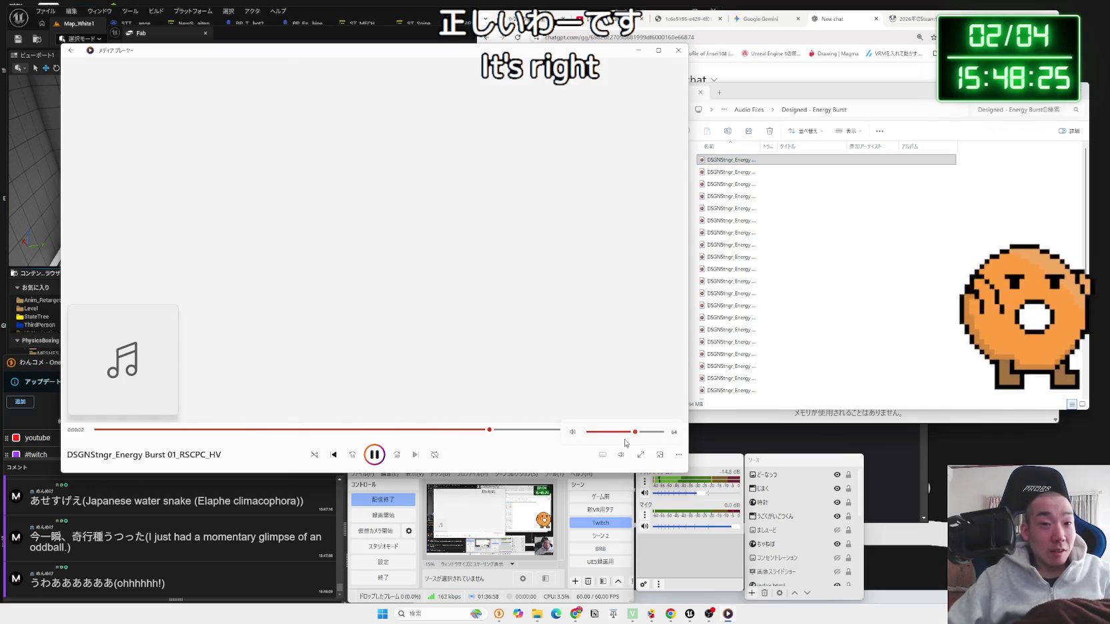
click(727, 185)
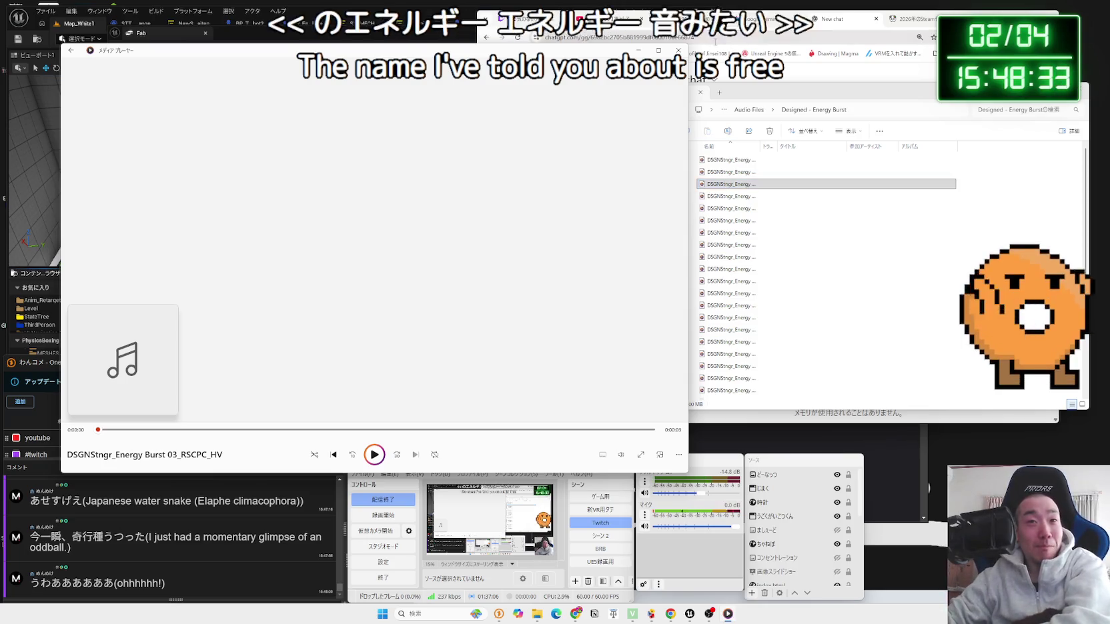
double_click(720, 233)
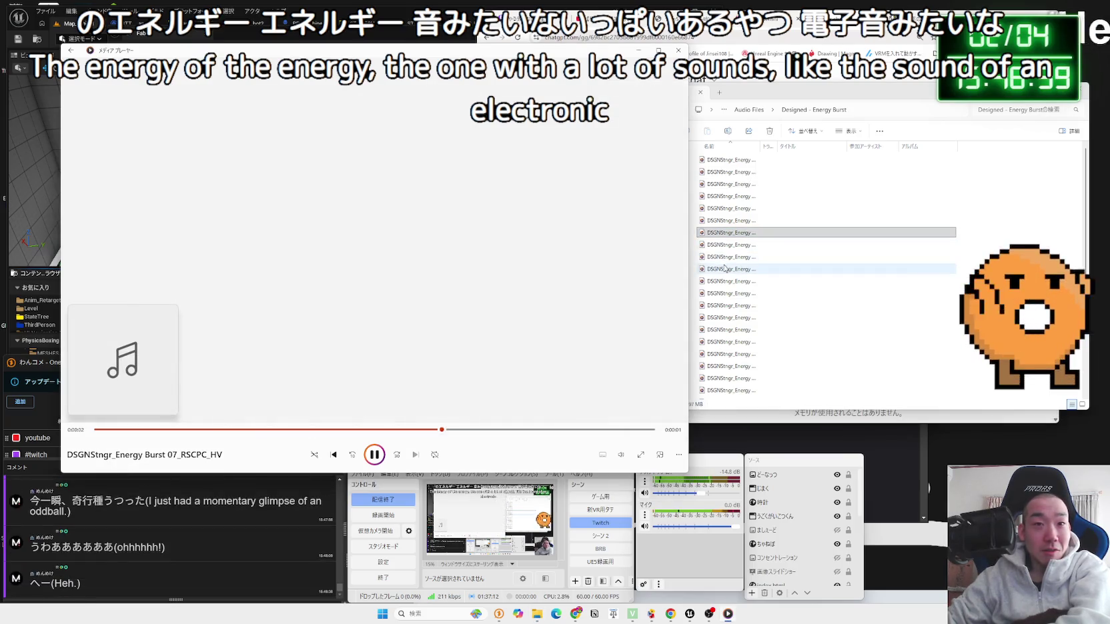
double_click(725, 259)
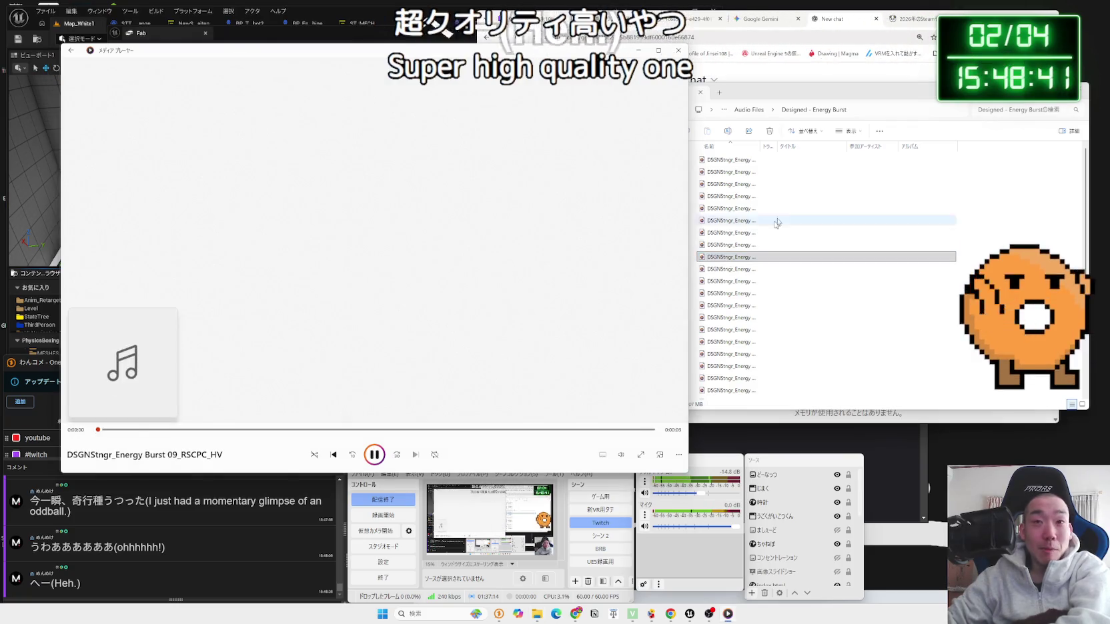
drag(803, 100, 780, 105)
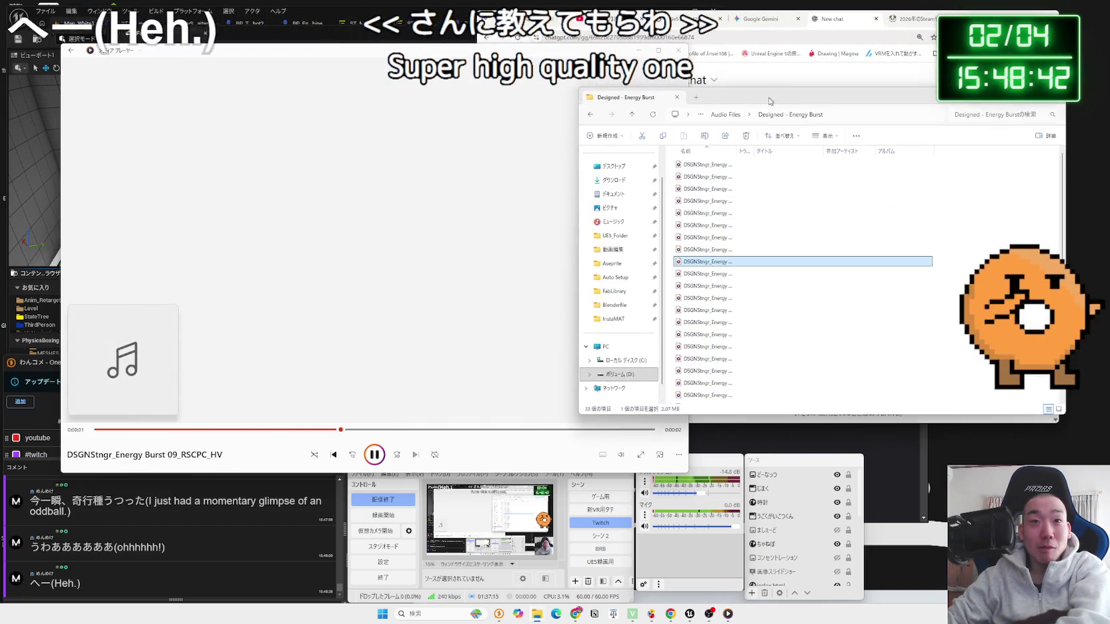
click(724, 117)
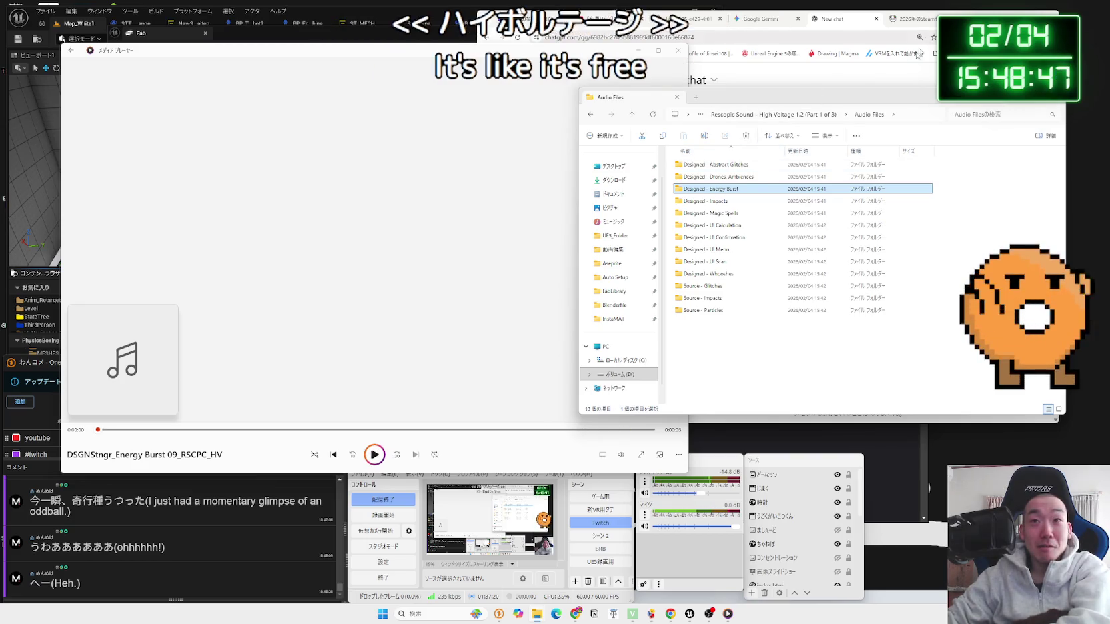
Step: Preview Energy Burst sounds 28, 32 and 31 from the Designed - Energy Burst folder
double_click(718, 190)
double_click(699, 314)
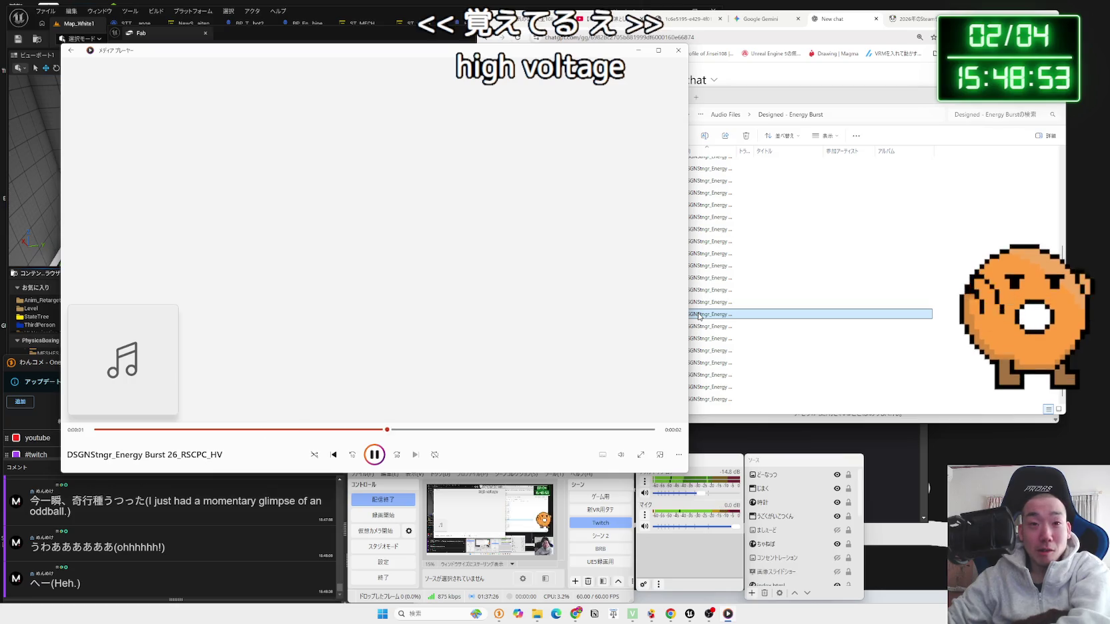
double_click(709, 339)
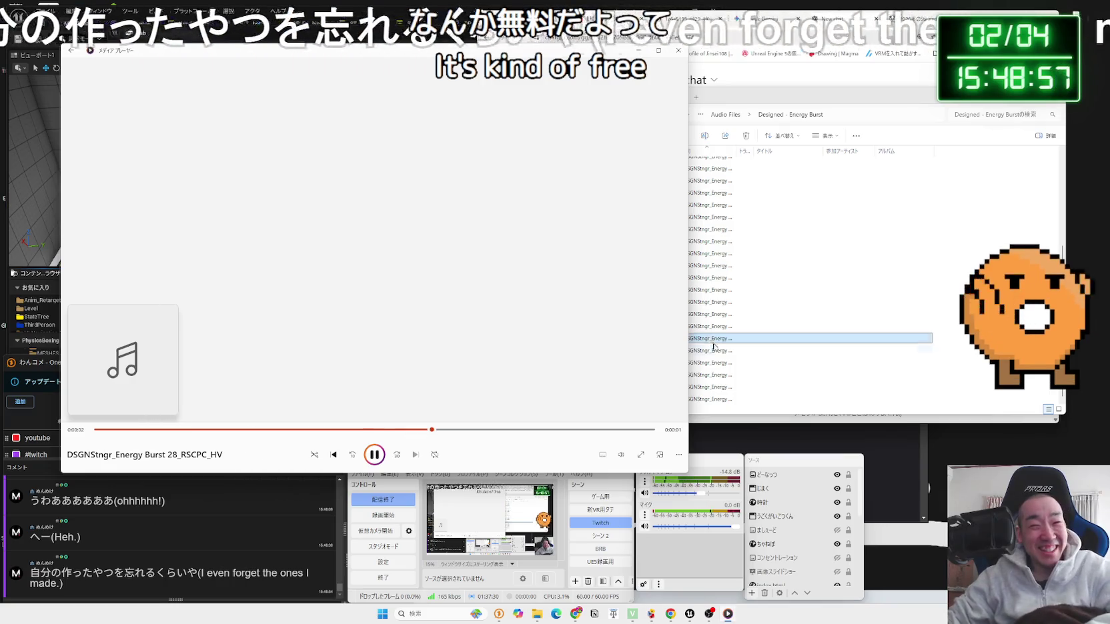
double_click(719, 387)
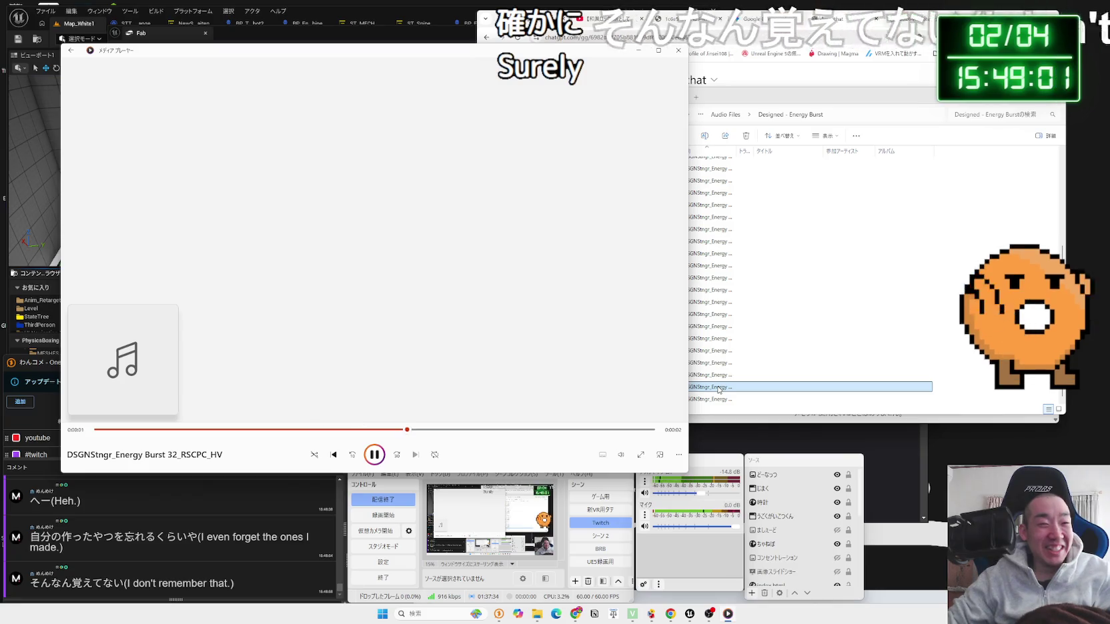
click(718, 376)
double_click(719, 376)
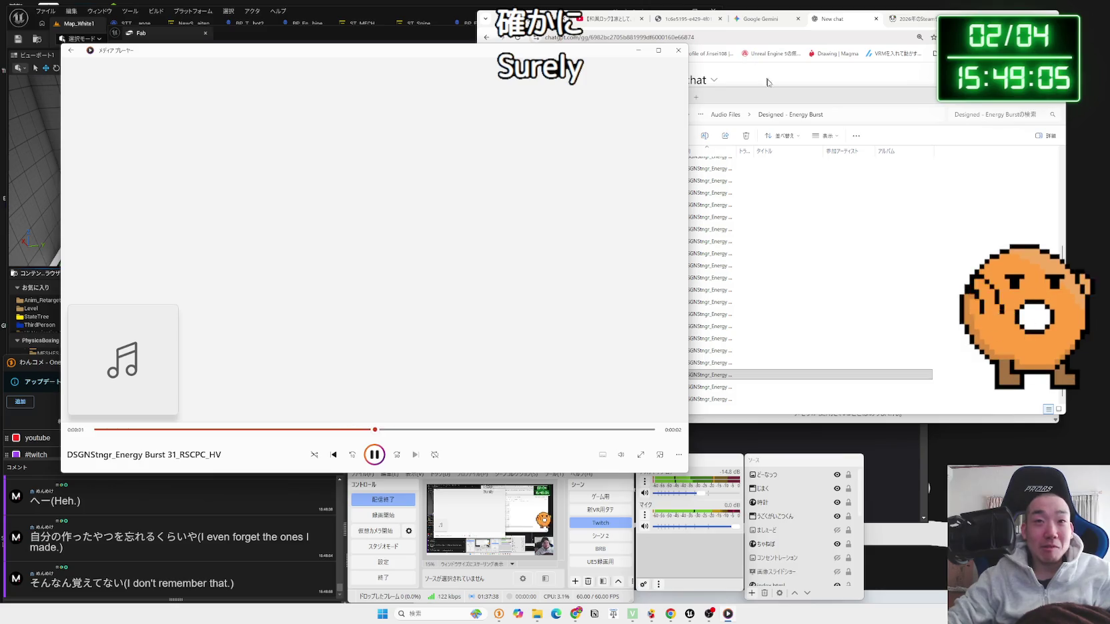
drag(772, 95, 787, 92)
Step: Open Designed - Impacts and play Aggressive Spark 07 and 09
key(alt+Left)
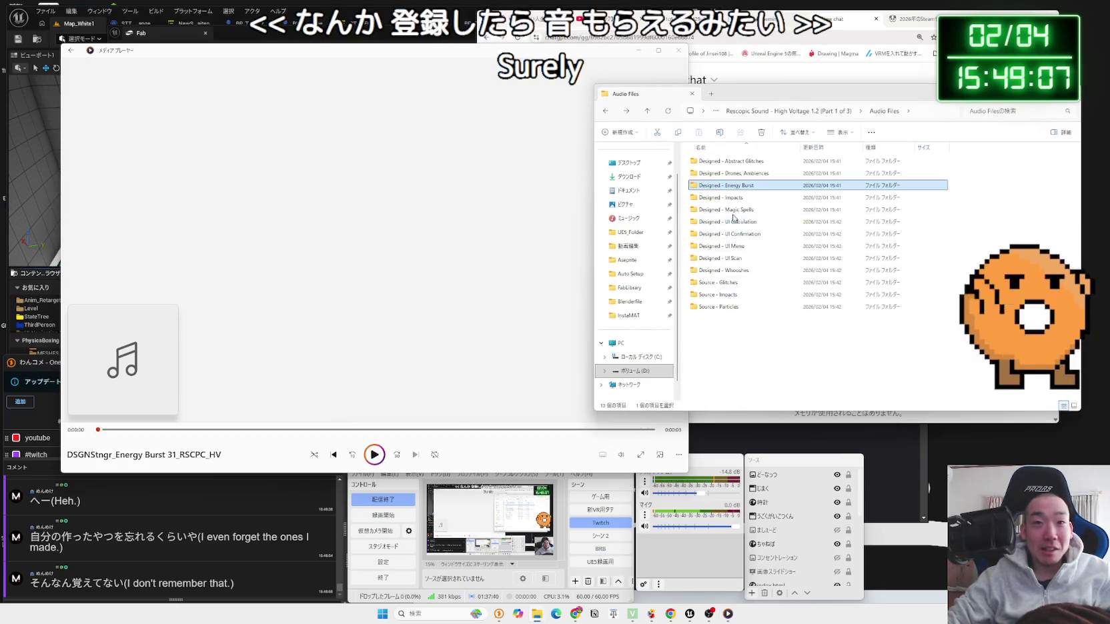
double_click(726, 198)
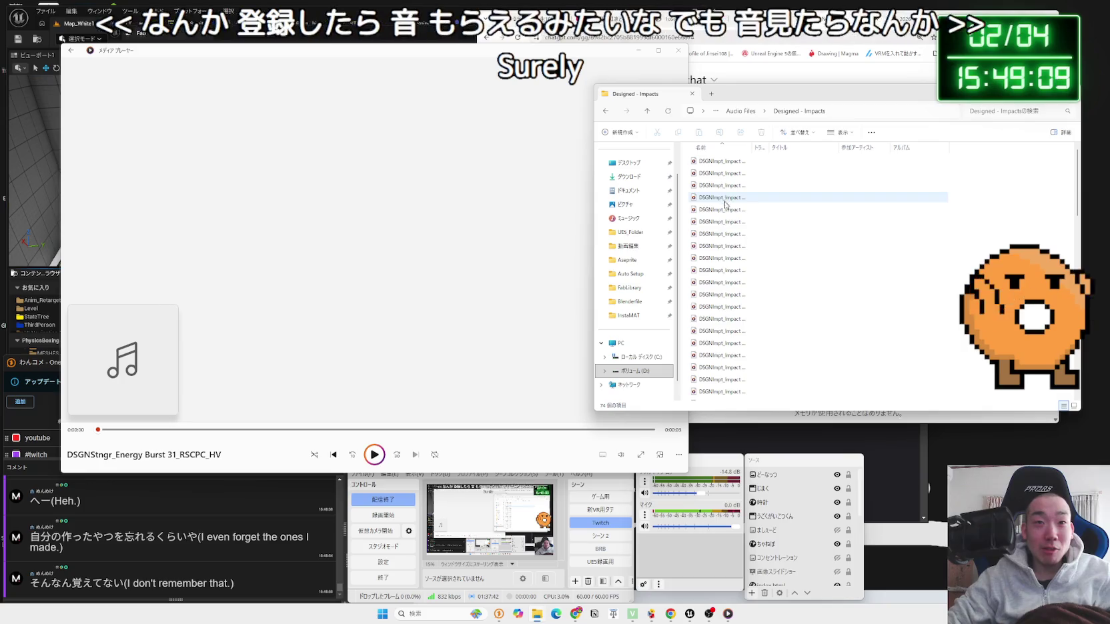
double_click(720, 175)
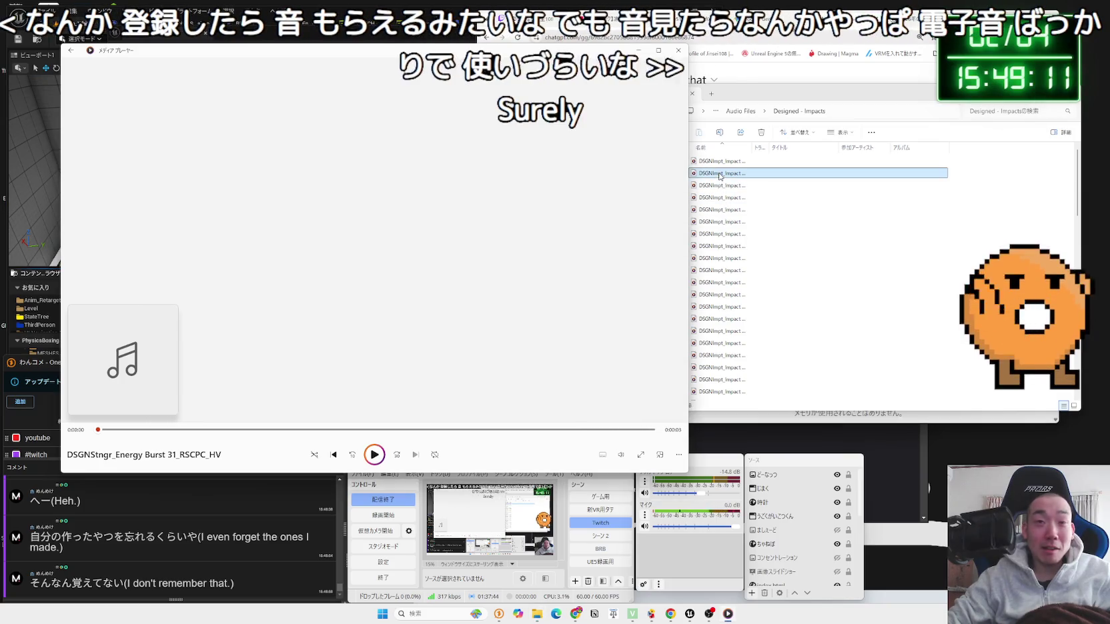
click(721, 235)
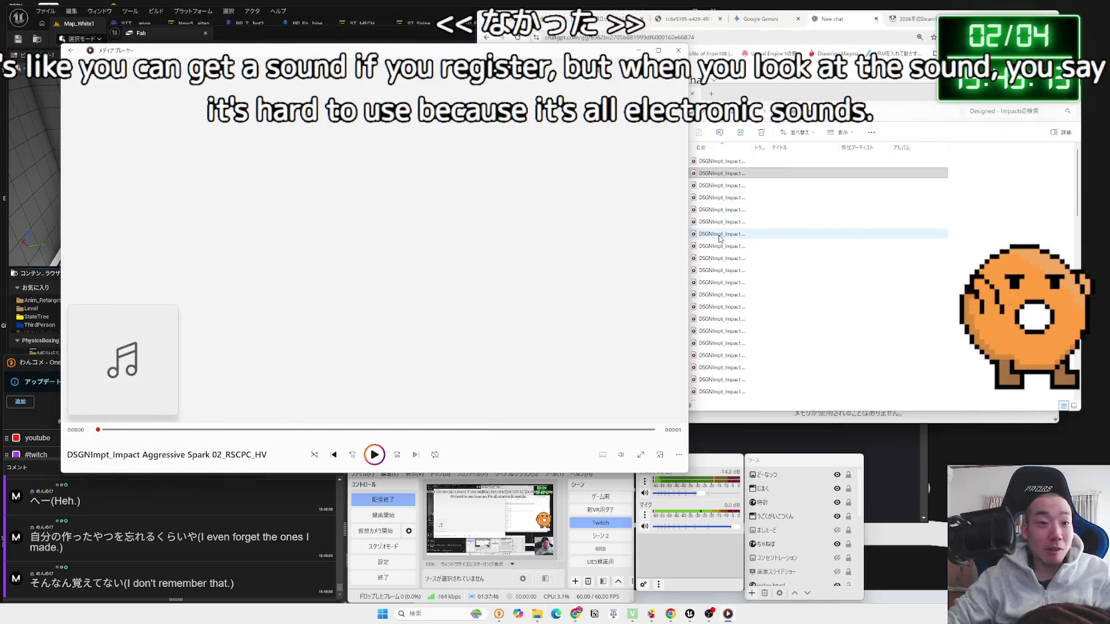
double_click(719, 235)
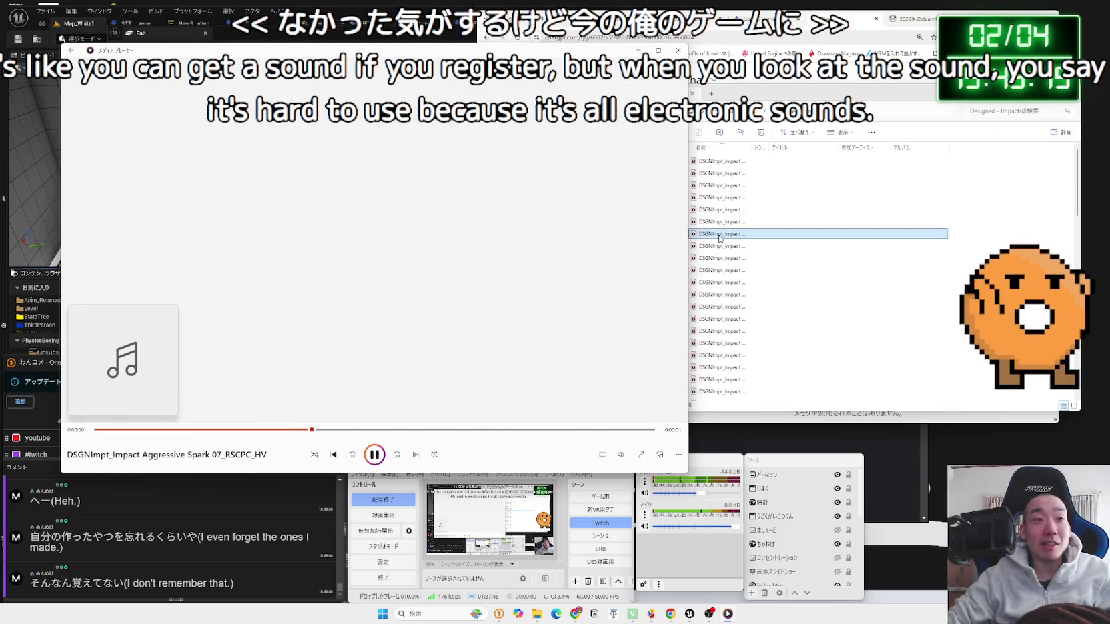
double_click(721, 259)
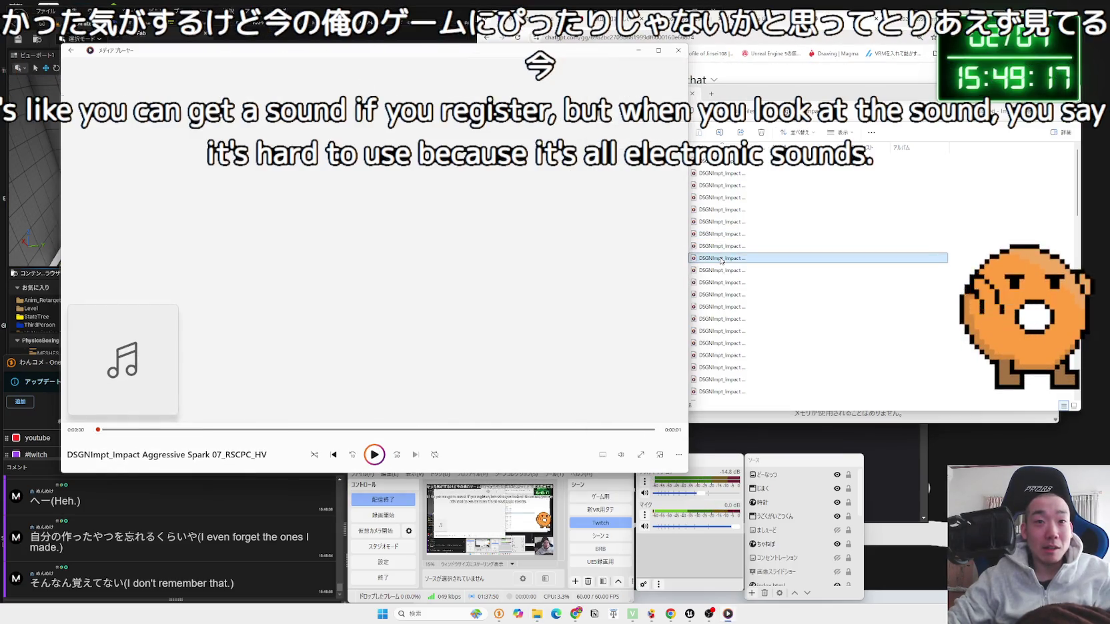
click(721, 260)
key(alt+Left)
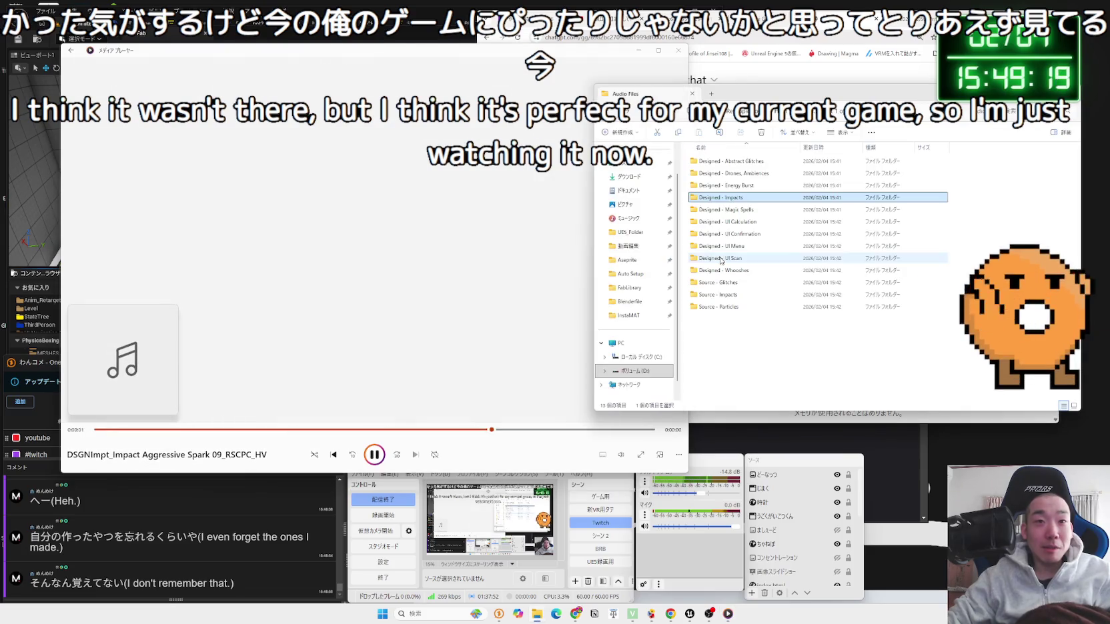
key(alt+Right)
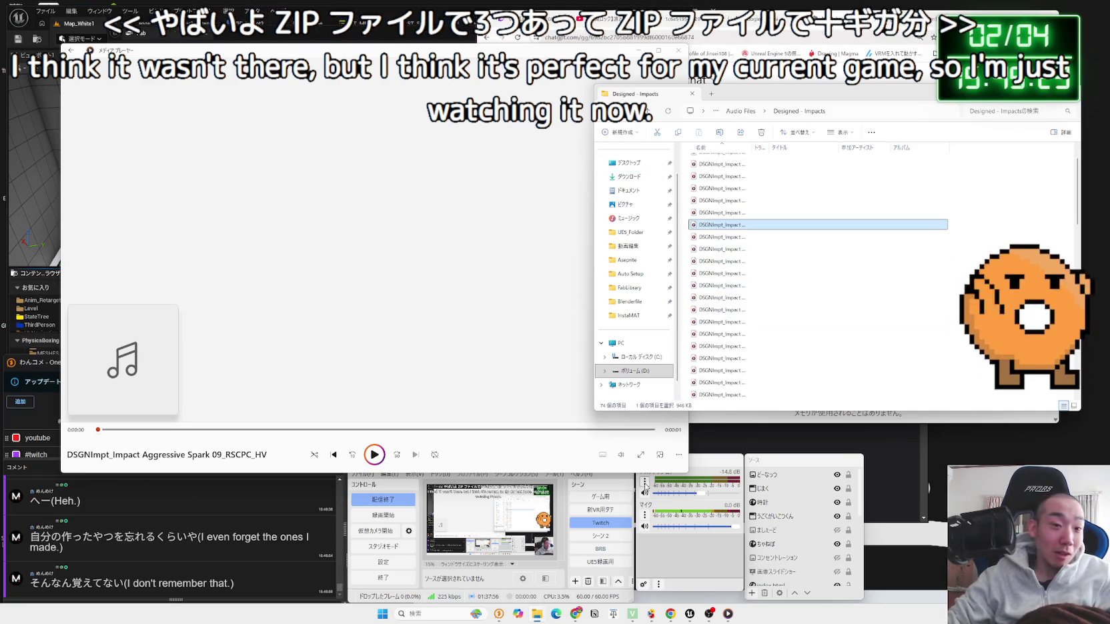
Step: Compare the sizes of the zip archives in the VoltageSound folder
mouse_move(539, 612)
click(527, 583)
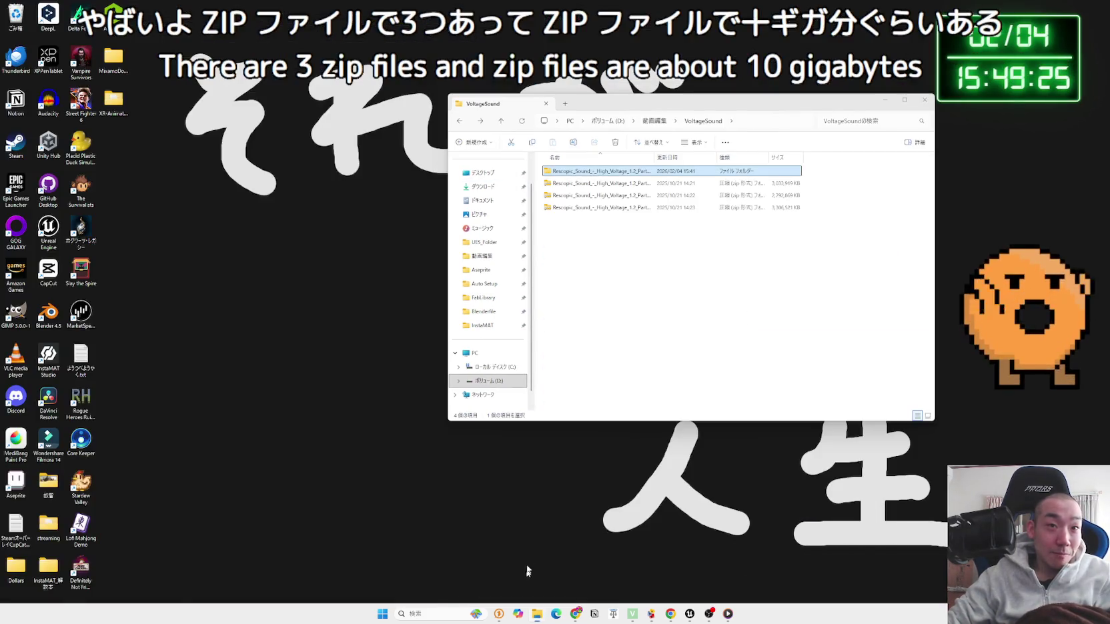
click(559, 208)
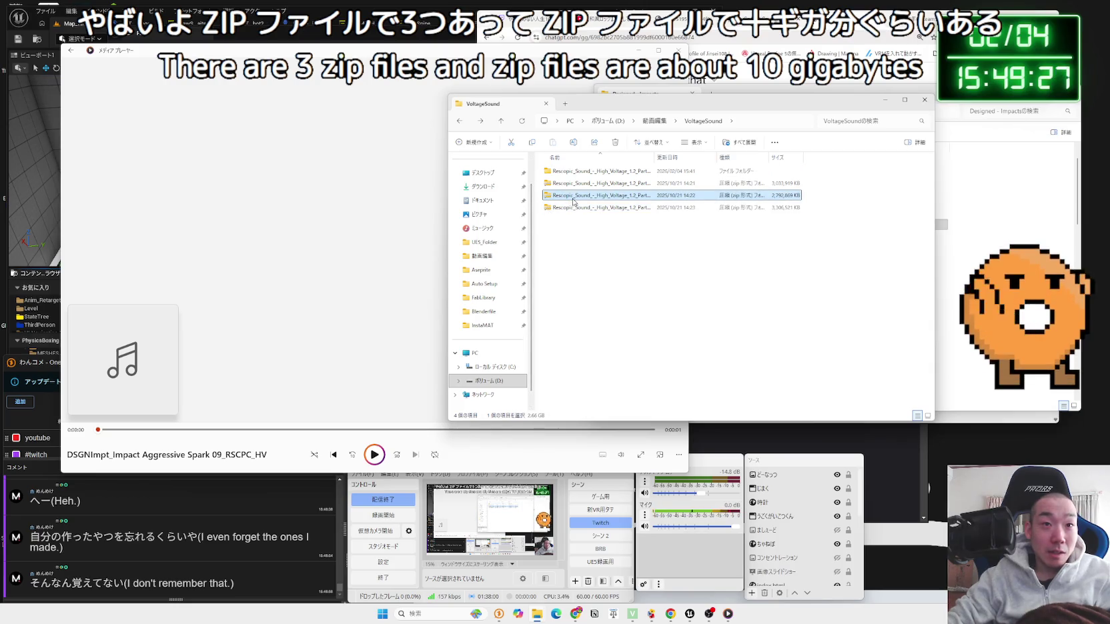
click(584, 186)
click(586, 207)
click(585, 184)
click(588, 207)
click(588, 184)
click(590, 224)
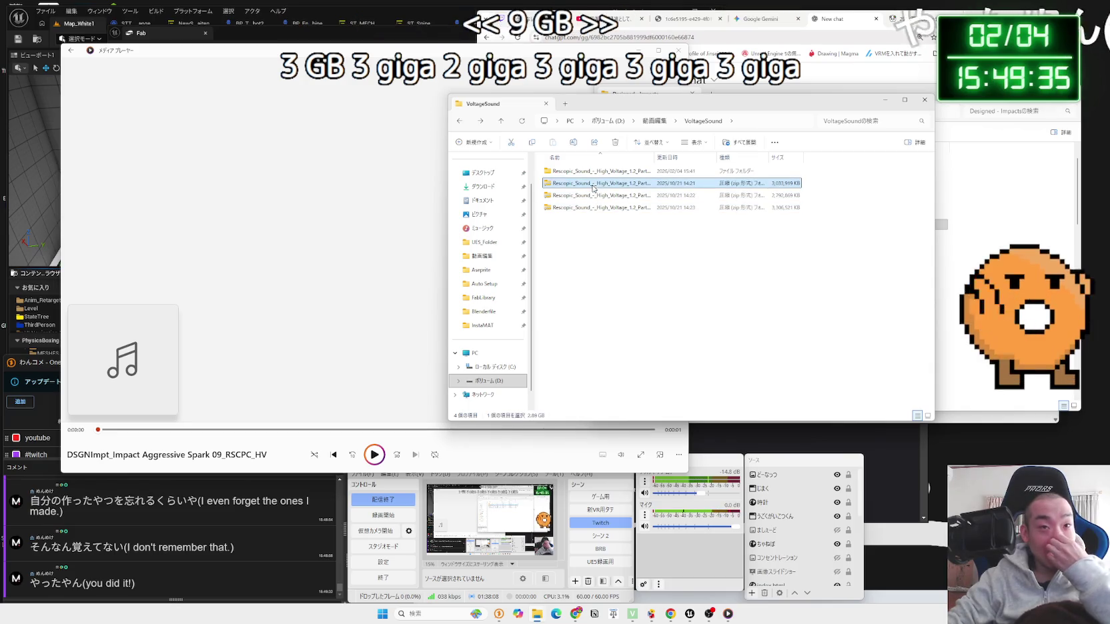
click(587, 207)
Step: Play Aggressive Spark 11 and Grainy Voltage 01 through 07 from Designed - Impacts
click(947, 126)
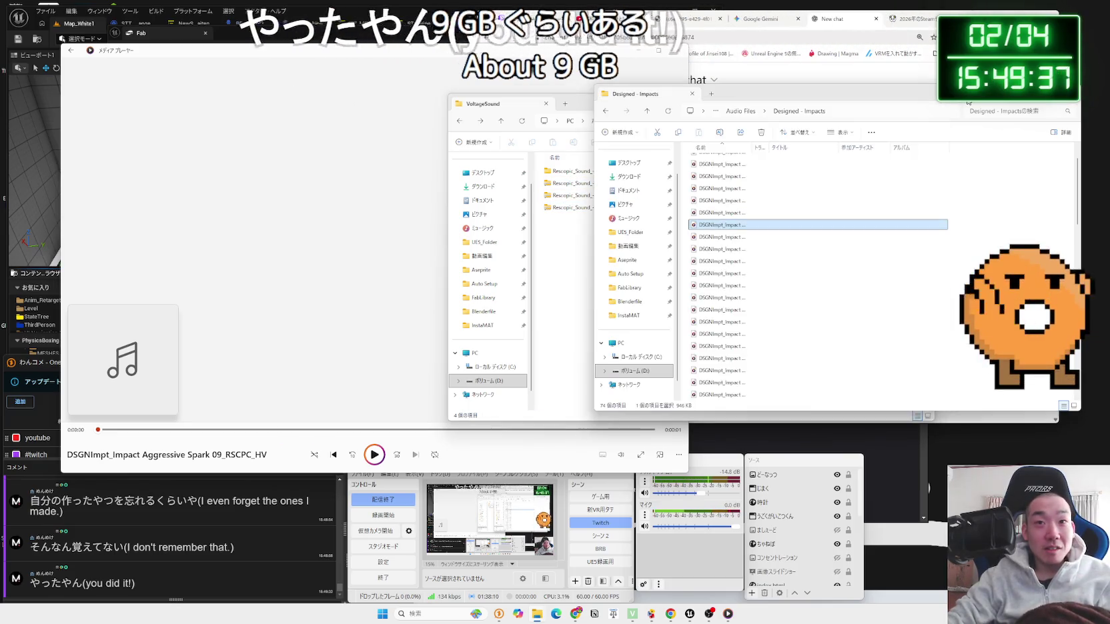
double_click(727, 237)
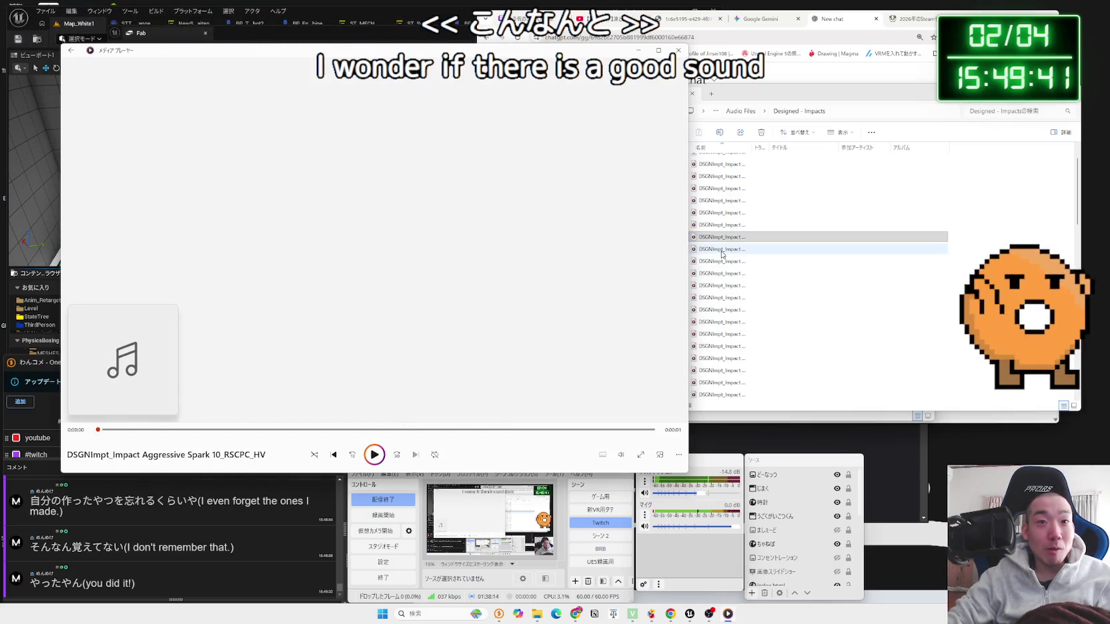
double_click(722, 250)
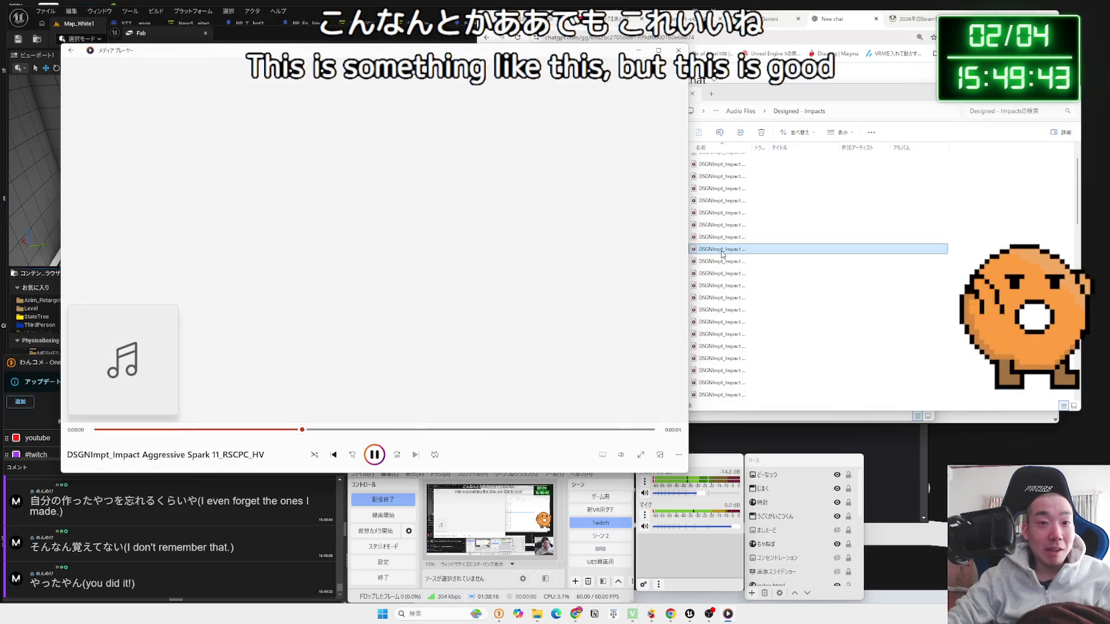
double_click(723, 261)
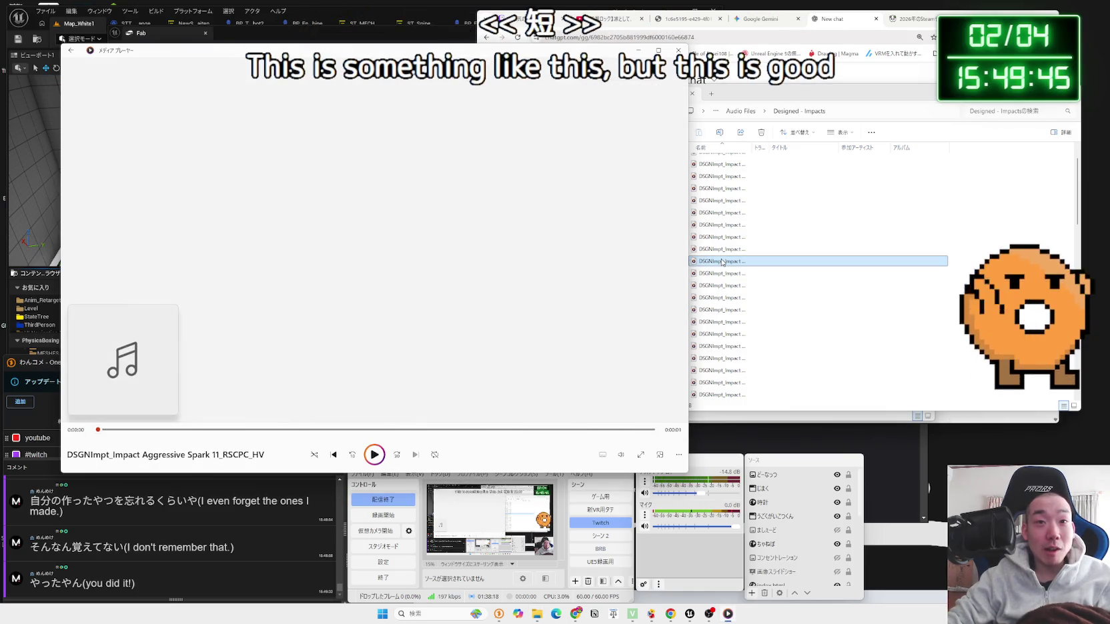
double_click(726, 273)
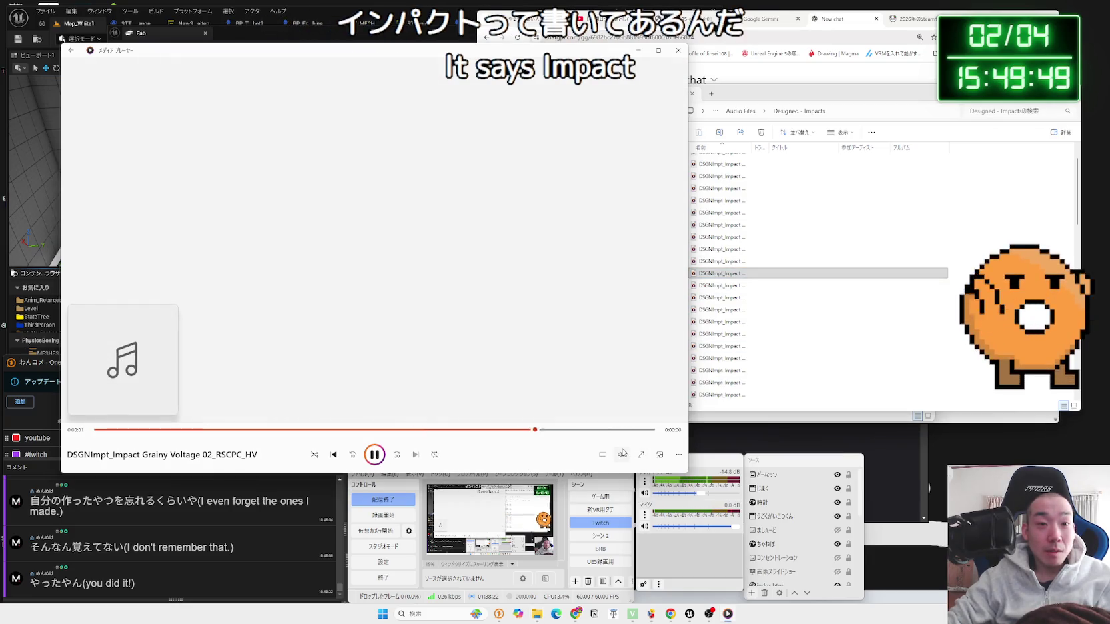
click(722, 286)
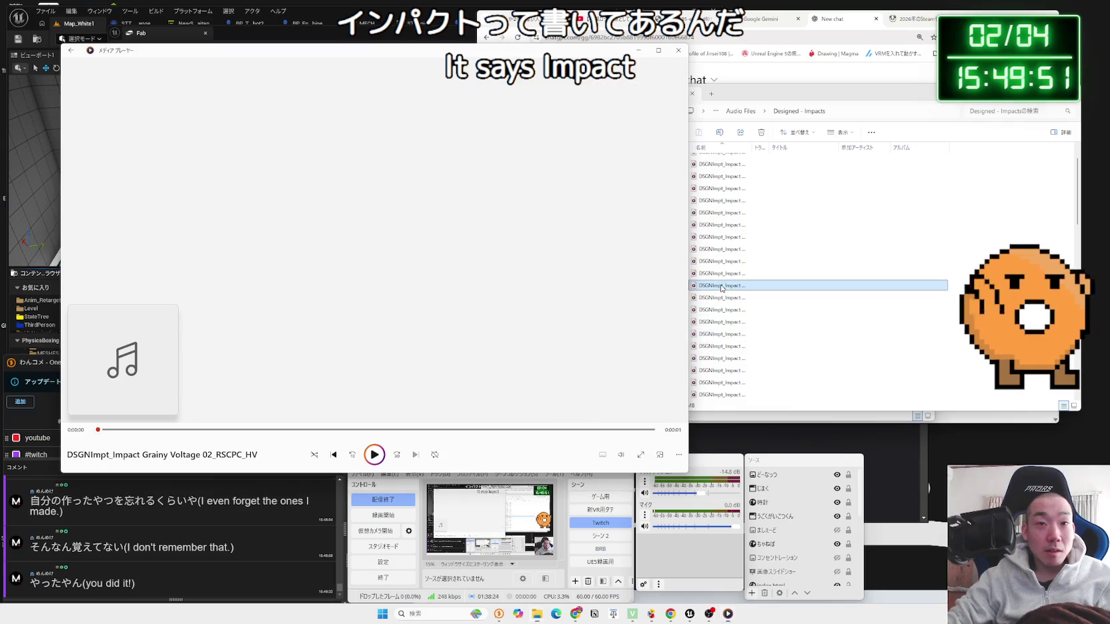
double_click(721, 287)
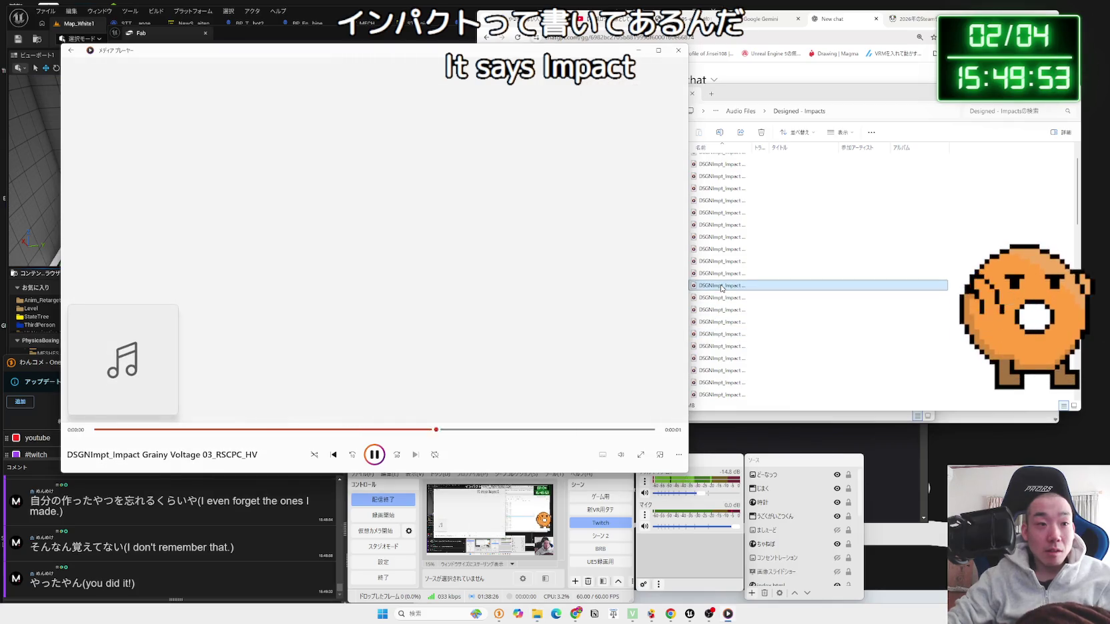
click(720, 298)
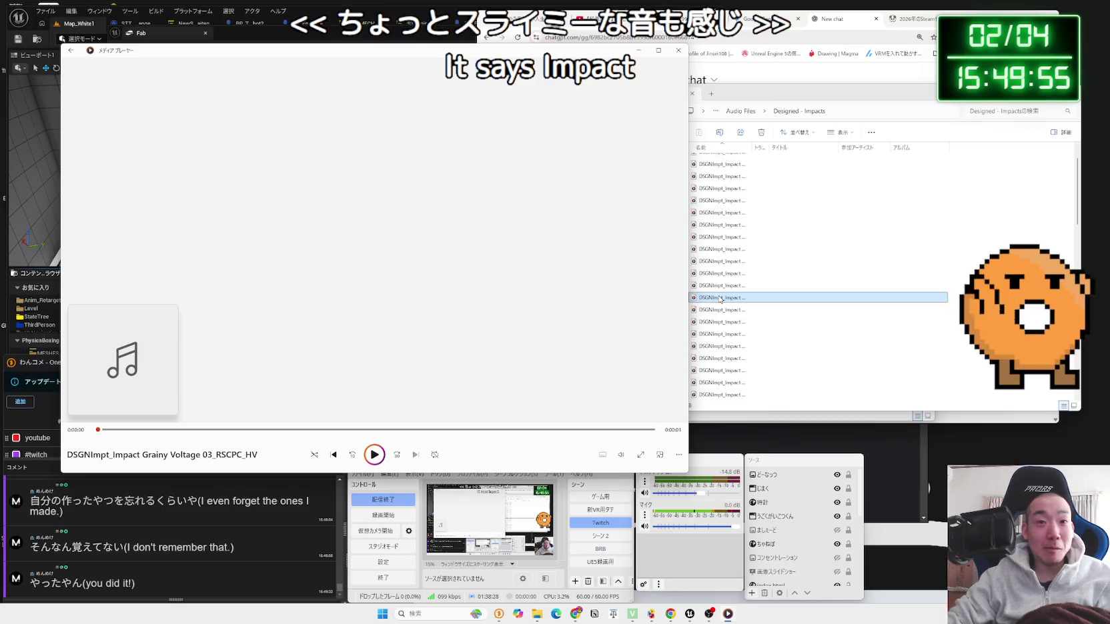
double_click(720, 298)
click(720, 310)
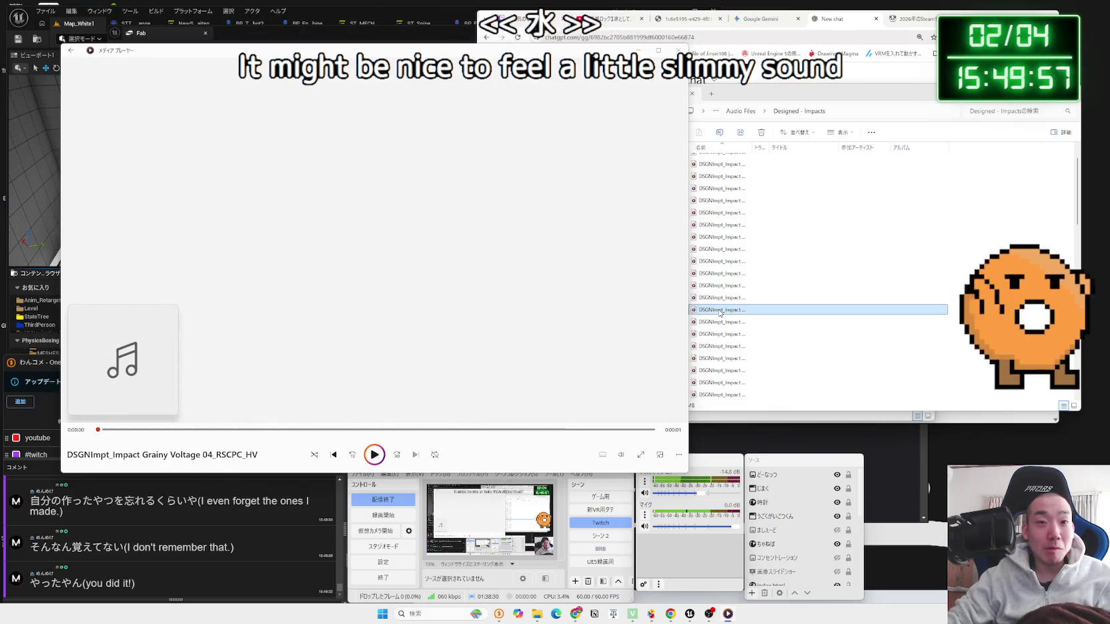
double_click(720, 311)
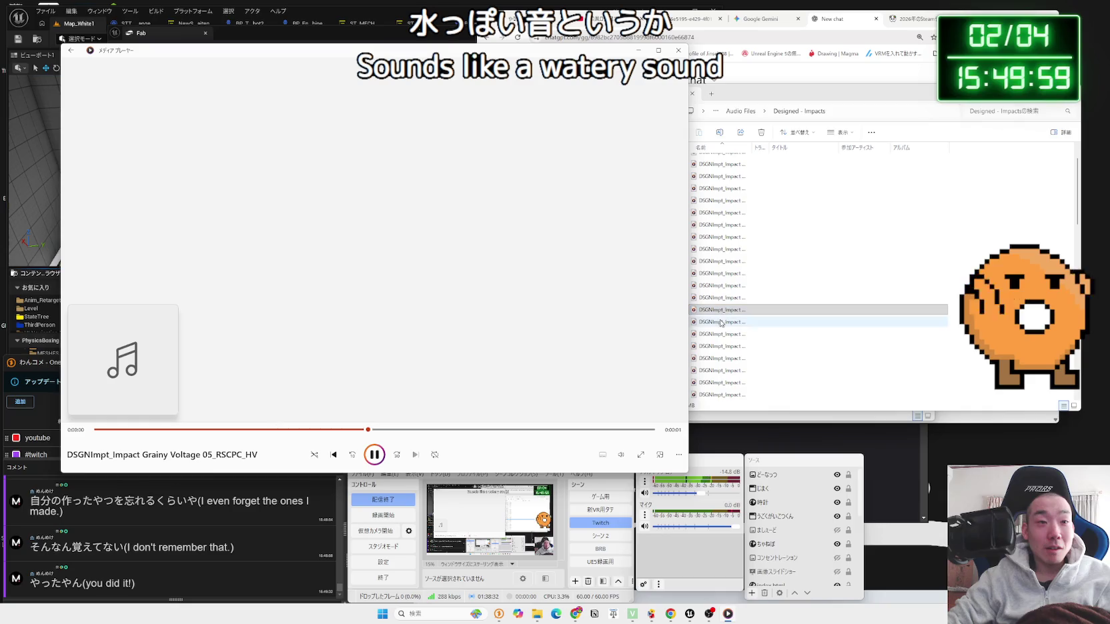
click(721, 322)
double_click(722, 323)
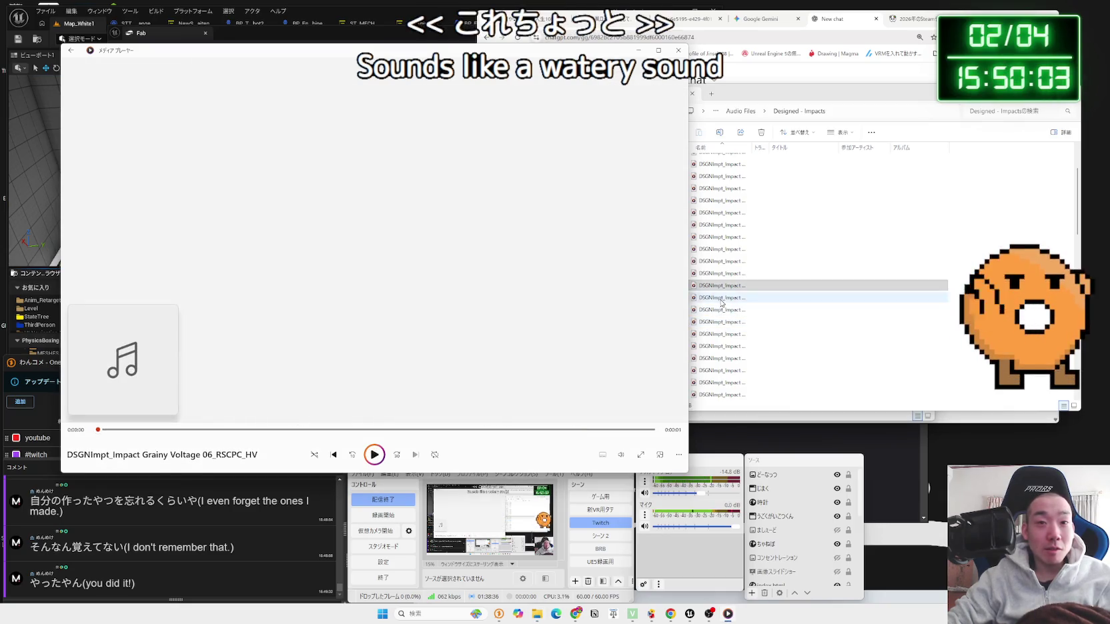
click(722, 298)
double_click(721, 300)
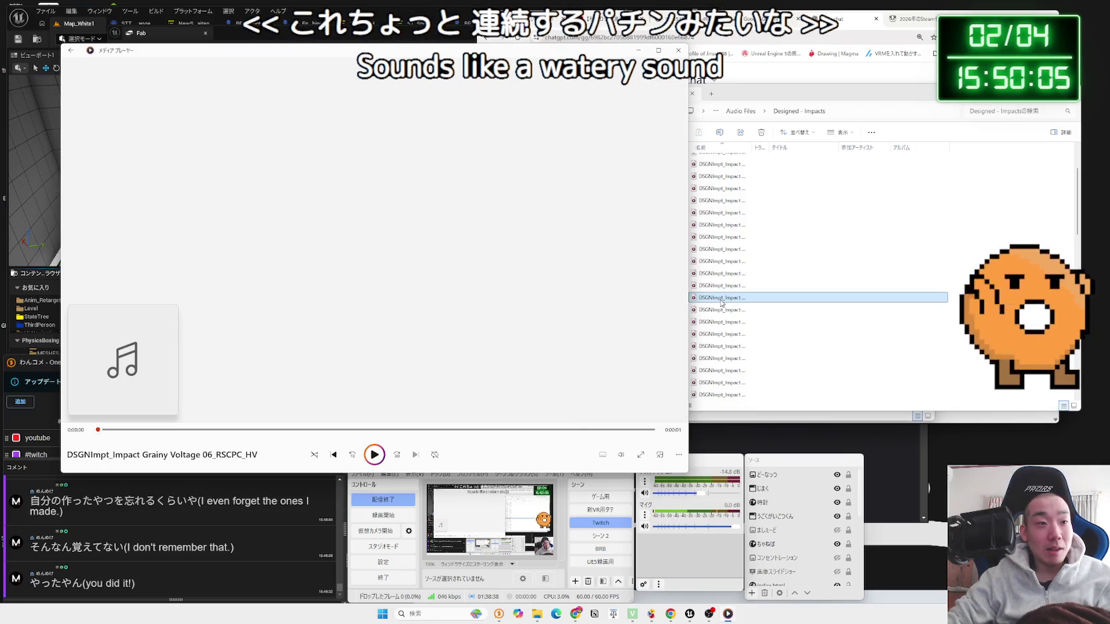
double_click(722, 300)
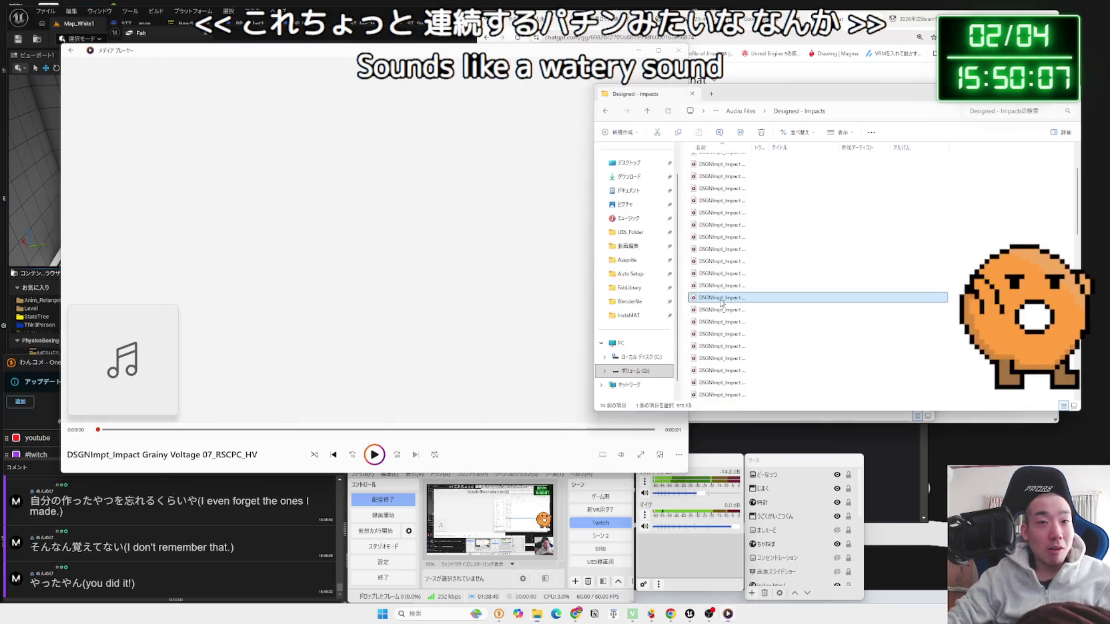
double_click(722, 301)
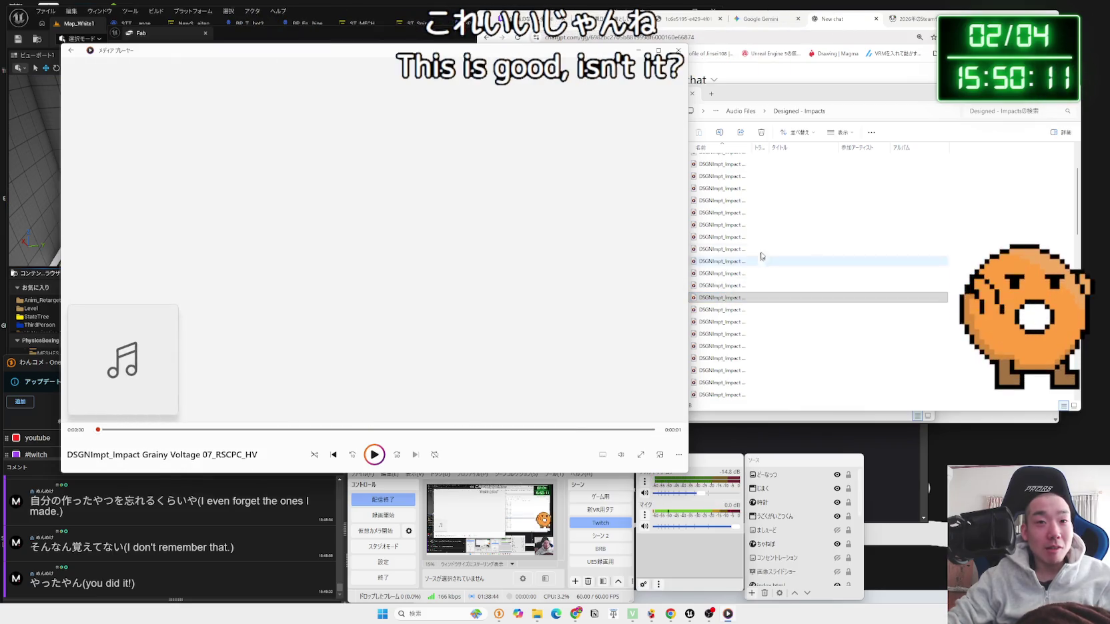
Step: Re-audition Grainy Voltage clips including 09, then play Impact High Spark 01
mouse_move(763, 100)
mouse_down()
mouse_move(838, 101)
mouse_move(772, 109)
mouse_up()
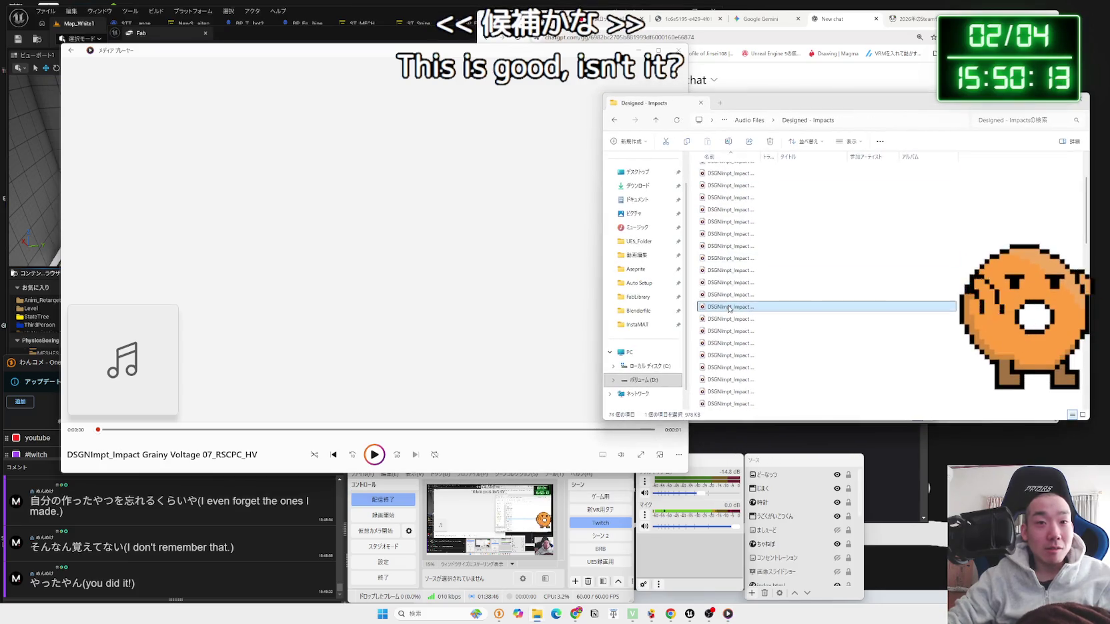
double_click(729, 306)
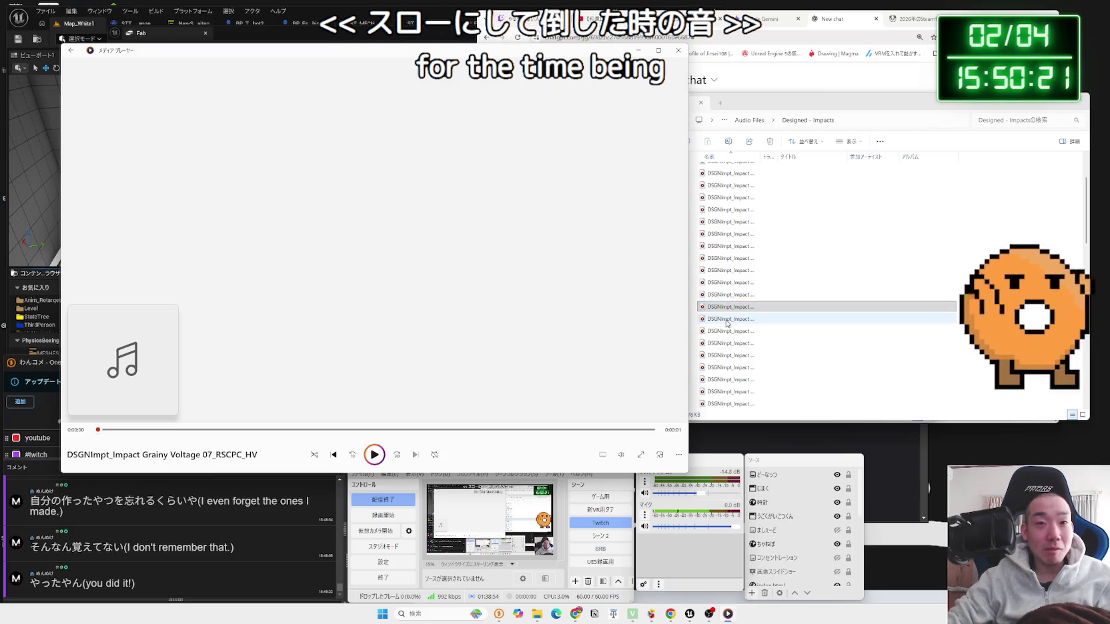
click(728, 308)
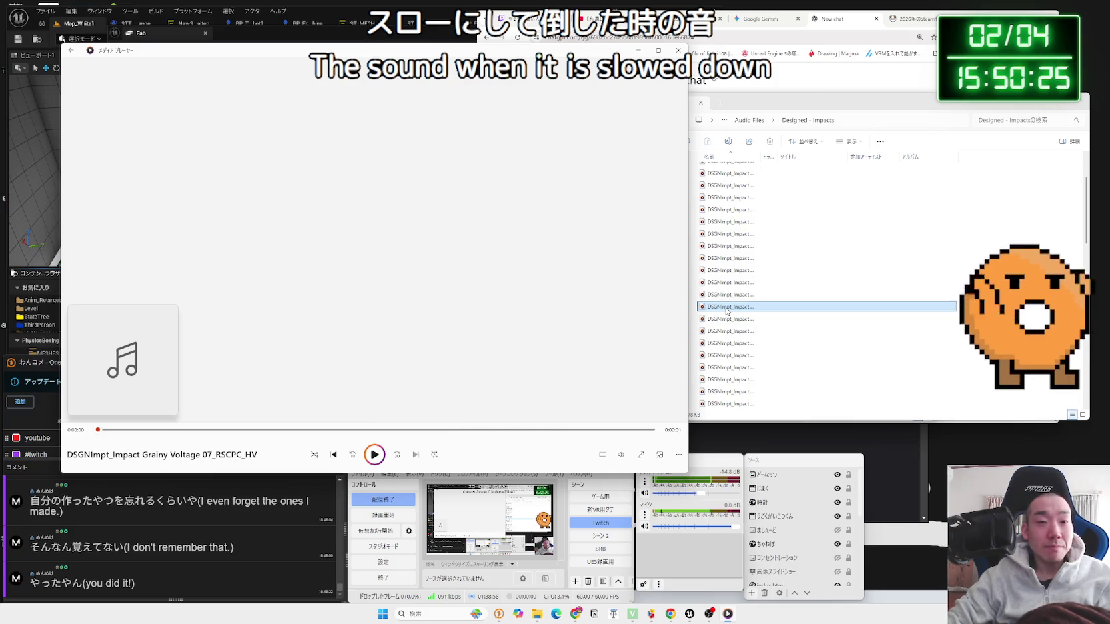
click(727, 320)
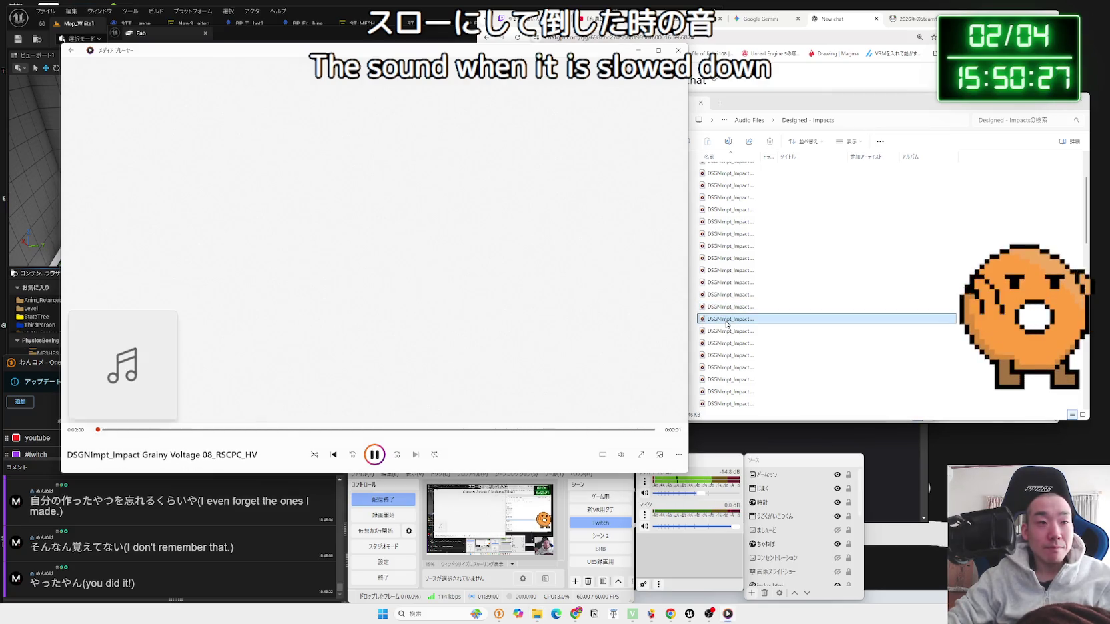
click(726, 295)
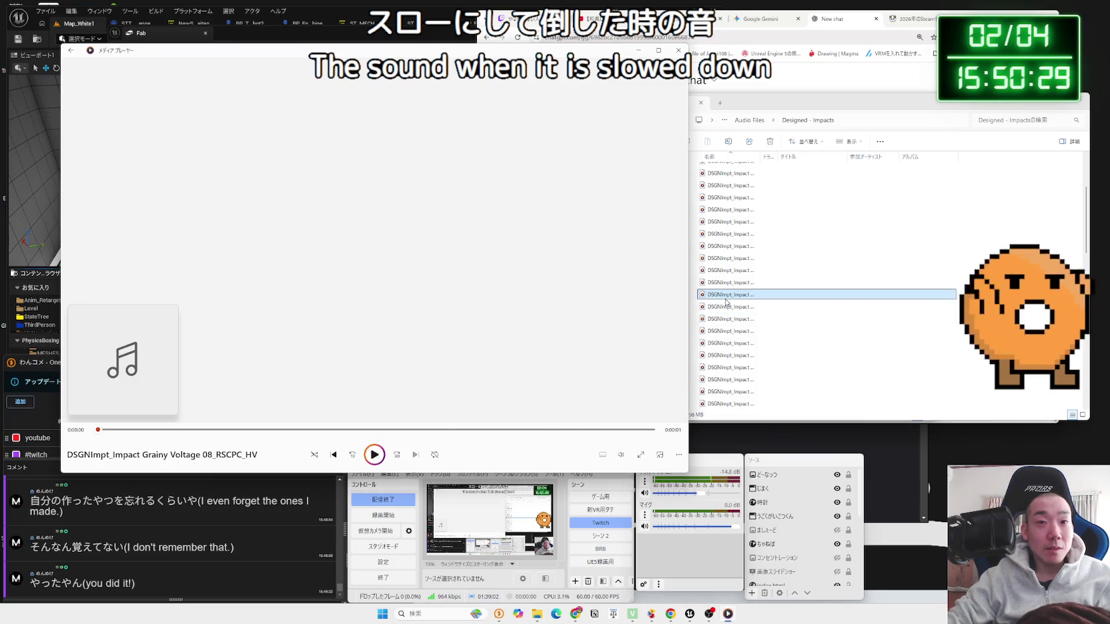
double_click(725, 308)
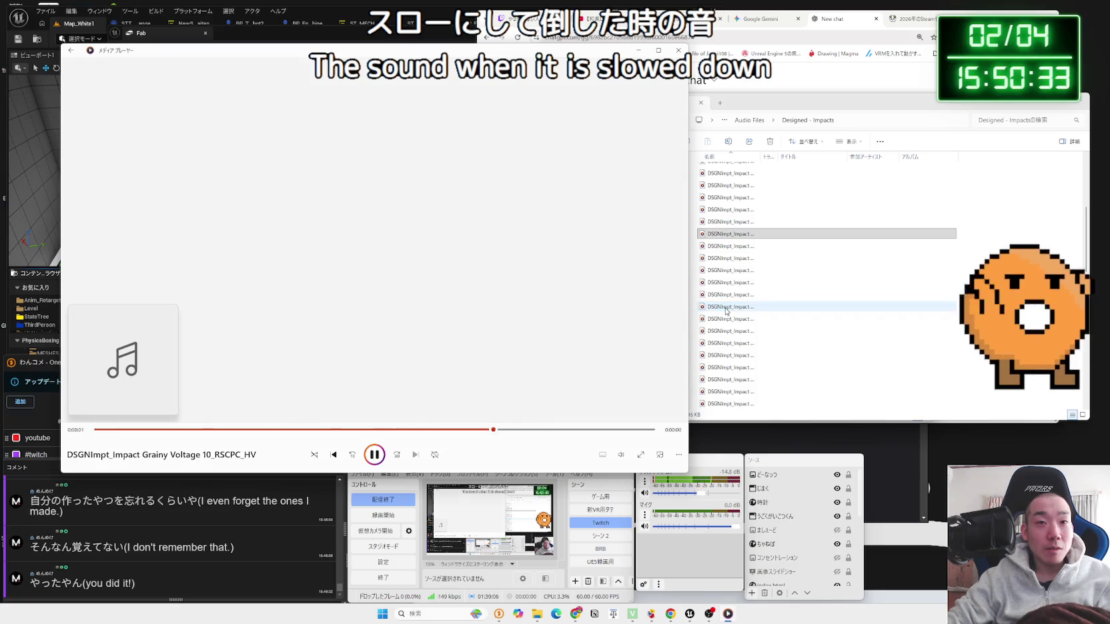
click(727, 299)
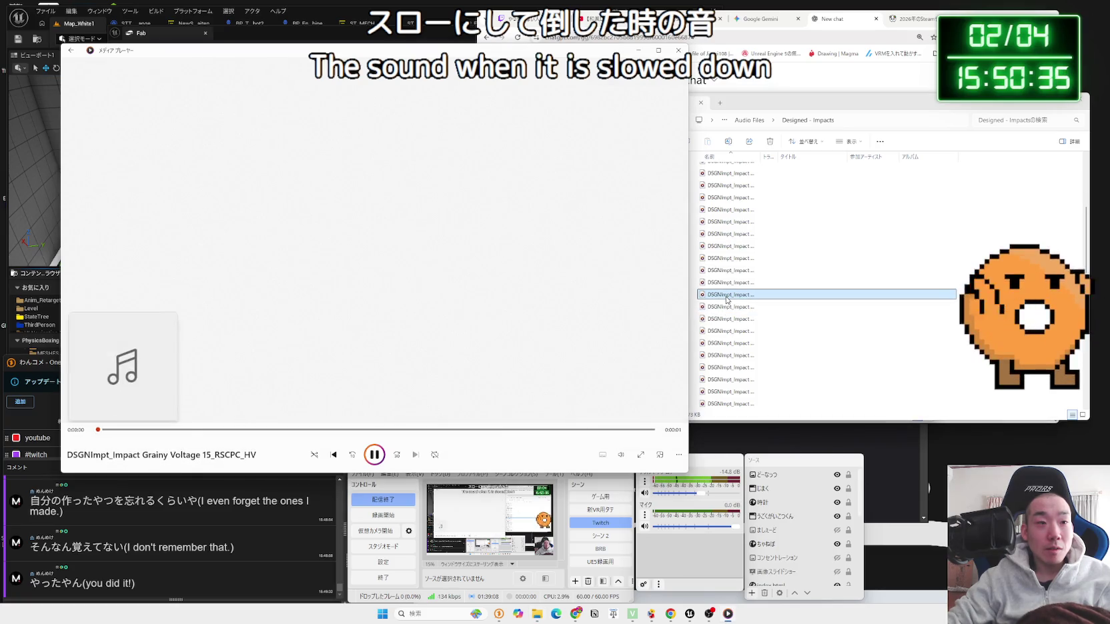
click(725, 308)
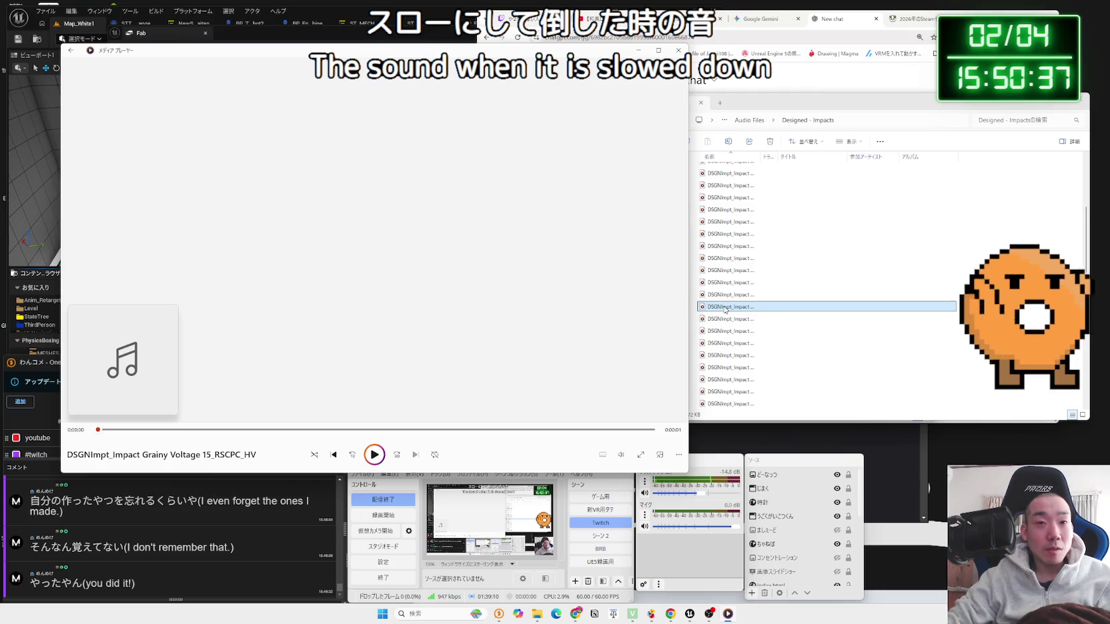
click(725, 319)
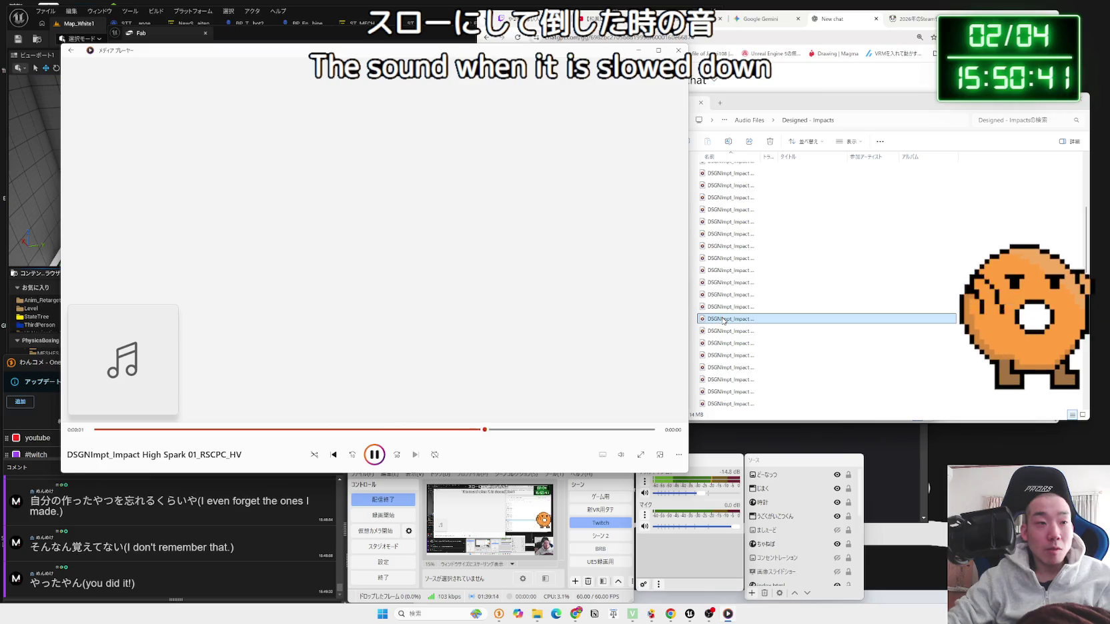
double_click(724, 320)
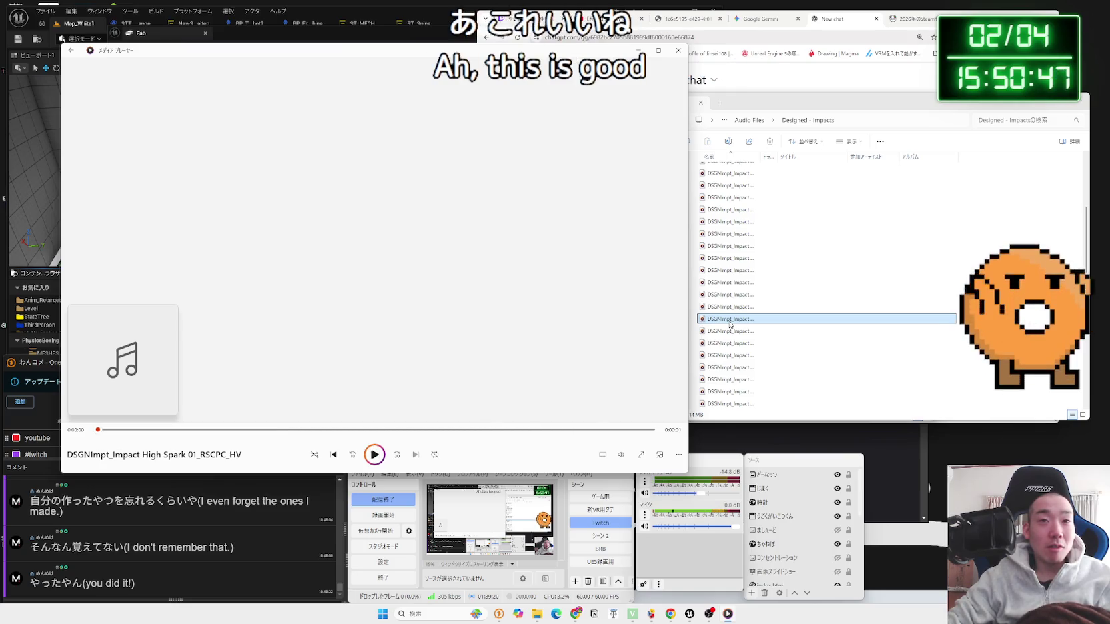
right_click(731, 324)
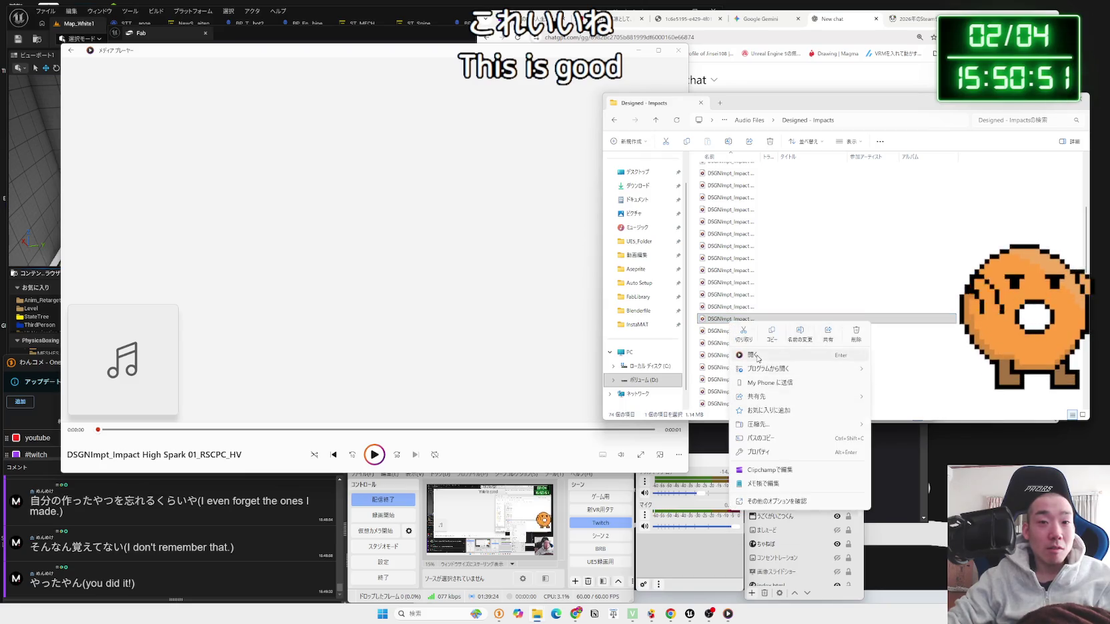
Step: Check the High Spark 01 wav's properties (1.14 MB), replay it, and recheck its properties
click(764, 454)
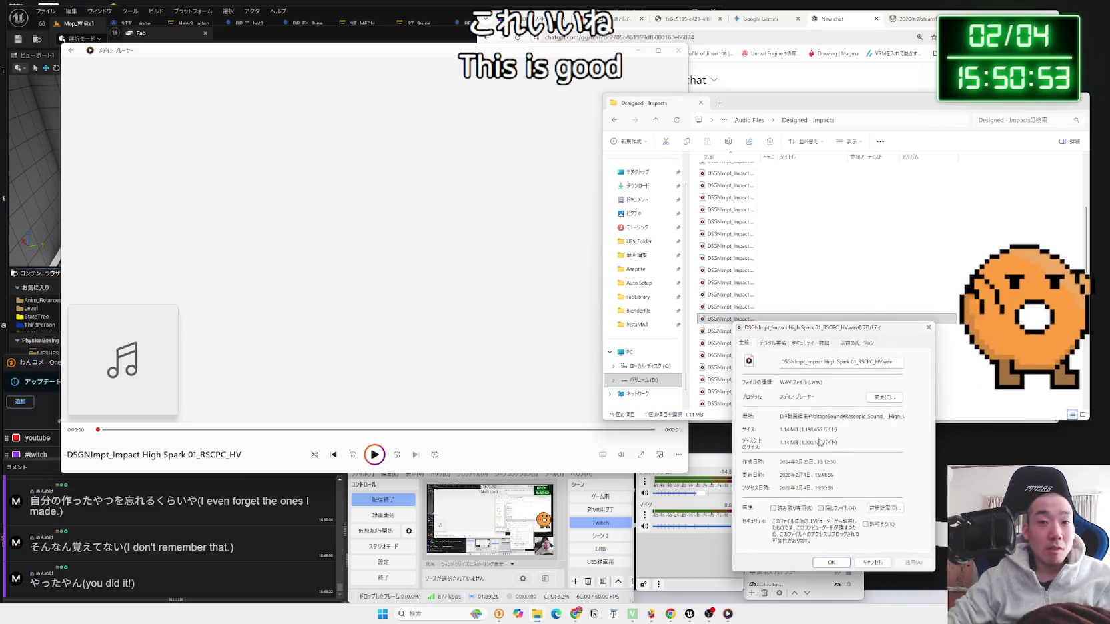
click(927, 330)
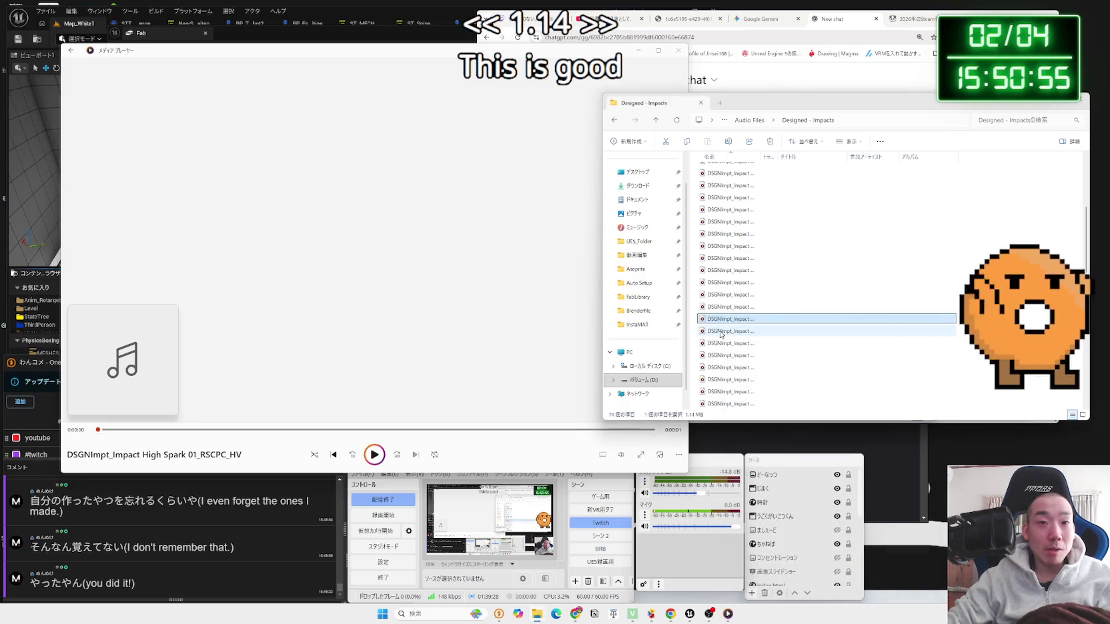
double_click(720, 320)
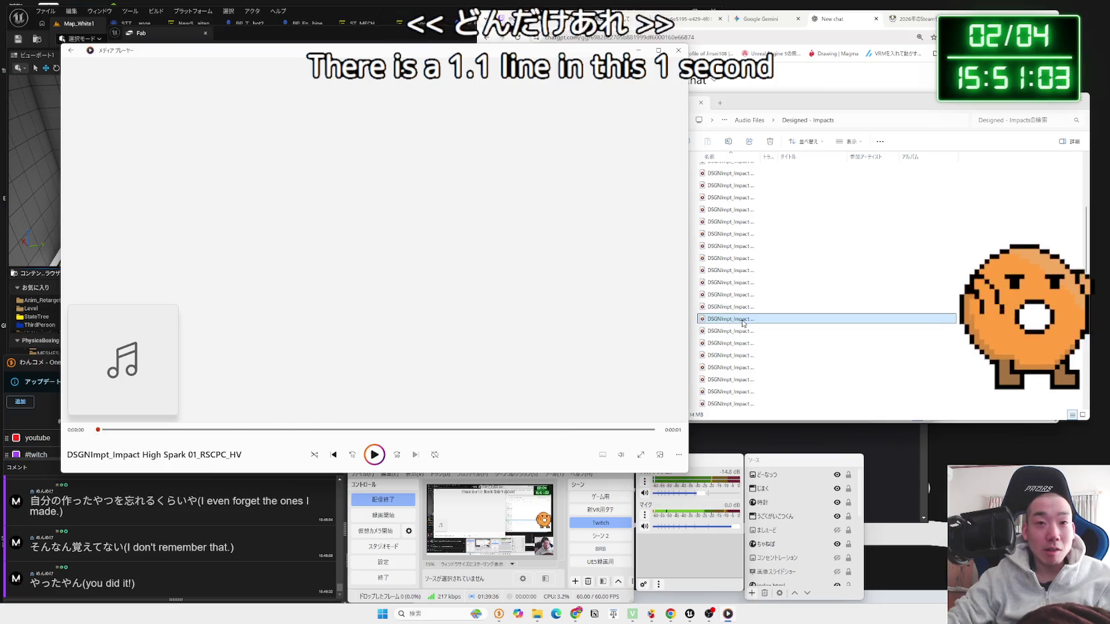
right_click(743, 320)
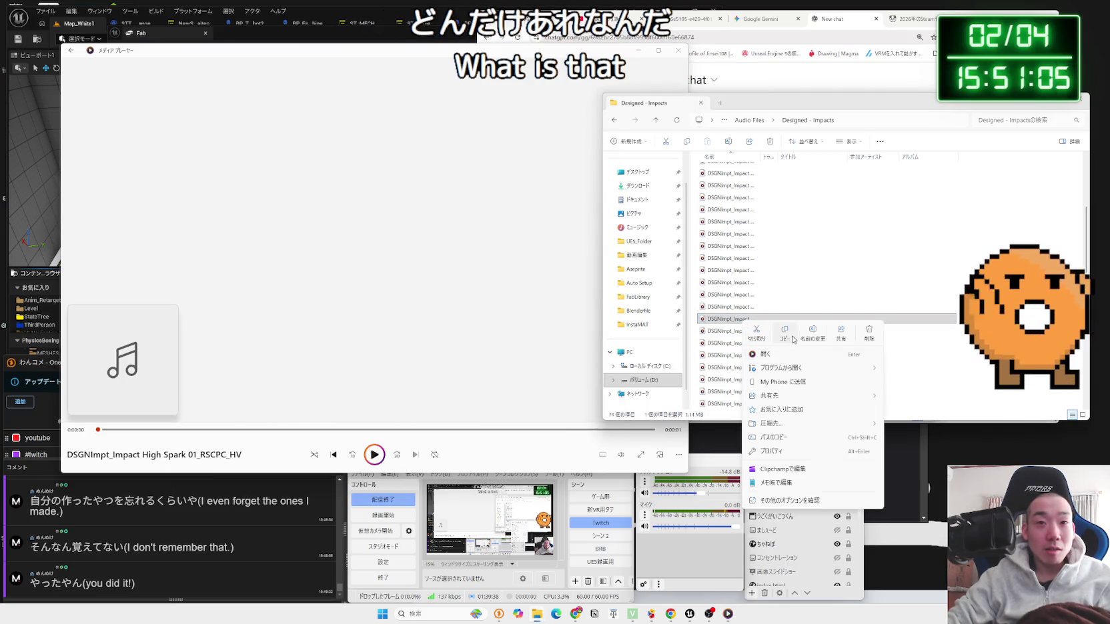
click(774, 450)
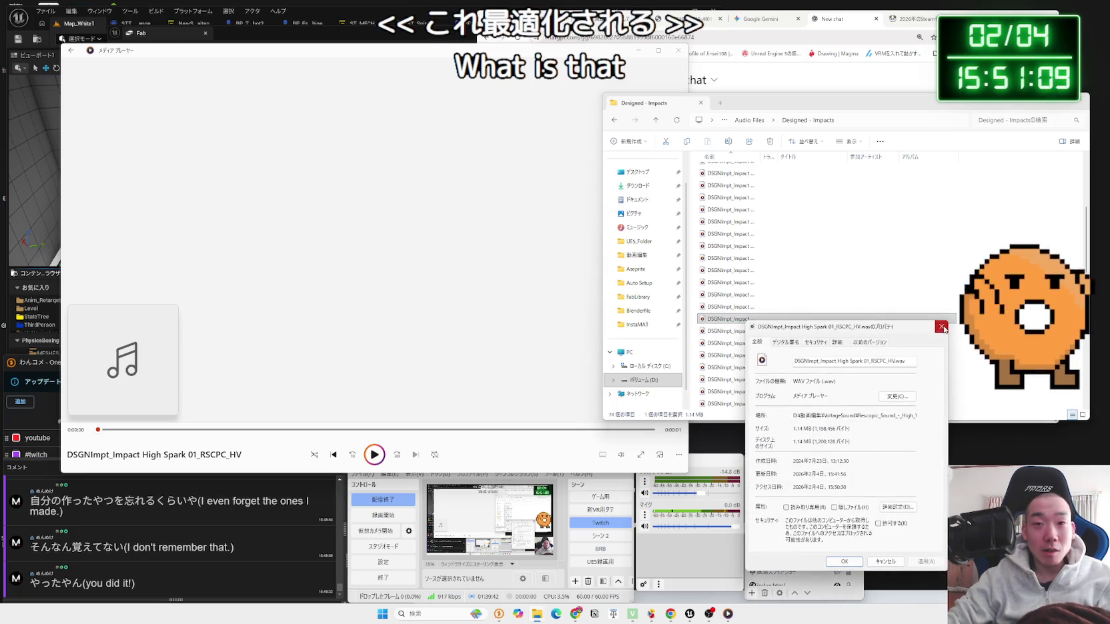
click(941, 327)
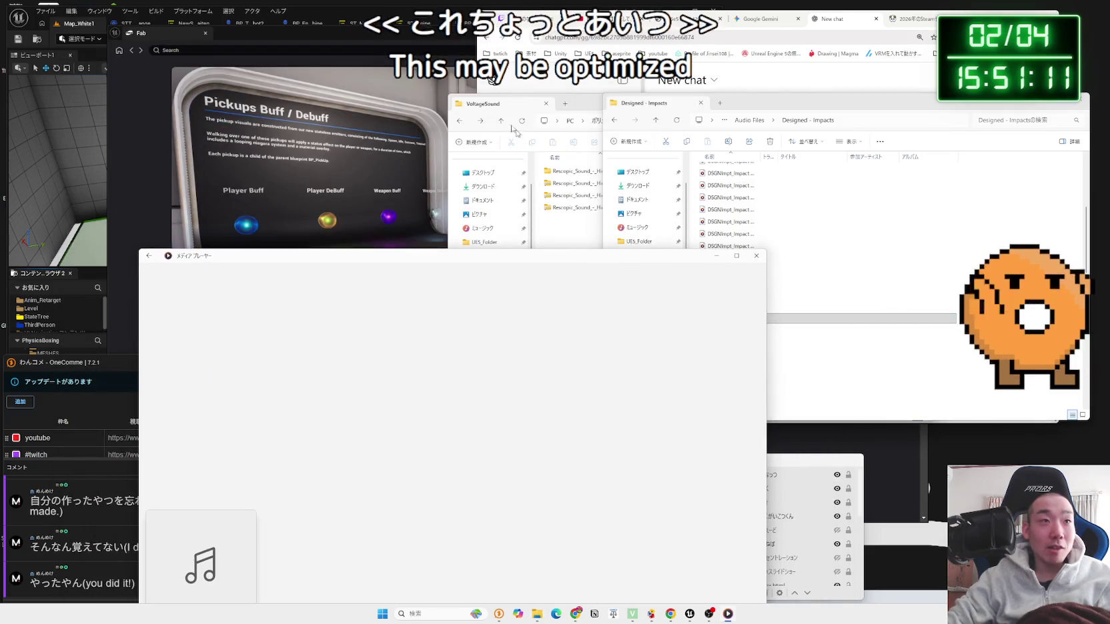
Step: Close Unreal's Fab store page and show Content/Audio with SC_Master, SC_Music and SC_SFX
click(373, 160)
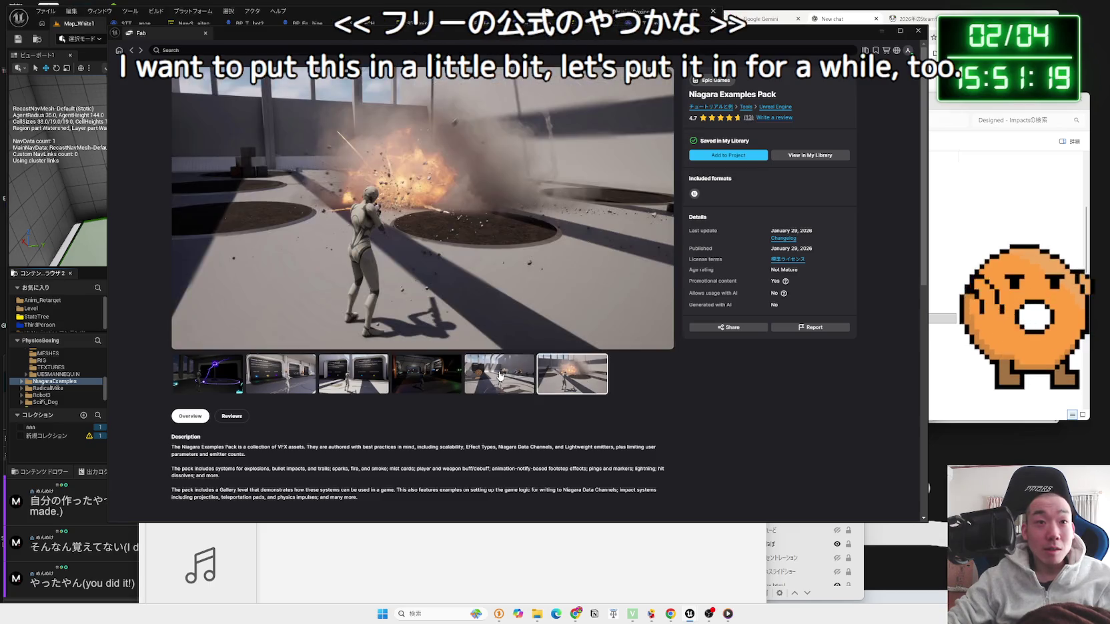
scroll(336, 365, down, 3)
scroll(336, 365, up, 3)
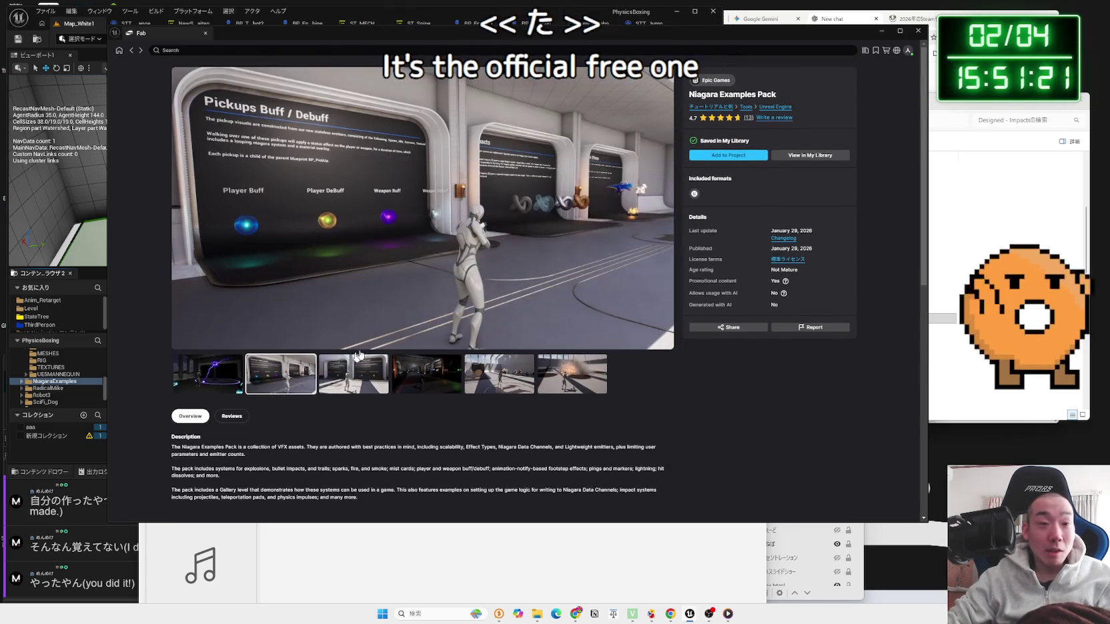
click(916, 31)
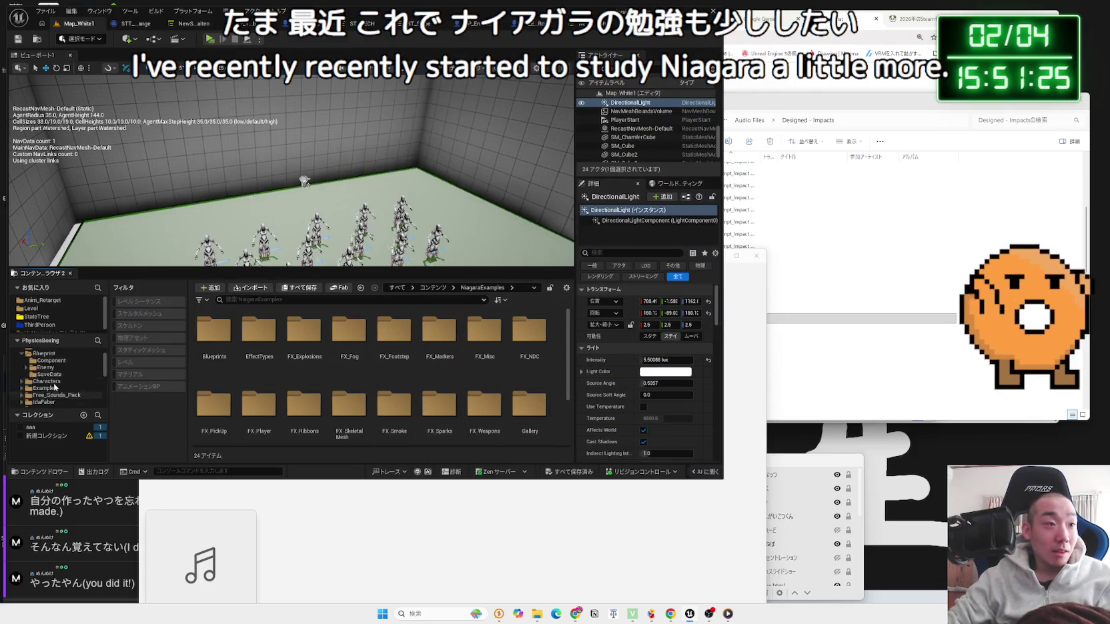
click(40, 374)
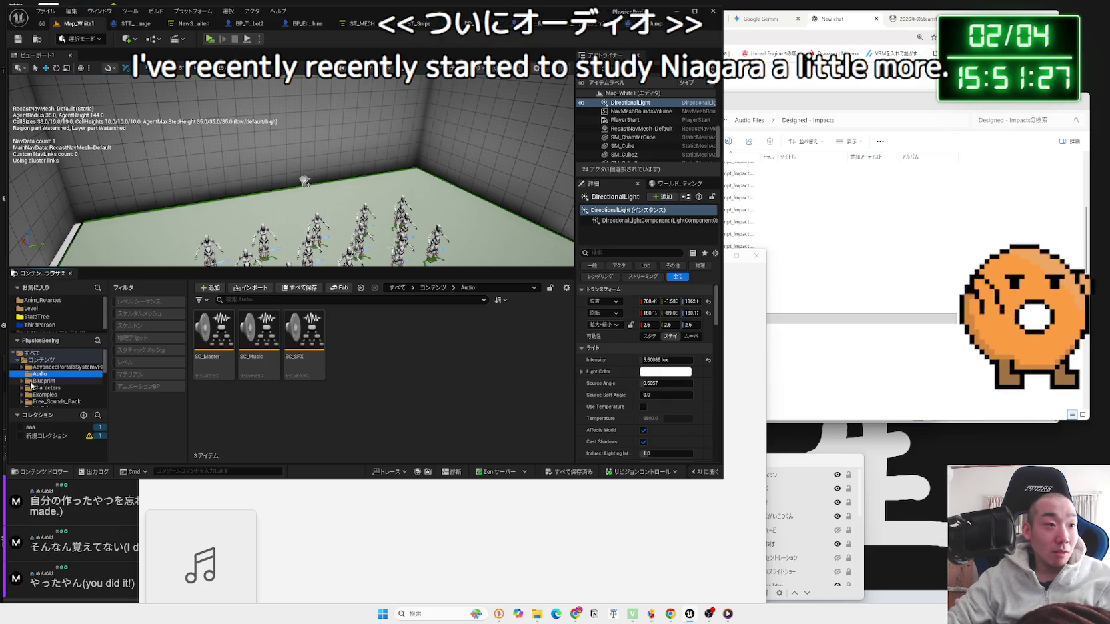
Step: Create a new folder named 'SFX' inside the Audio folder
click(304, 343)
click(259, 347)
click(219, 356)
click(259, 345)
click(259, 347)
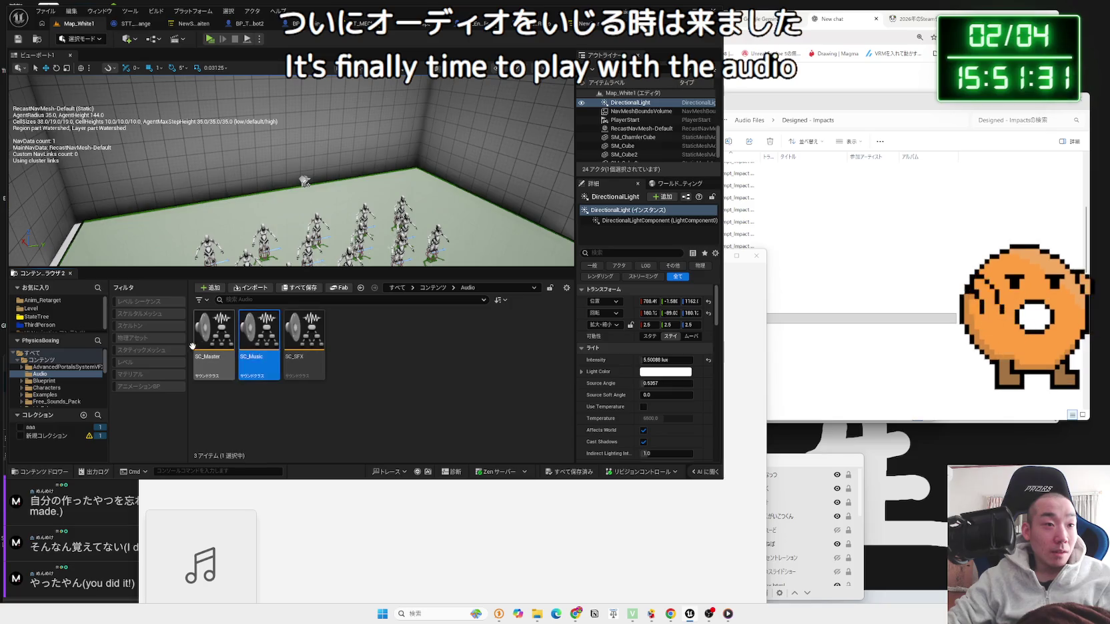
right_click(359, 347)
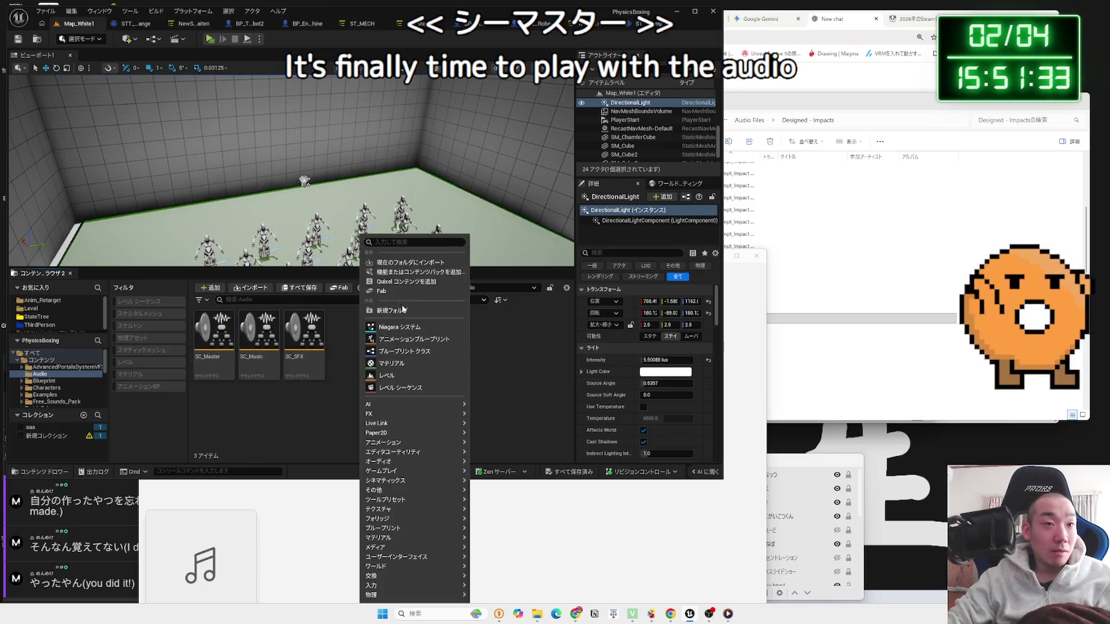
click(402, 308)
key(BackSpace)
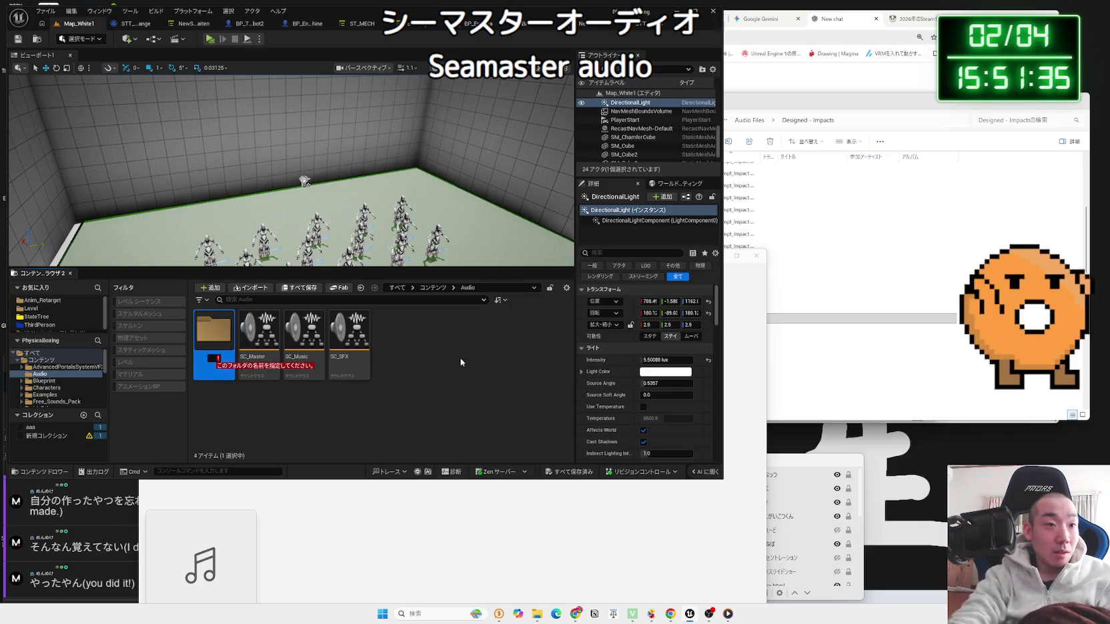
text(SFX)
key(Return)
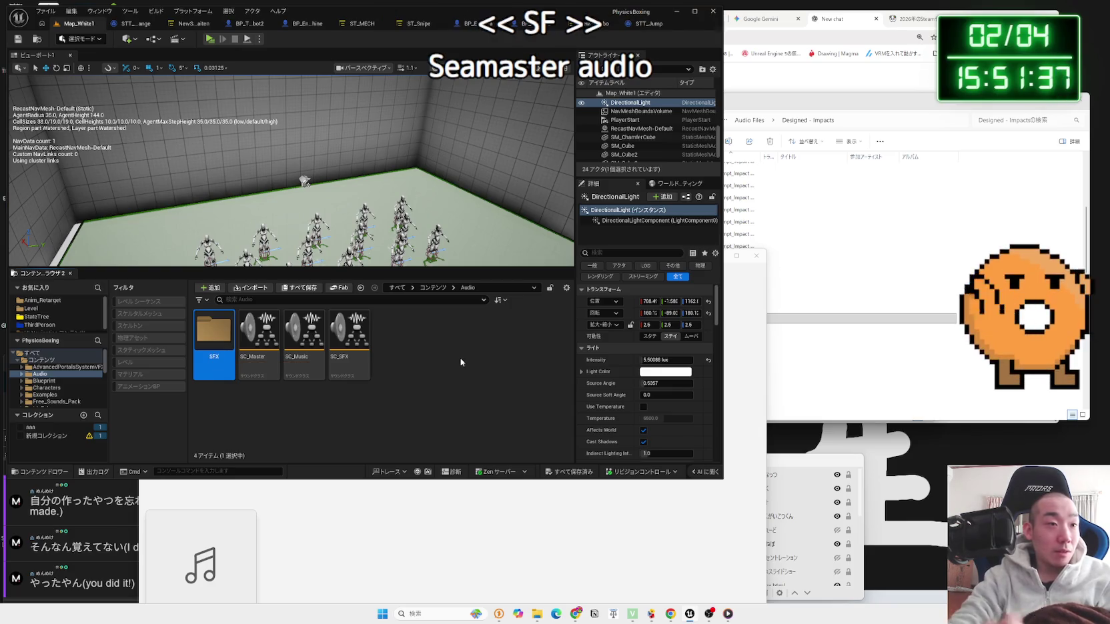
Step: Inside SFX, create and open a new 'Enemy' folder
double_click(214, 330)
right_click(235, 301)
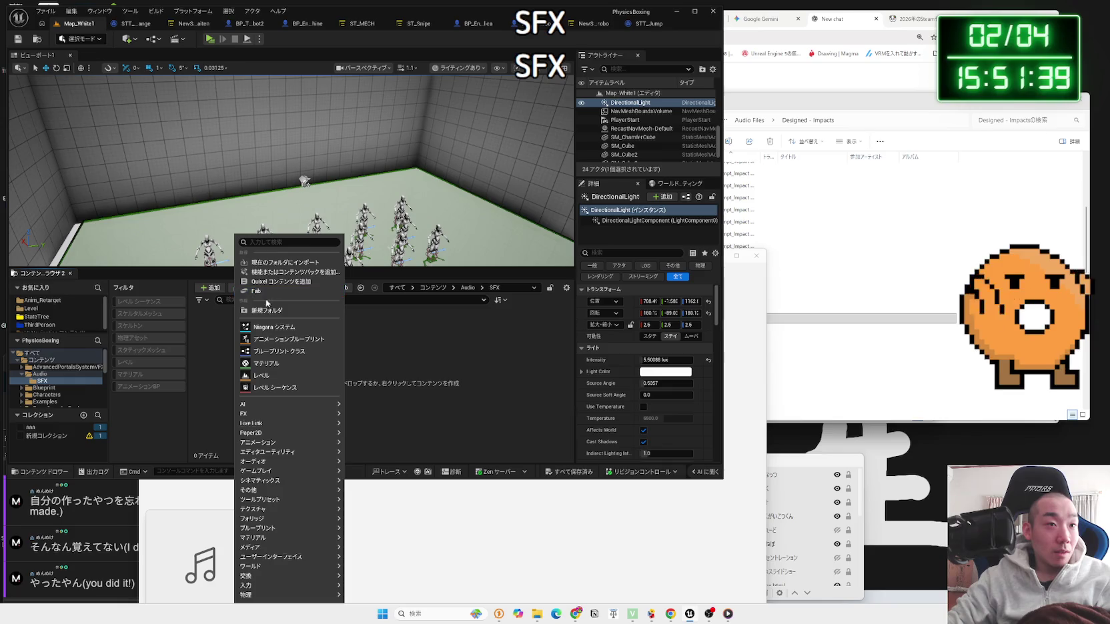
click(267, 310)
key(BackSpace)
text(Enemy)
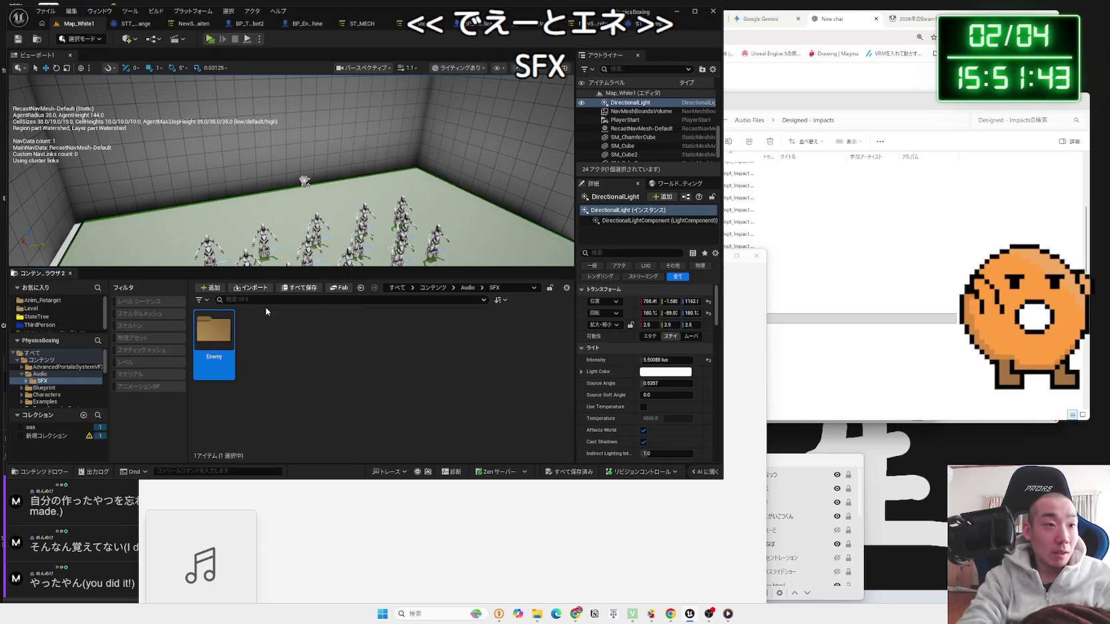
double_click(227, 327)
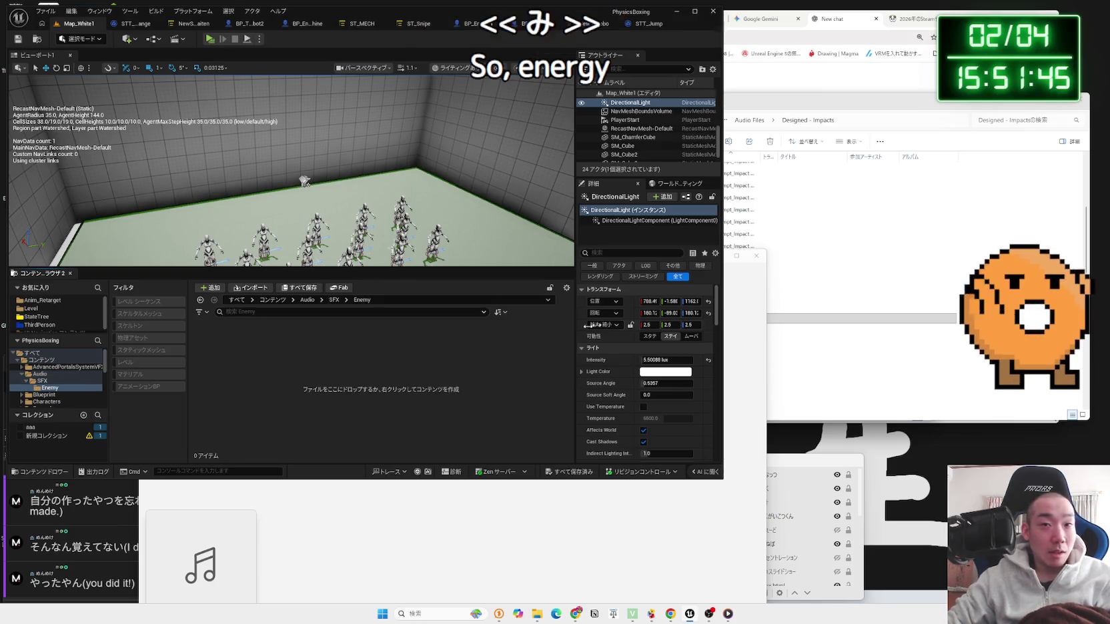
Step: Import the High Spark 01 wav from Explorer into the Enemy folder and play it
click(824, 320)
drag(571, 340, 310, 359)
click(310, 363)
mouse_move(213, 343)
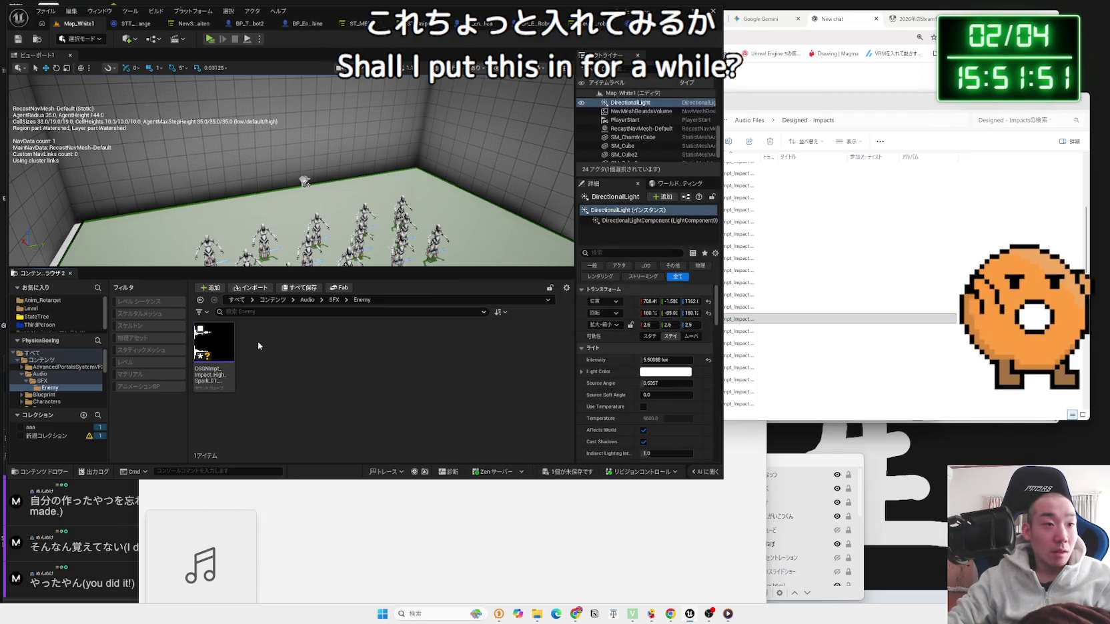
click(200, 330)
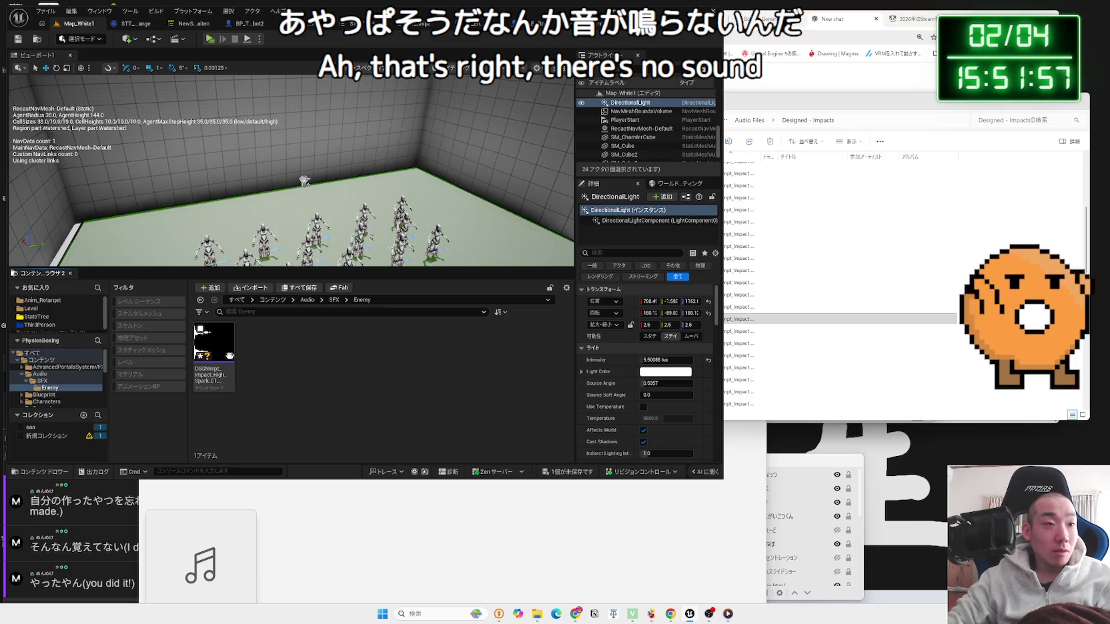
Step: Open the DSGNImpt_Impact_High_Spark_01 sound wave asset, save it, and close its editor
double_click(217, 347)
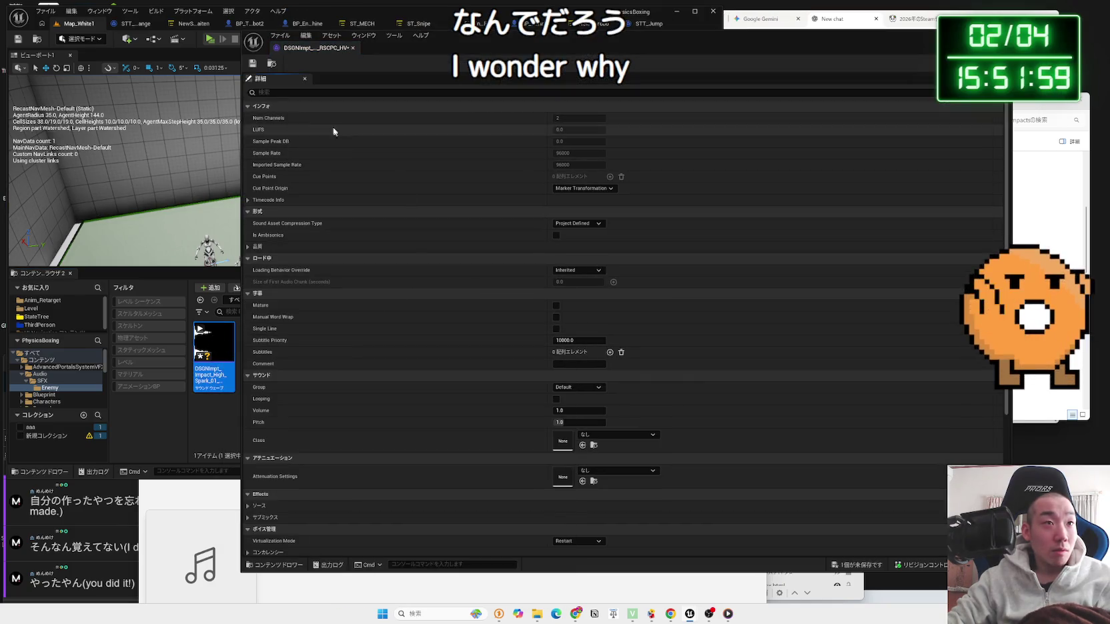
click(253, 65)
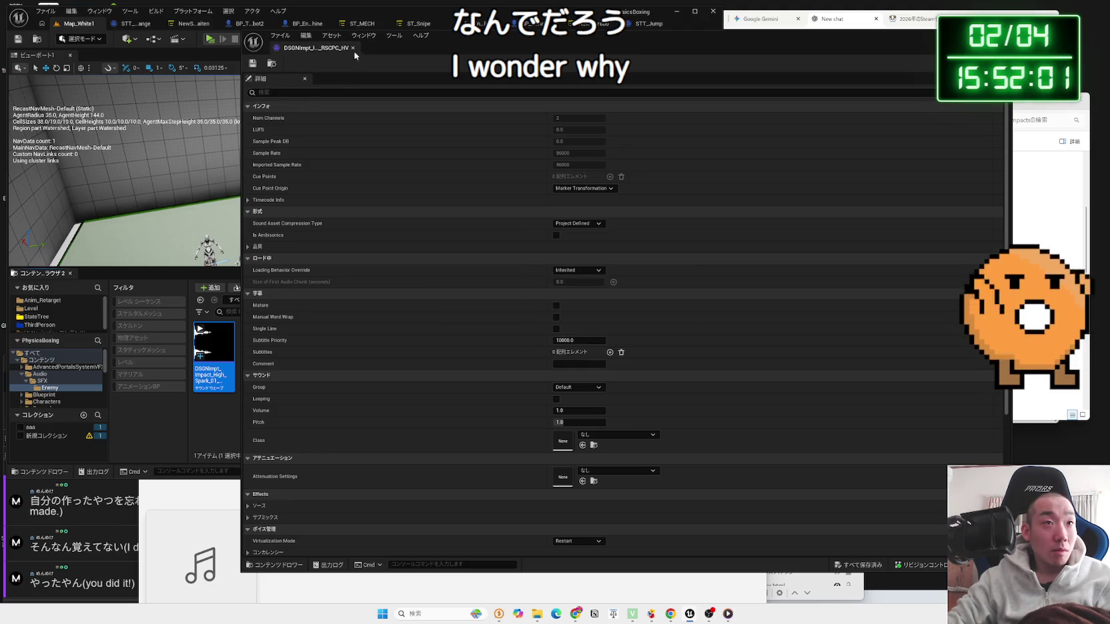
click(353, 48)
right_click(213, 353)
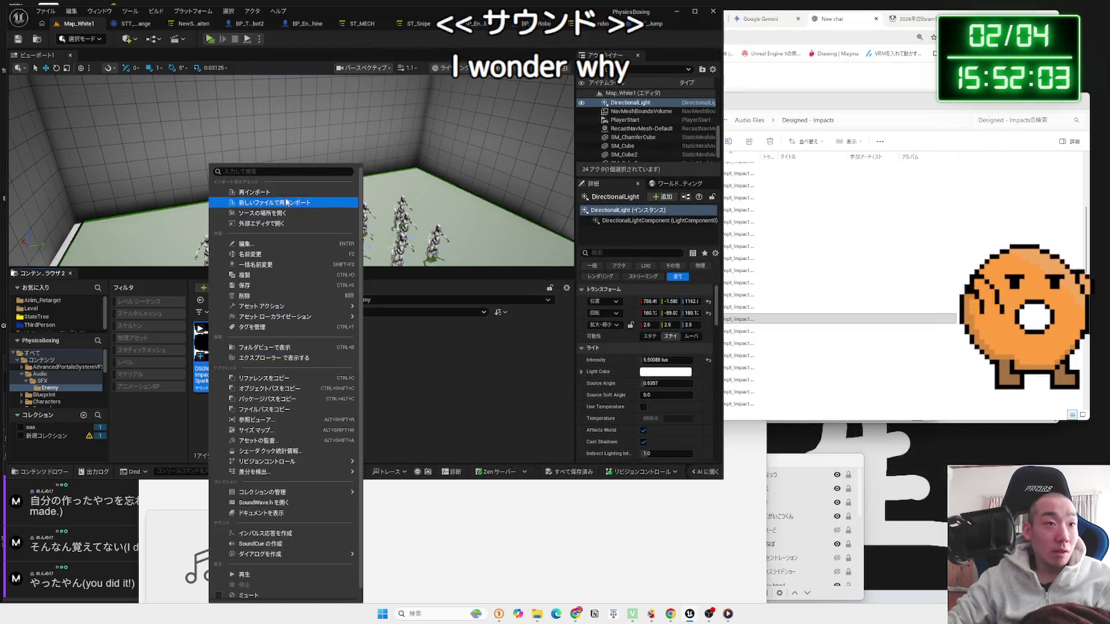
mouse_move(289, 316)
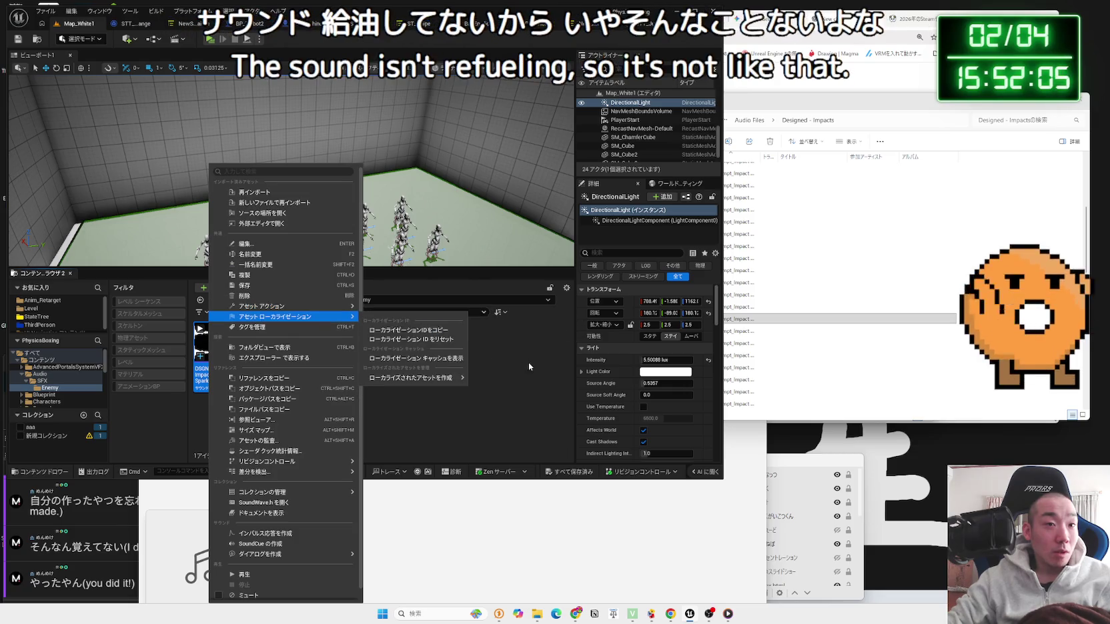
click(529, 366)
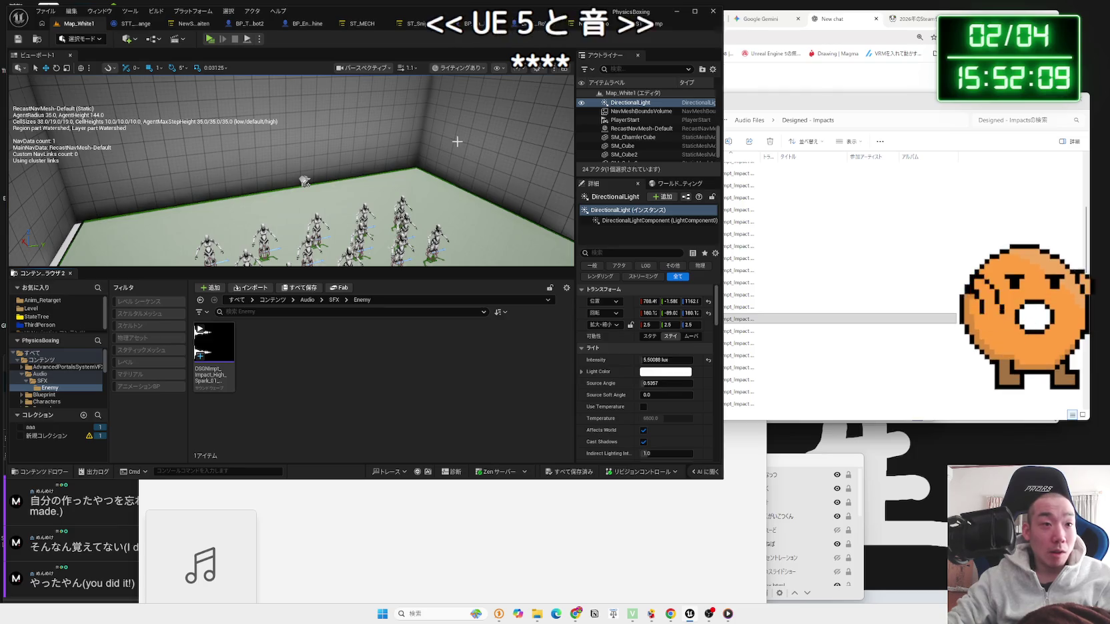
Step: Run two test plays walking toward the robot crowd, then show the top-level Content folder
mouse_move(214, 344)
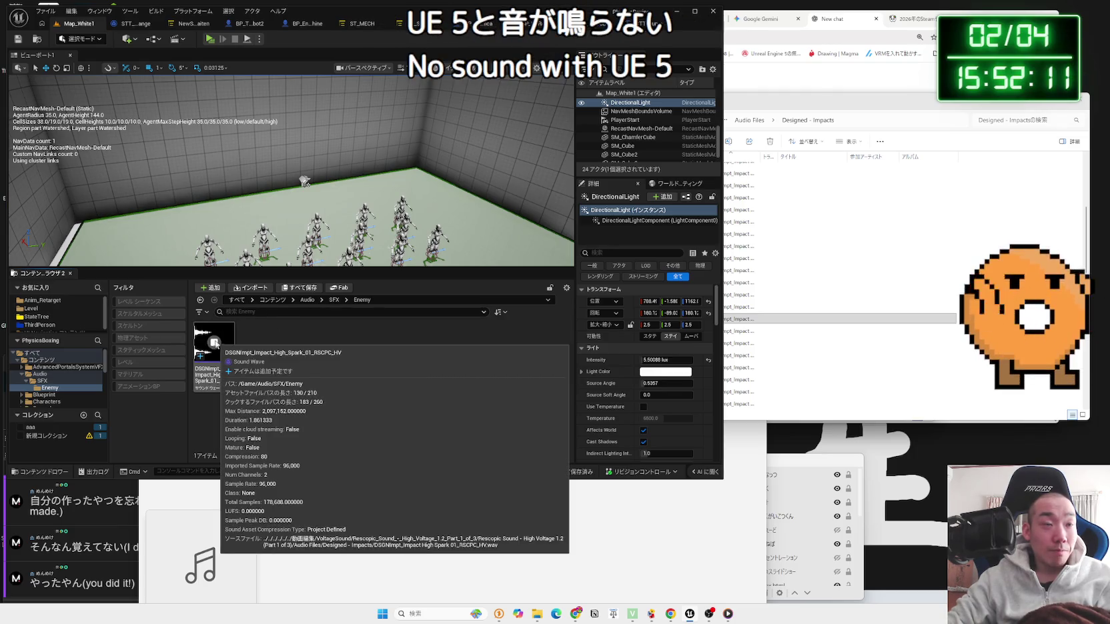
click(210, 39)
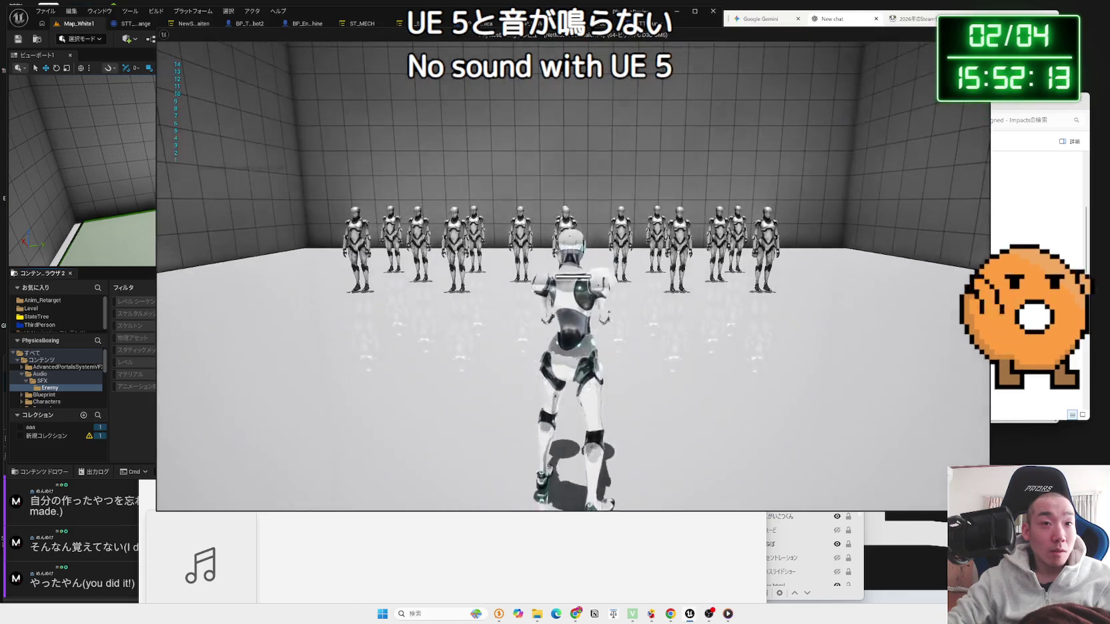
key(w)
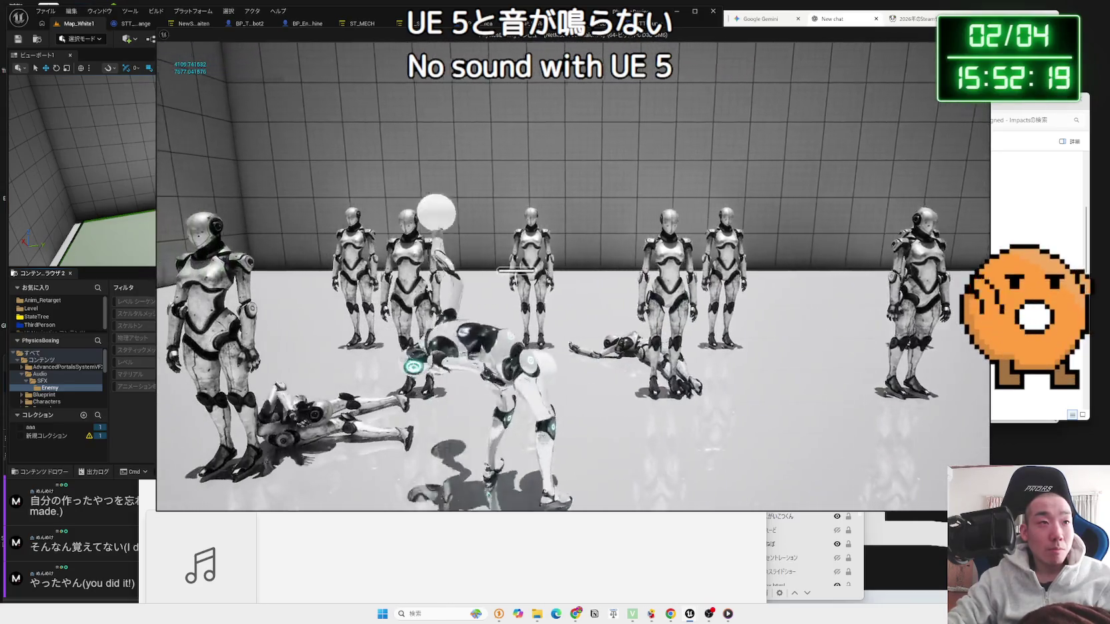
key(Escape)
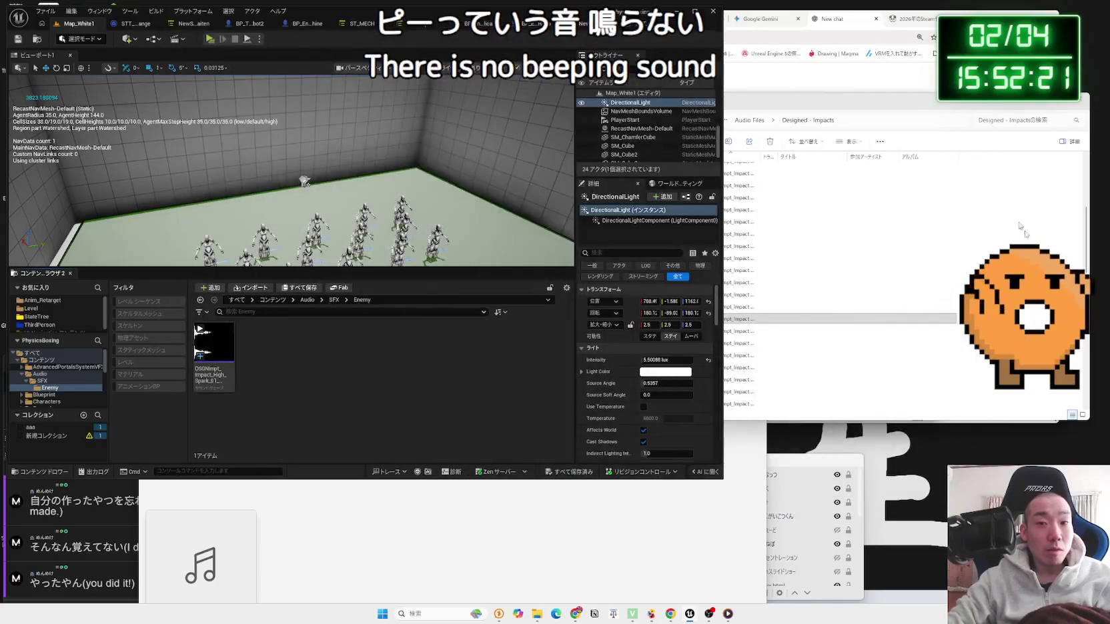
click(208, 40)
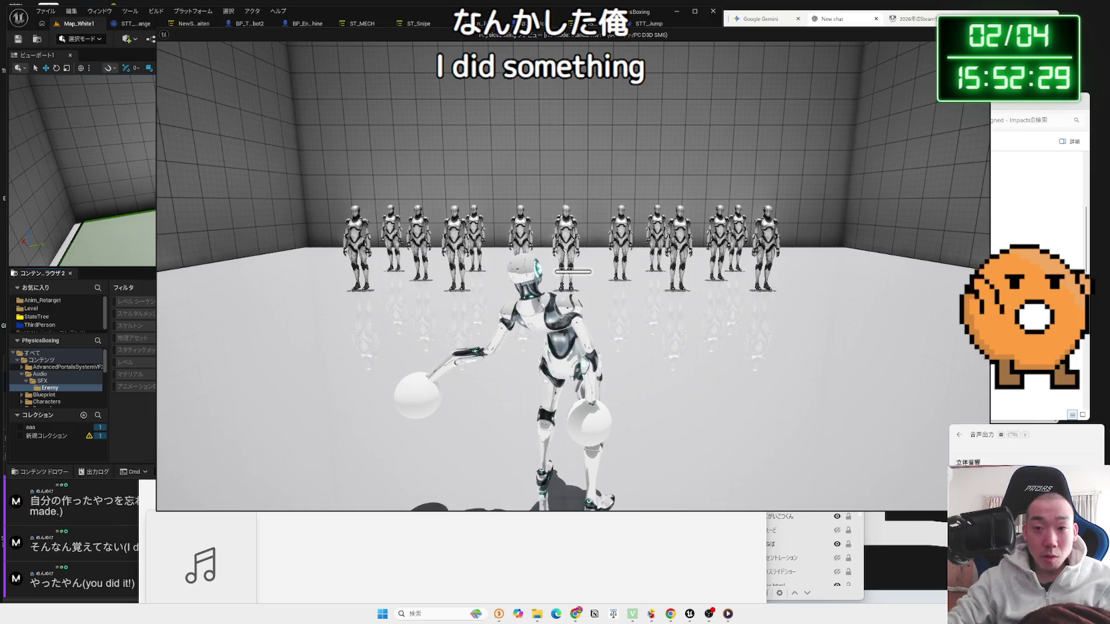
key(w)
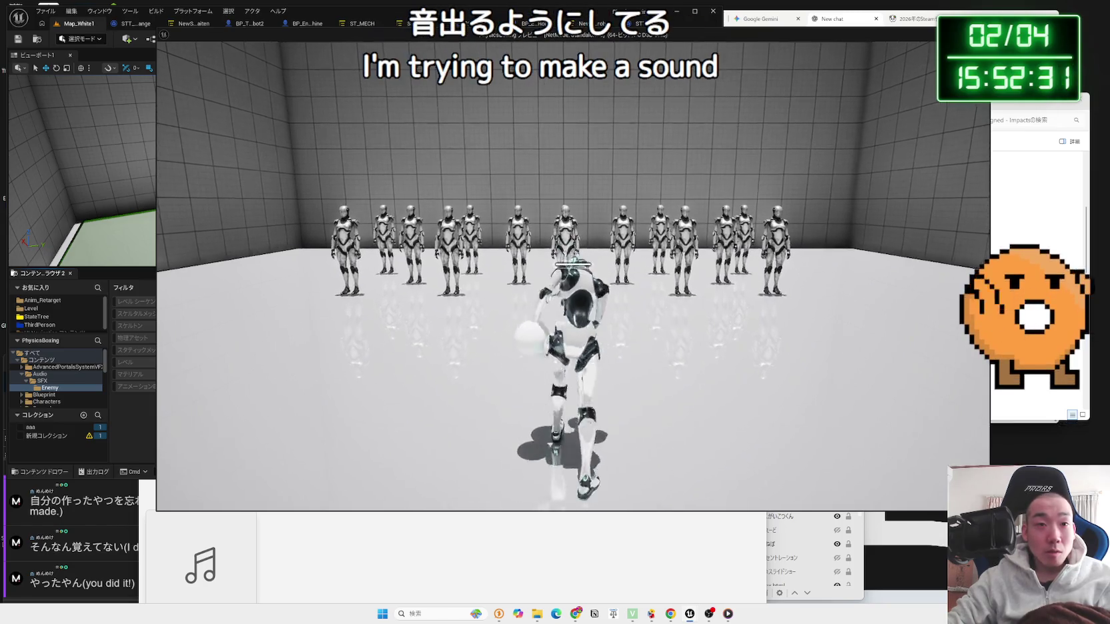
key(Escape)
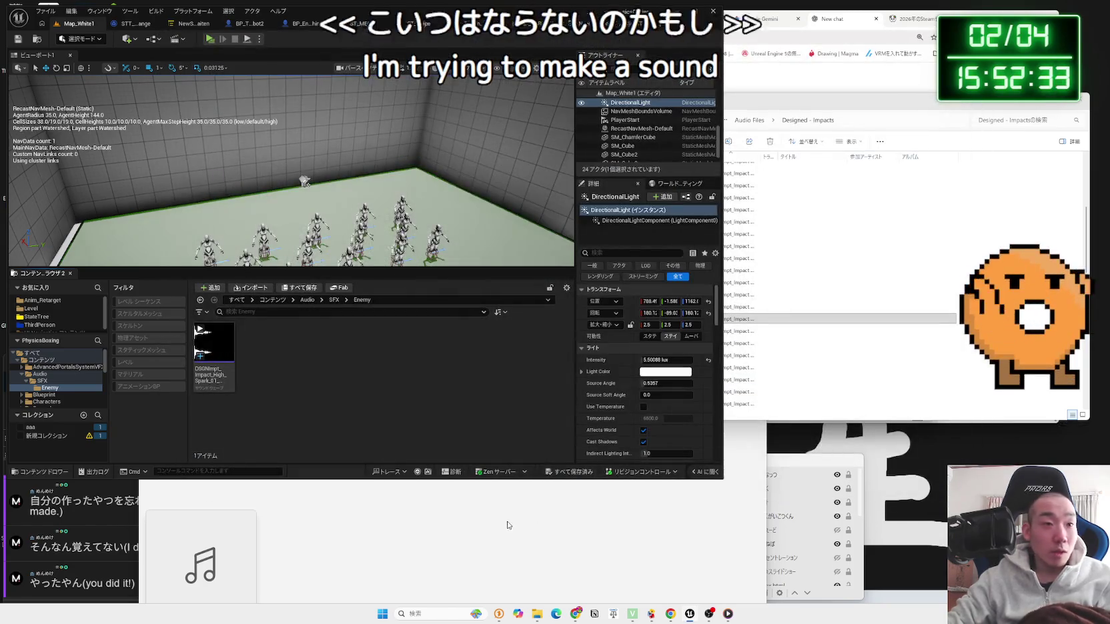
click(41, 359)
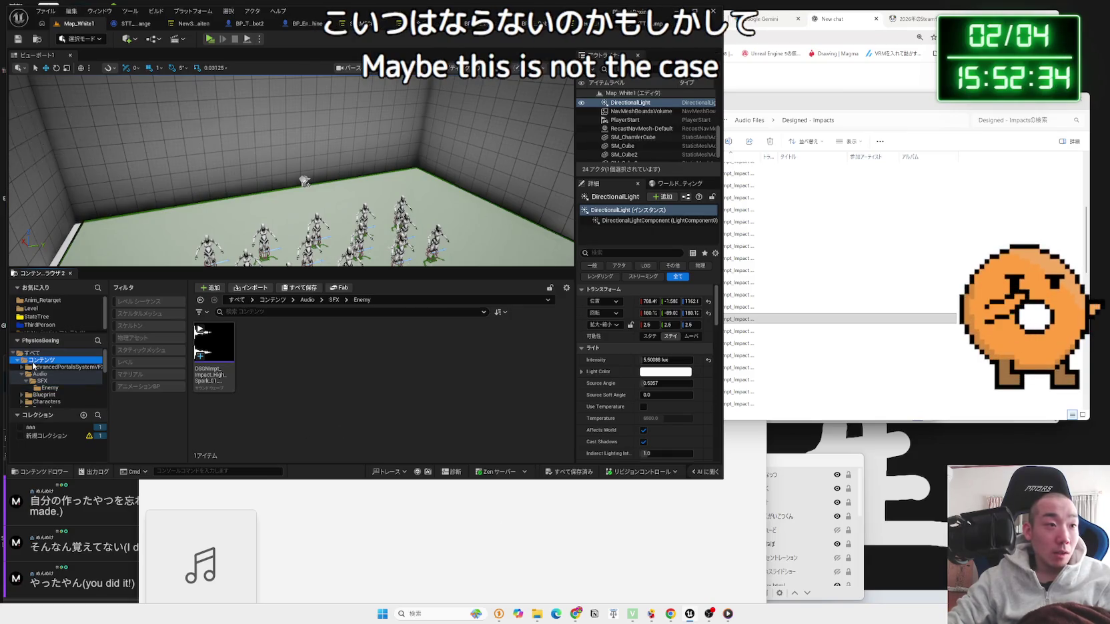
Step: Load Map_PurpleStage2 from Level/PurpleStage and run a brief Play test, stopping it with Esc
click(30, 308)
double_click(305, 344)
key(alt+Left)
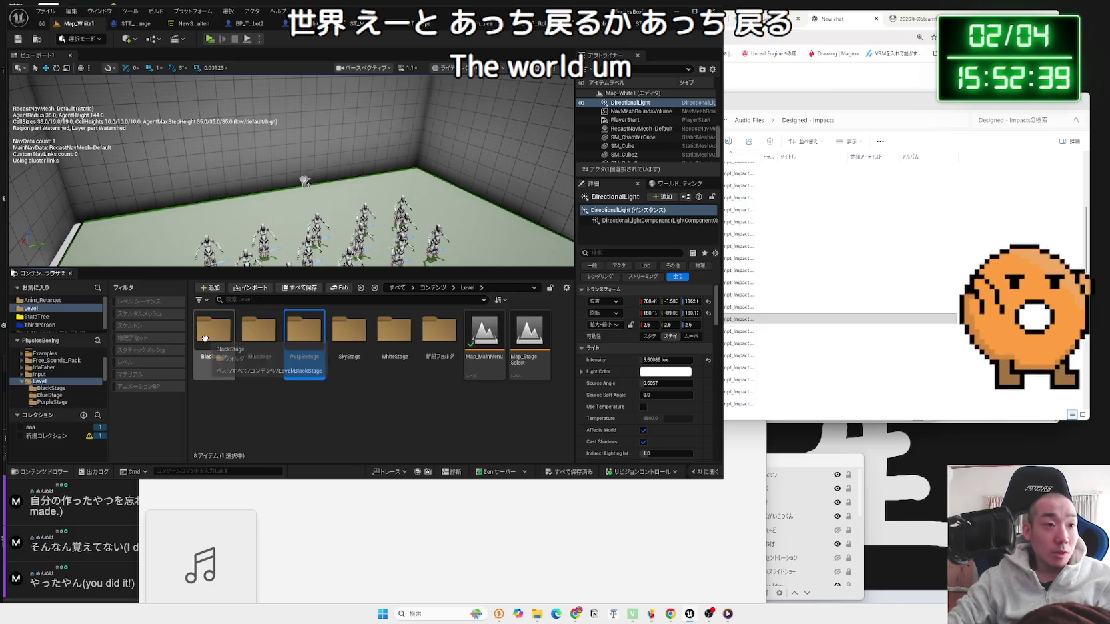
double_click(310, 347)
double_click(220, 337)
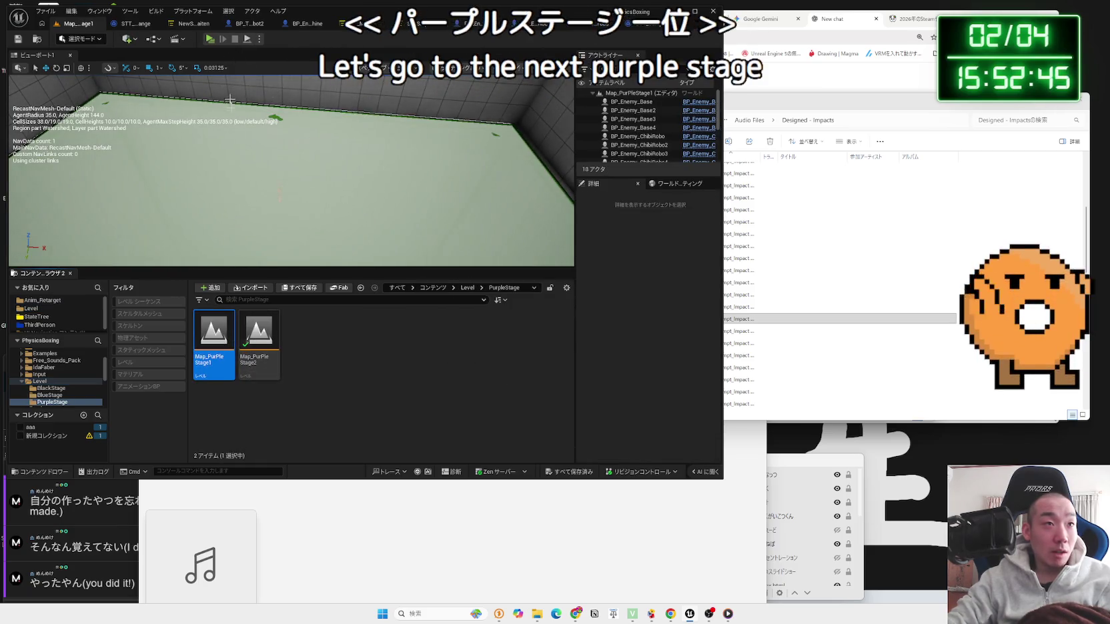
double_click(260, 334)
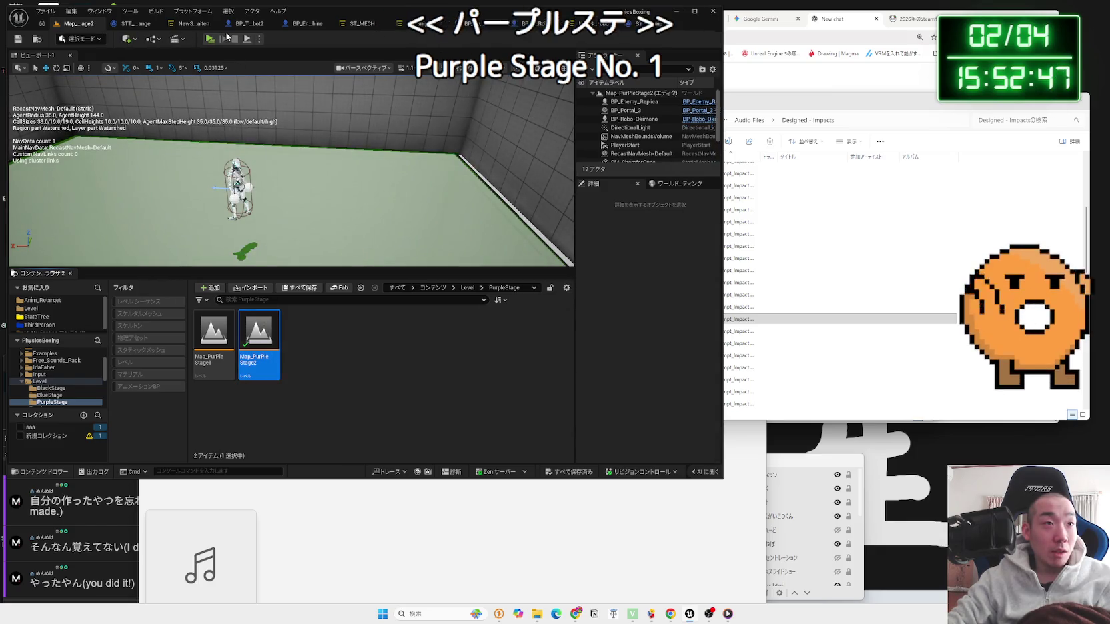
click(209, 39)
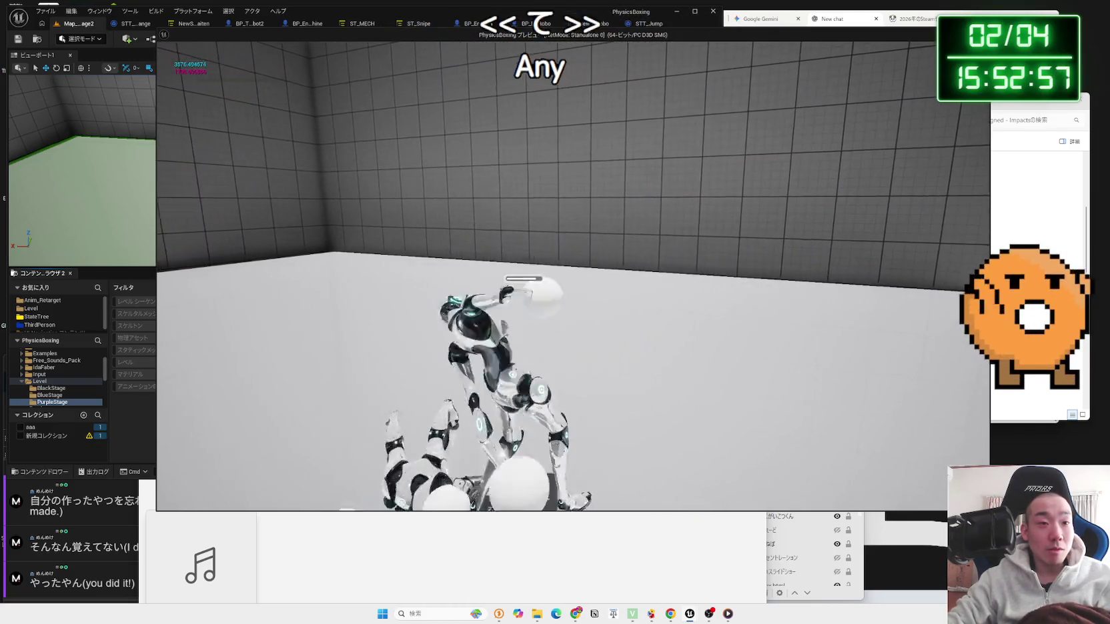
key(Escape)
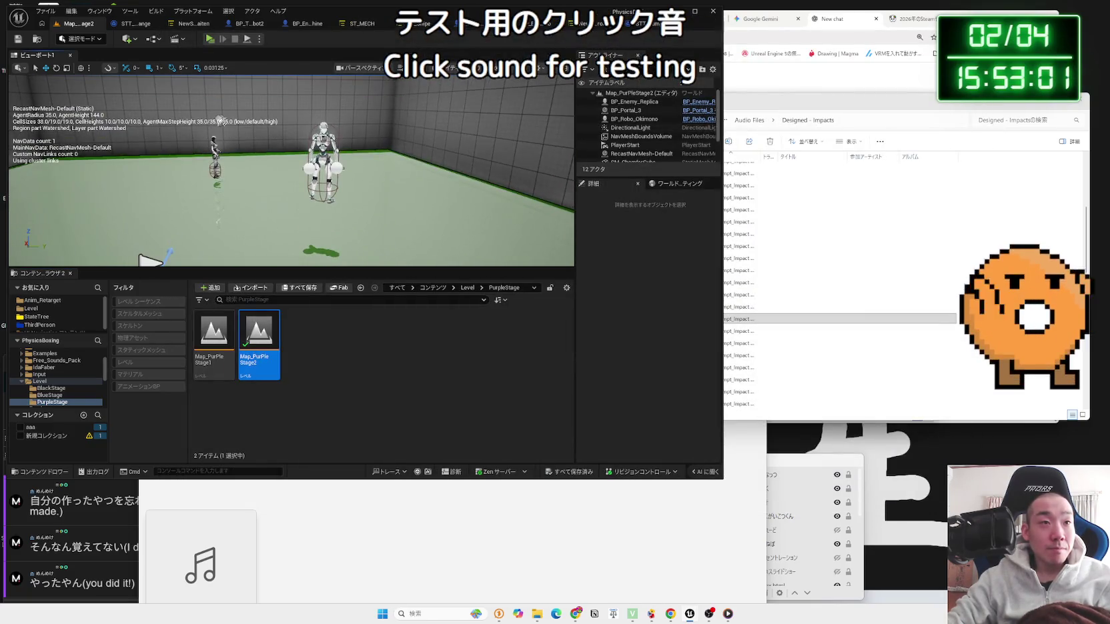
Step: Delete the BP_Robo_Okimono actor from the level
click(323, 160)
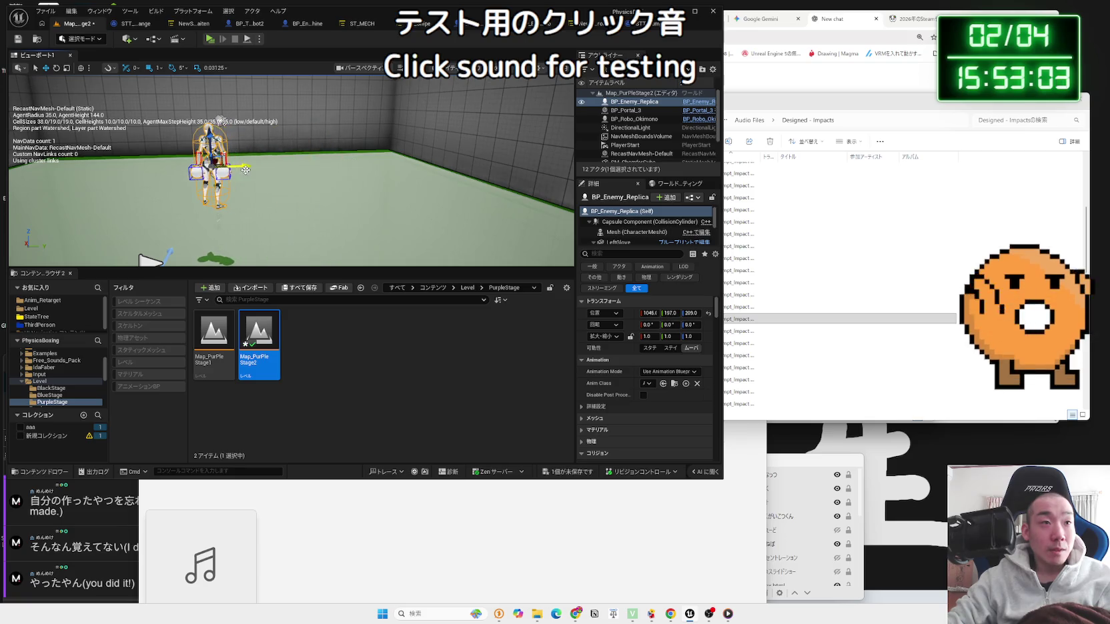
scroll(245, 171, down, 5)
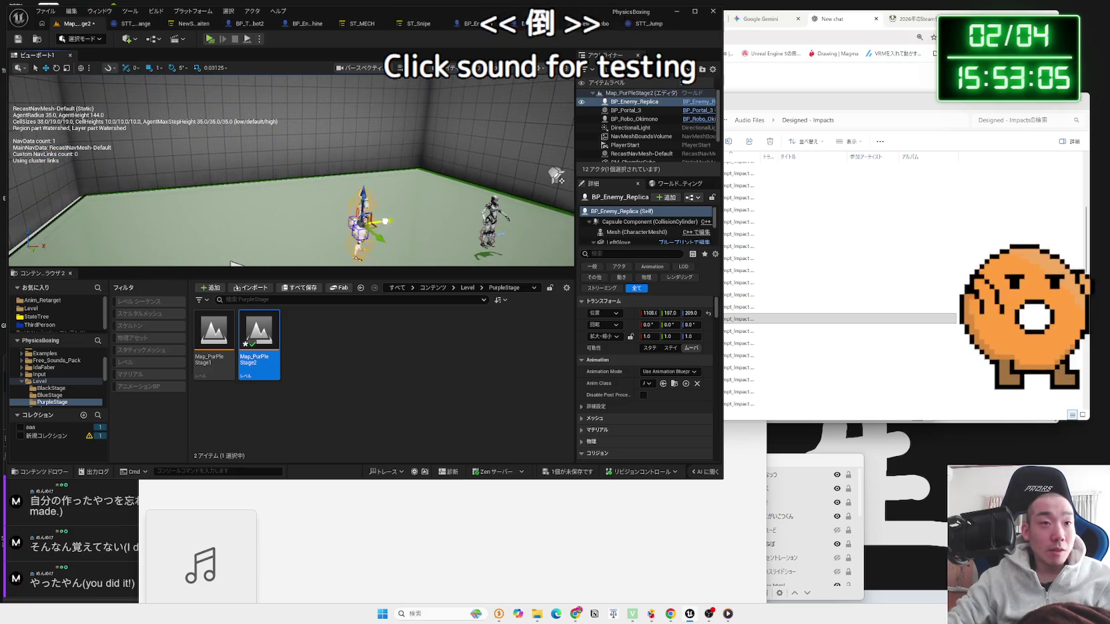
click(493, 220)
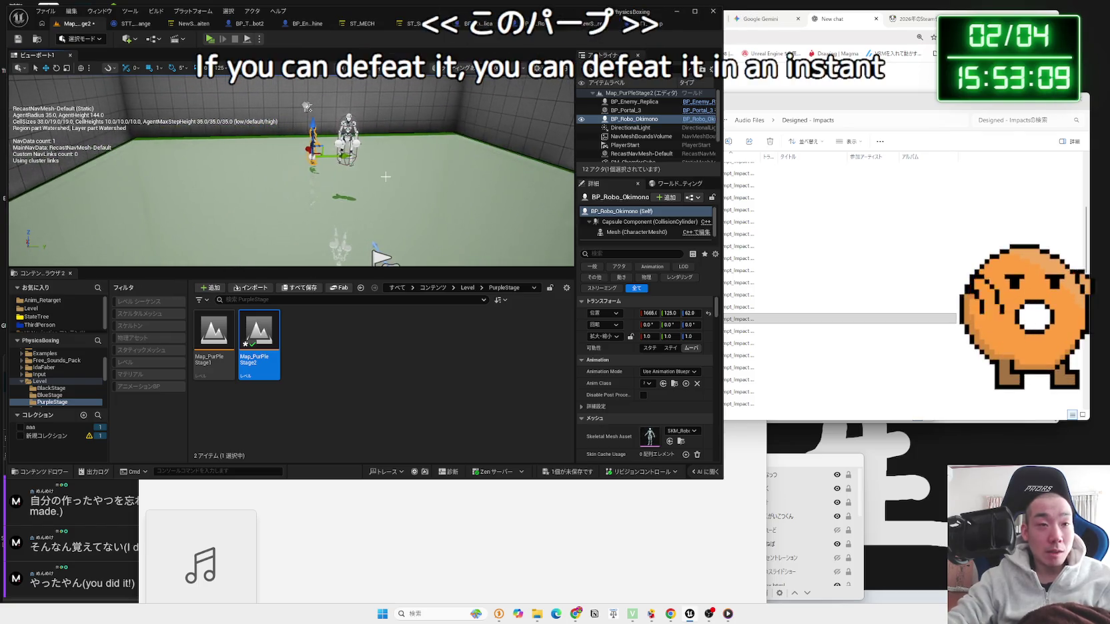
key(Delete)
Step: Browse the Content Browser to the Blueprint/Enemy folder and find BP_Enemy_Snipe
click(35, 309)
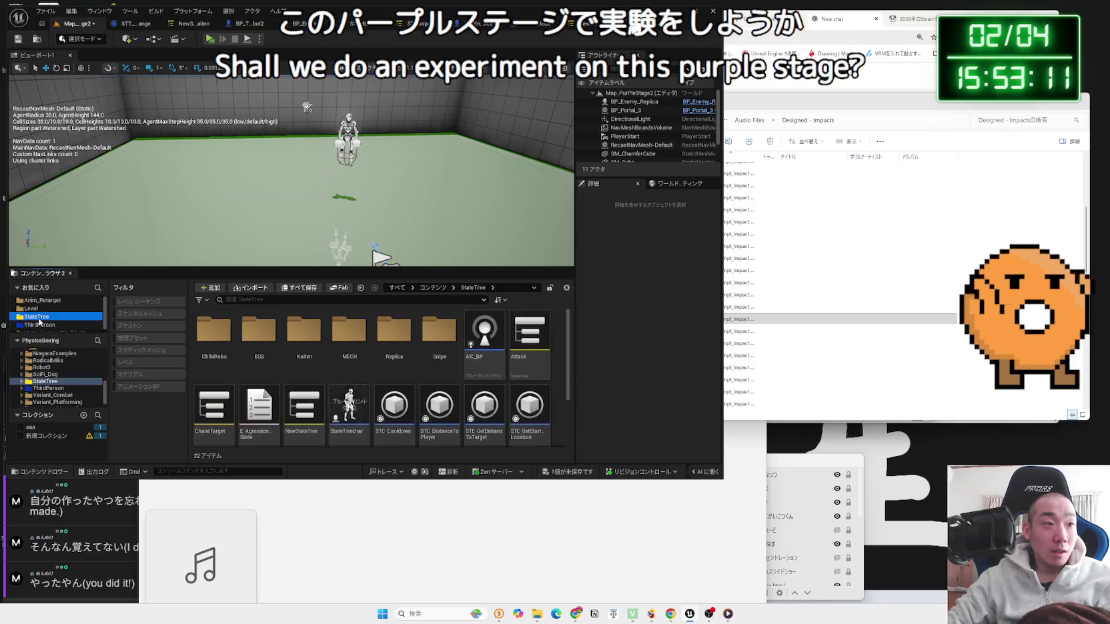
scroll(54, 374, up, 5)
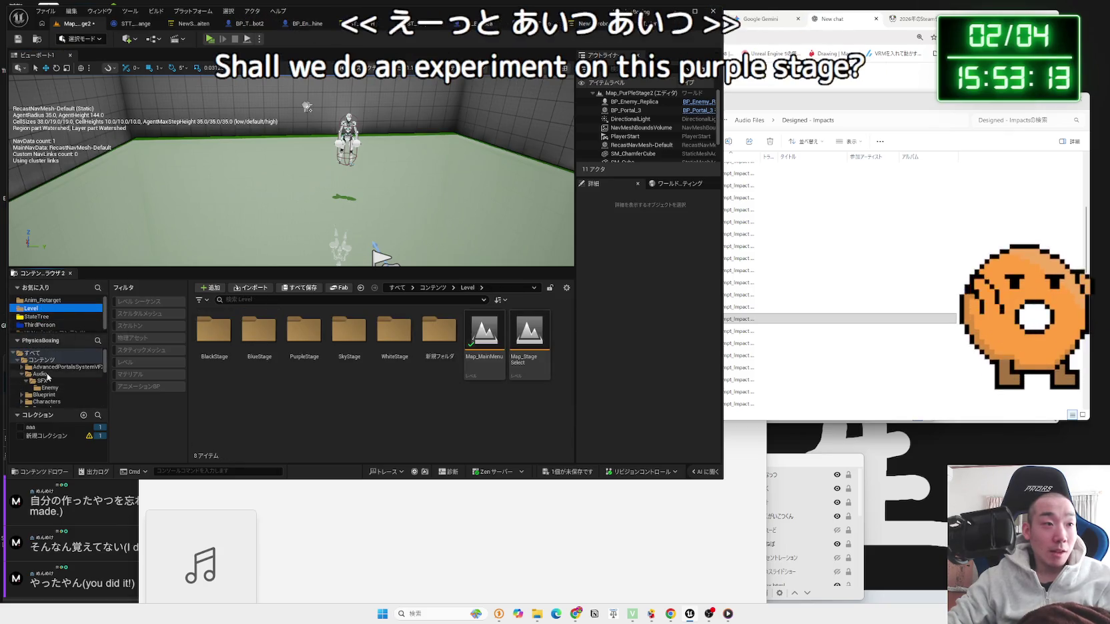
click(40, 373)
click(42, 381)
click(45, 395)
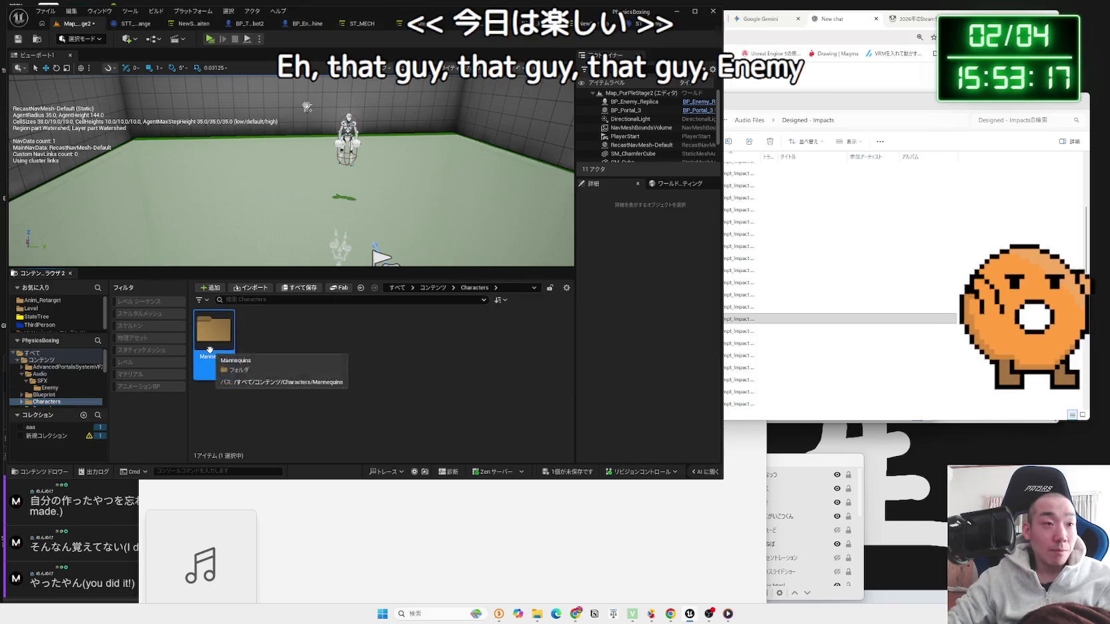
double_click(248, 338)
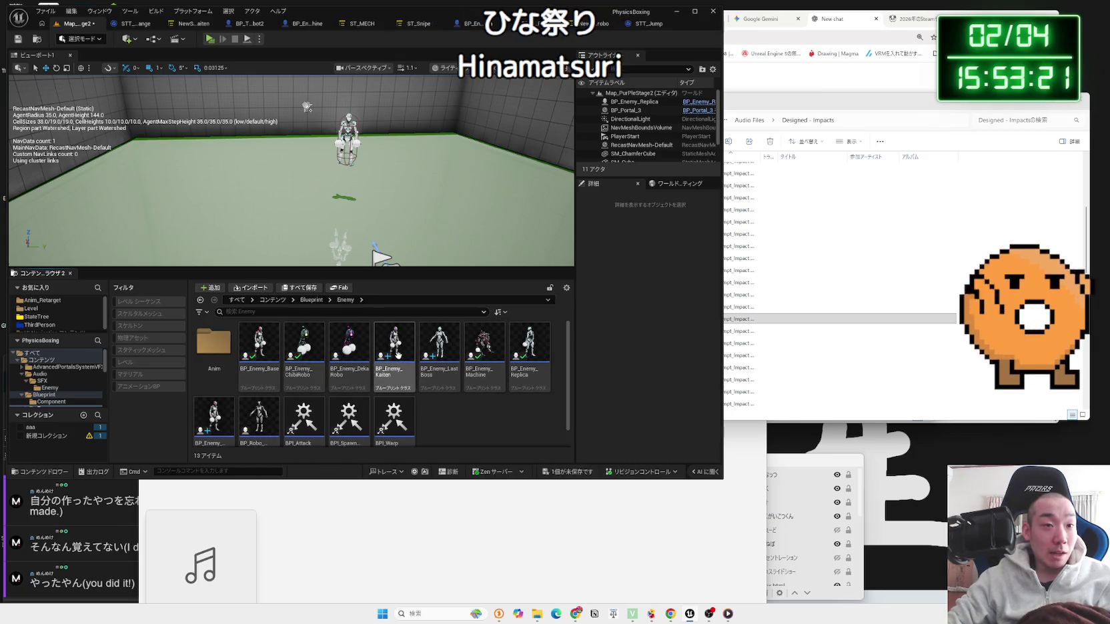
click(230, 417)
click(263, 409)
click(395, 345)
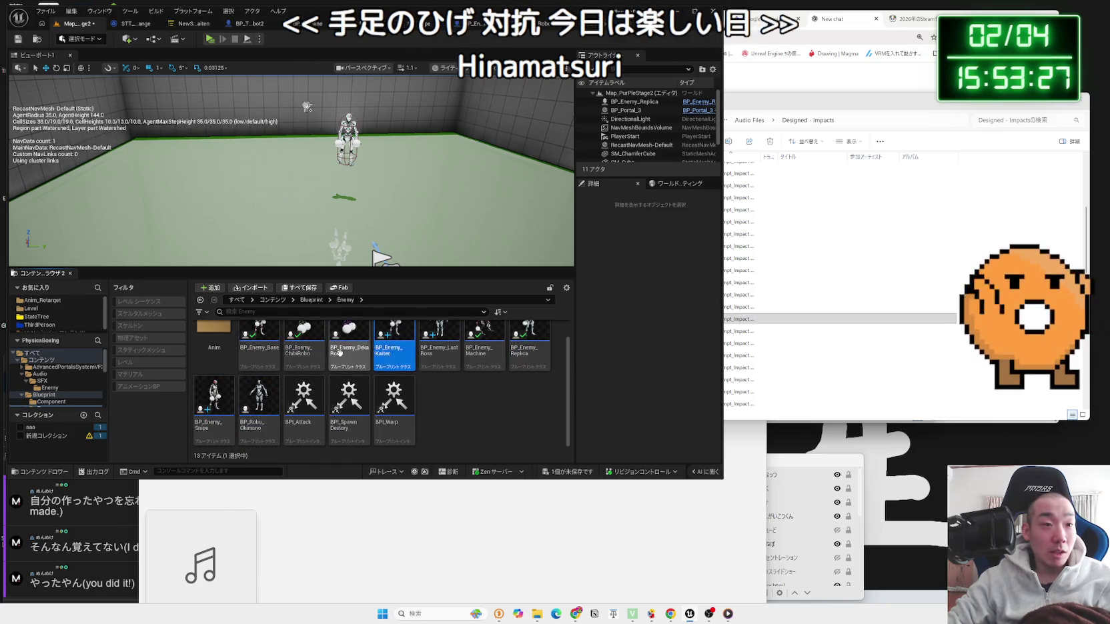
click(304, 350)
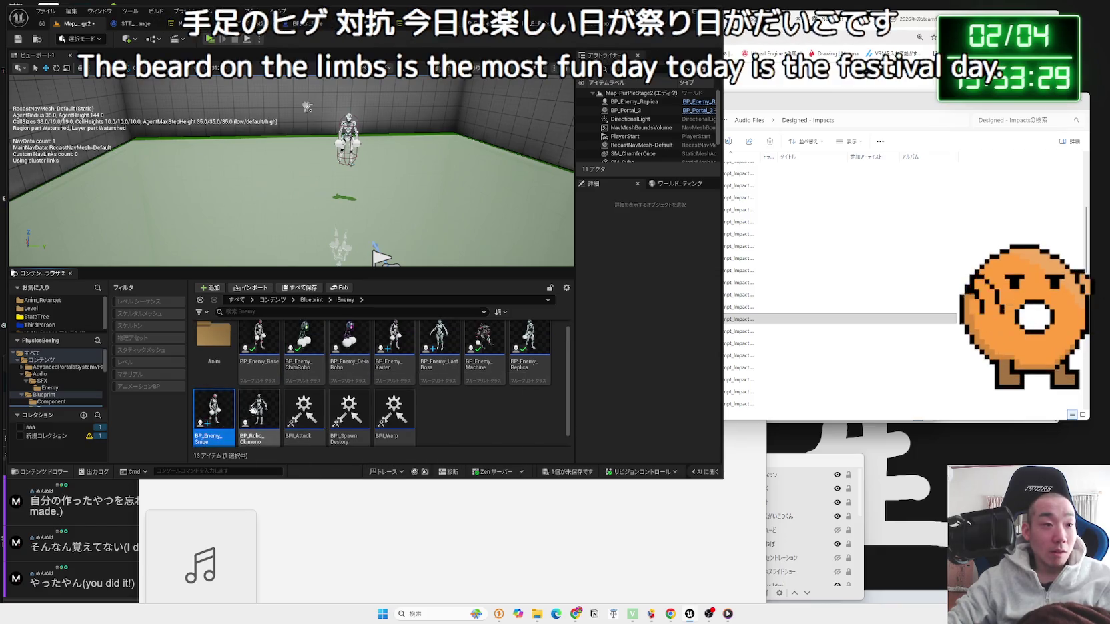
Step: Drop BP_Enemy_Snipe onto the stage floor, delete the other enemy, and save all changes
click(209, 422)
drag(209, 408, 307, 221)
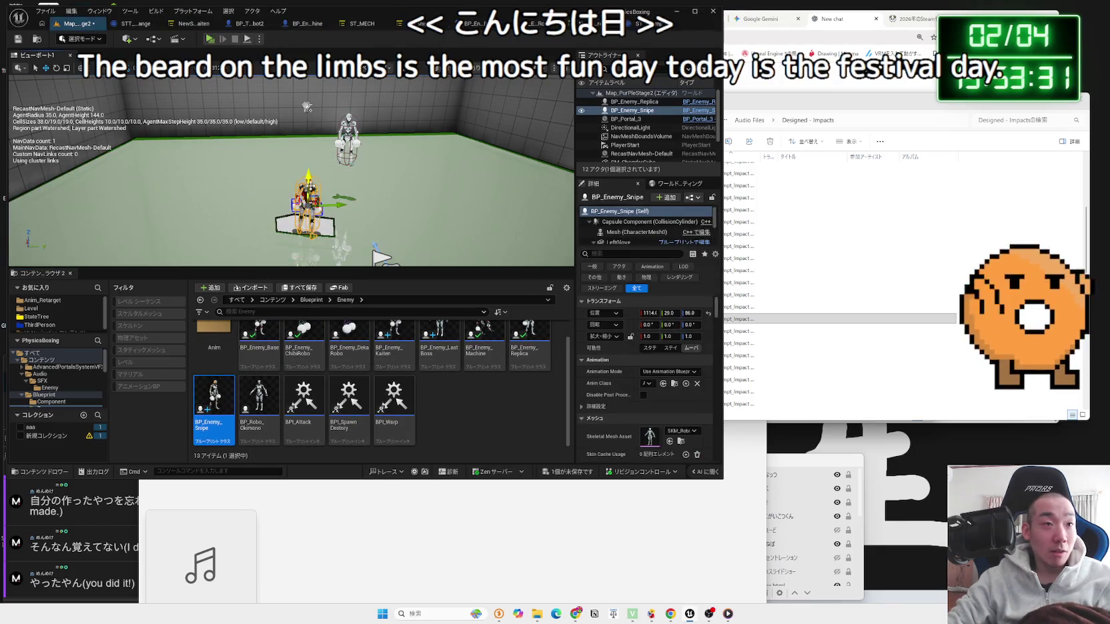
key(f)
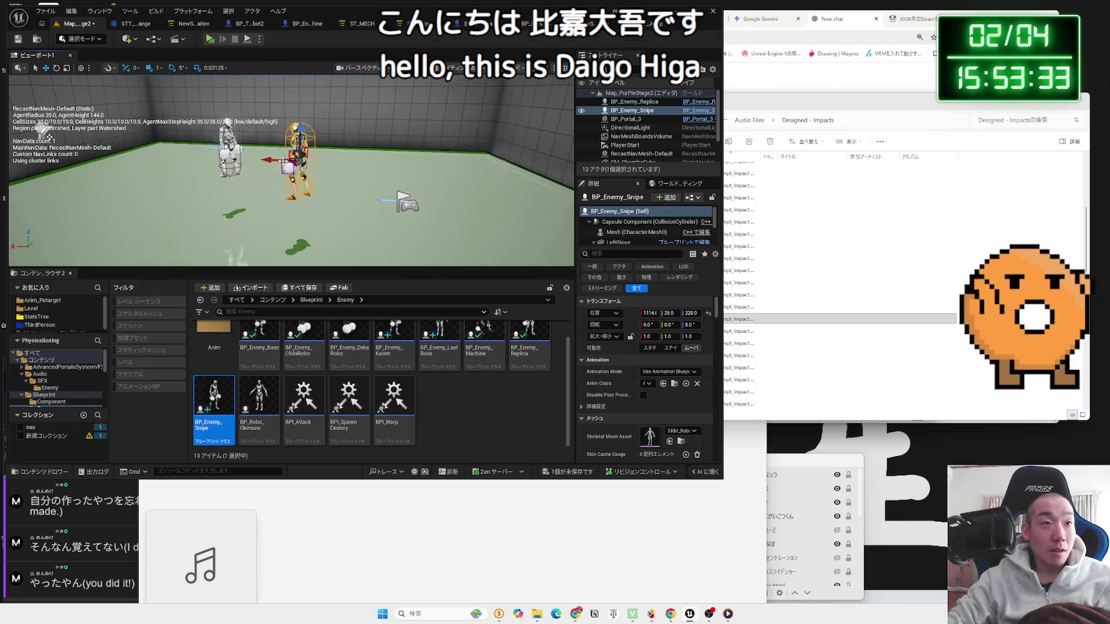
key(Delete)
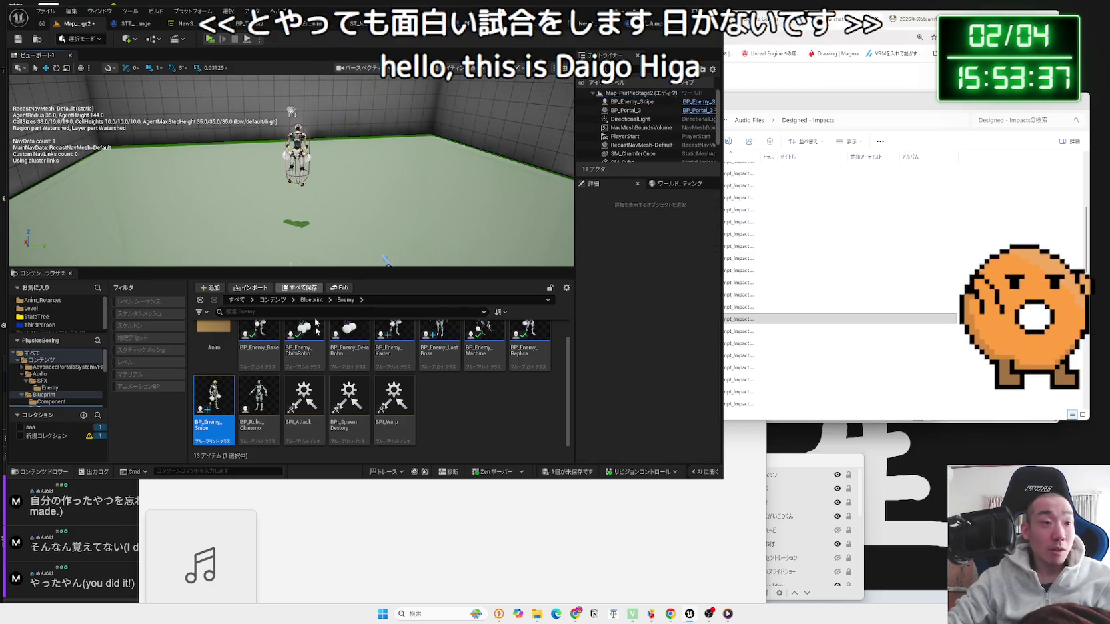
key(ctrl+s)
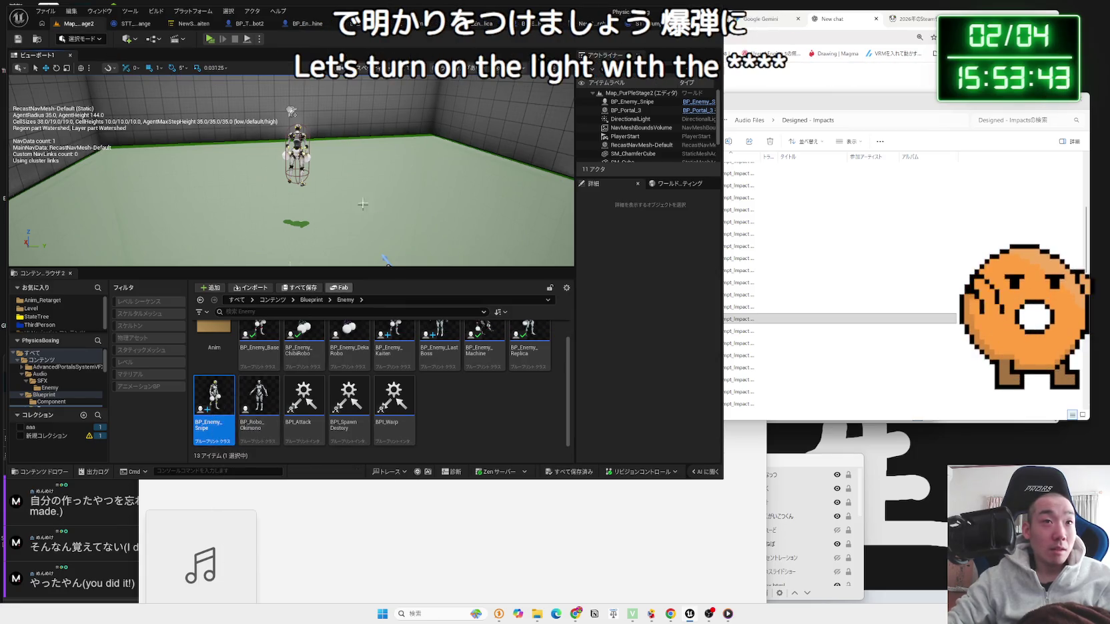
click(380, 25)
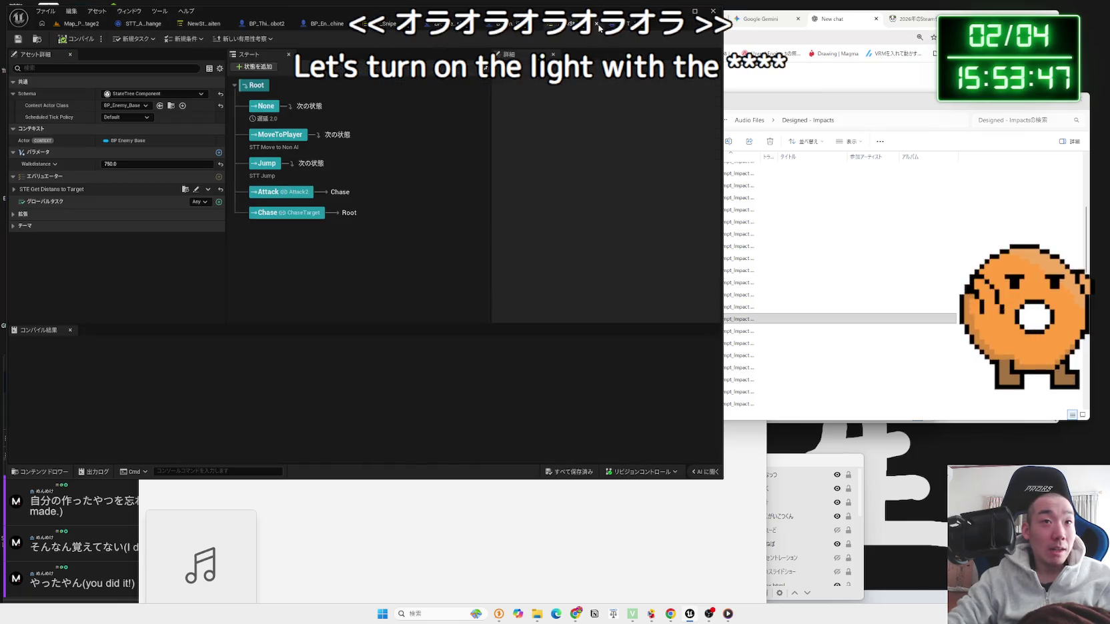
Step: Delete the unused Event Tick node in BP_Enemy_Replica and compile the blueprint
click(597, 27)
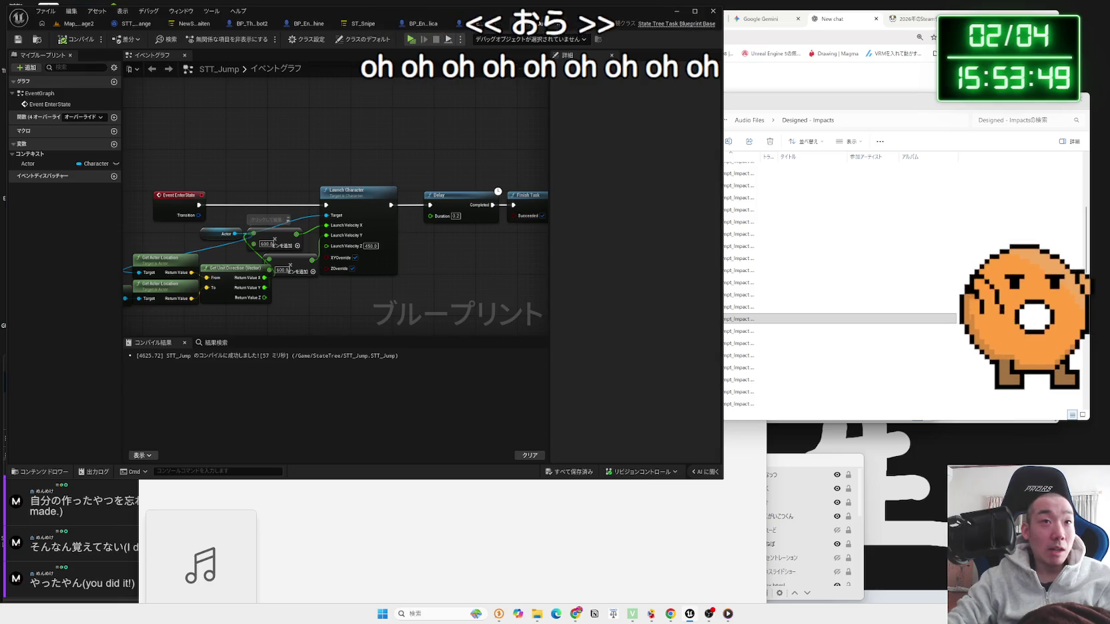
click(563, 26)
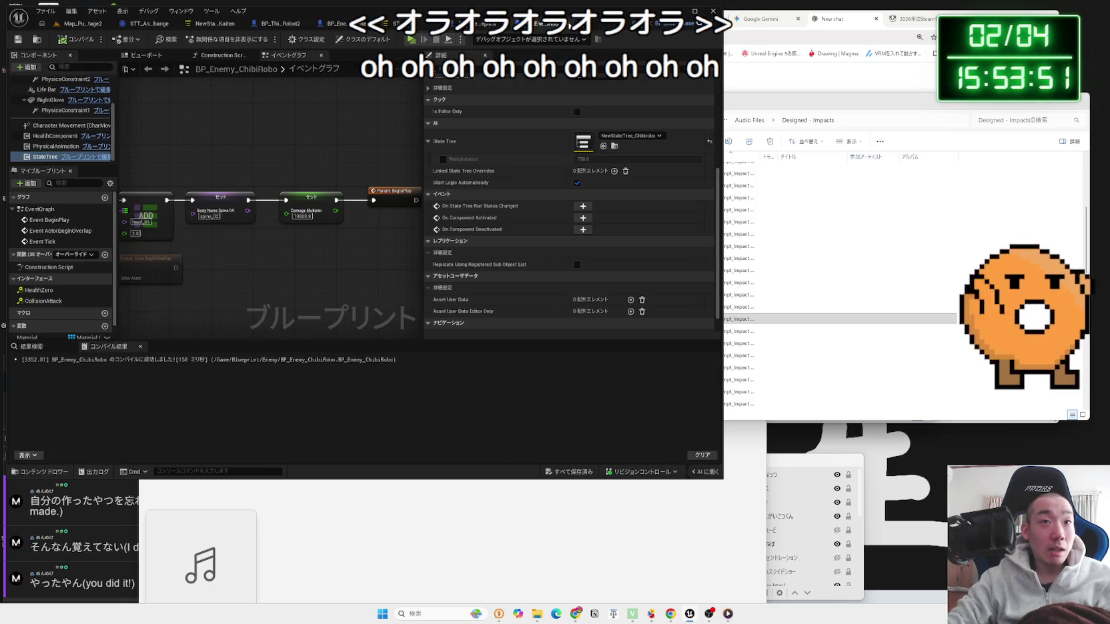
click(518, 27)
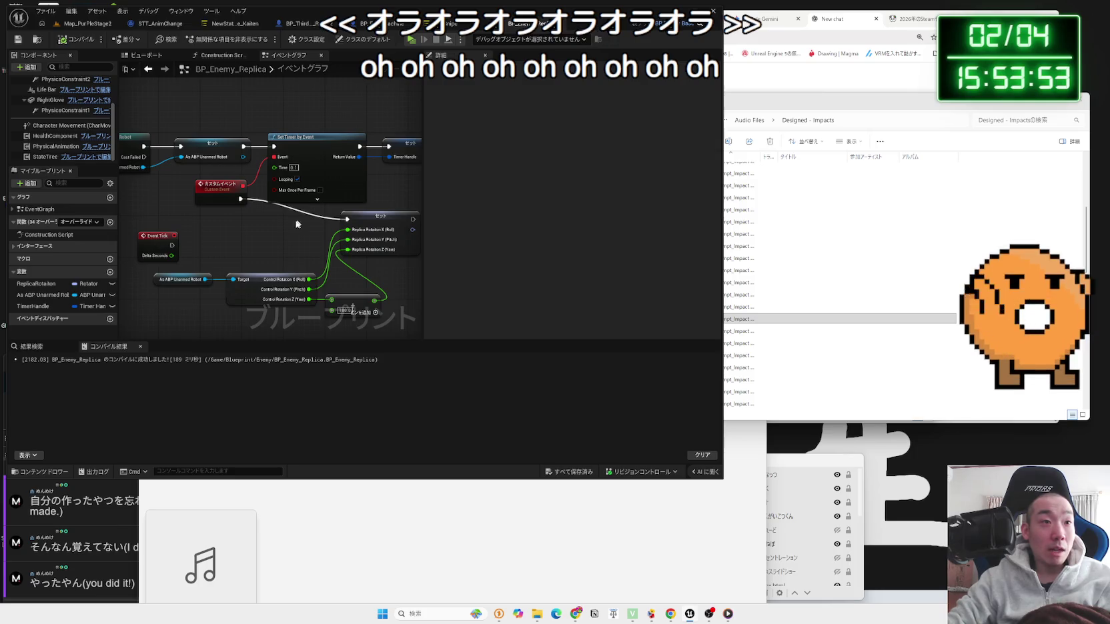
scroll(301, 214, down, 1)
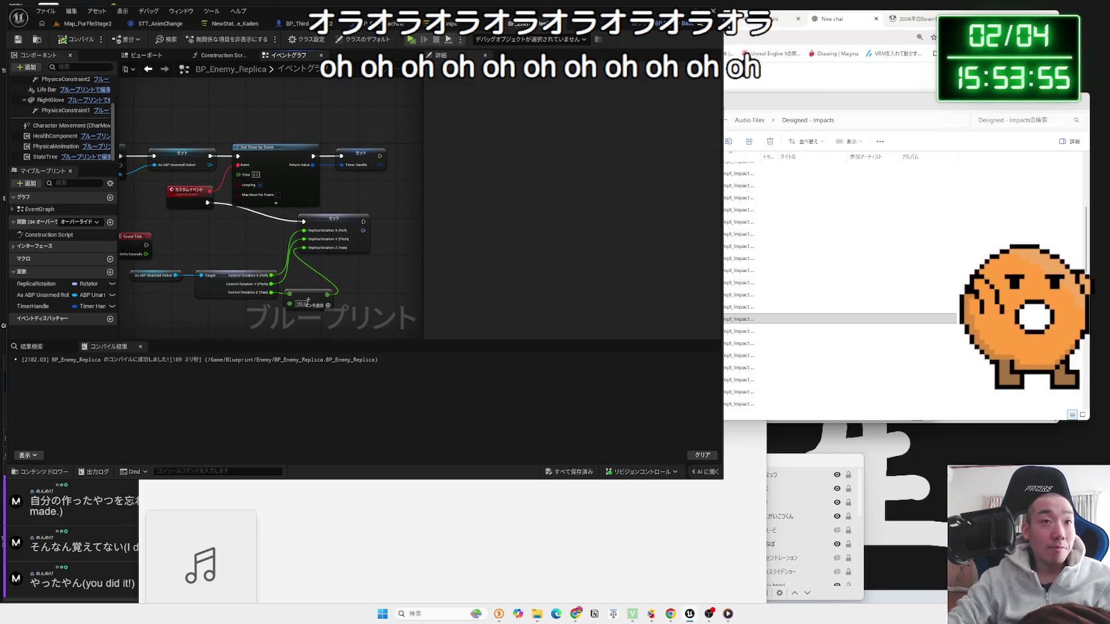
click(134, 245)
key(Delete)
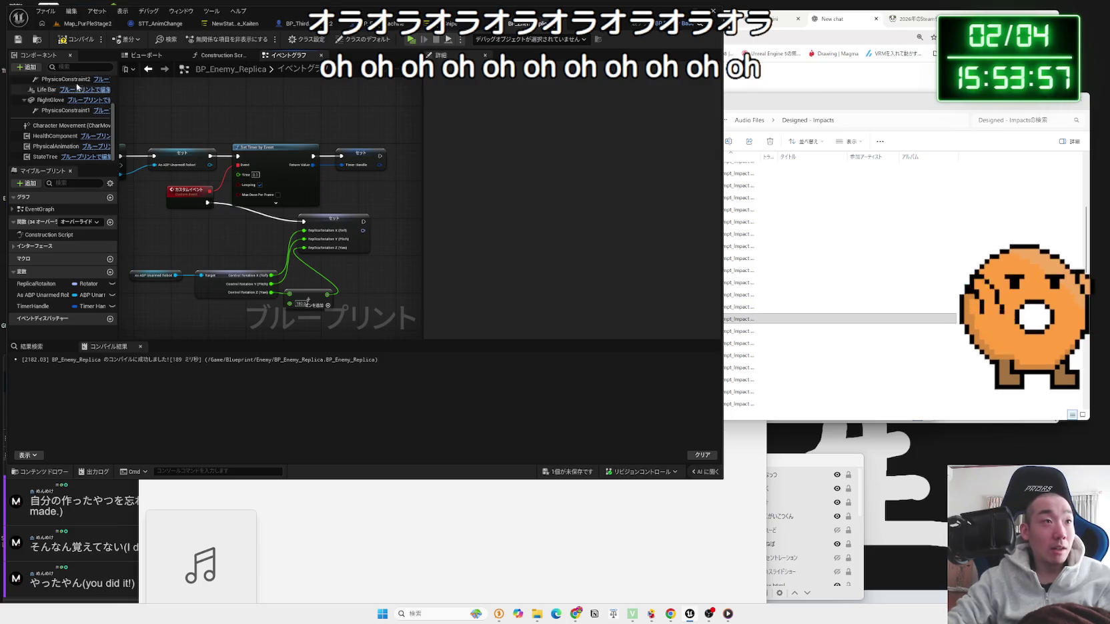
click(74, 39)
Step: In ST_Snipe, inspect the Chase and Attack states and Attack_snipe's STT Anim Change task
click(559, 26)
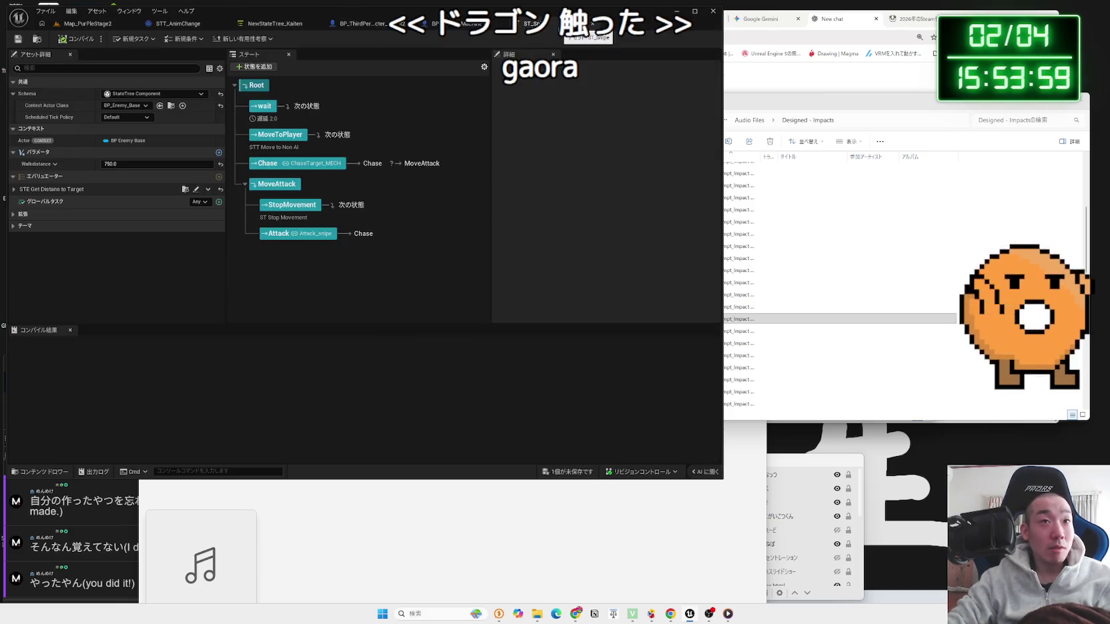
click(307, 164)
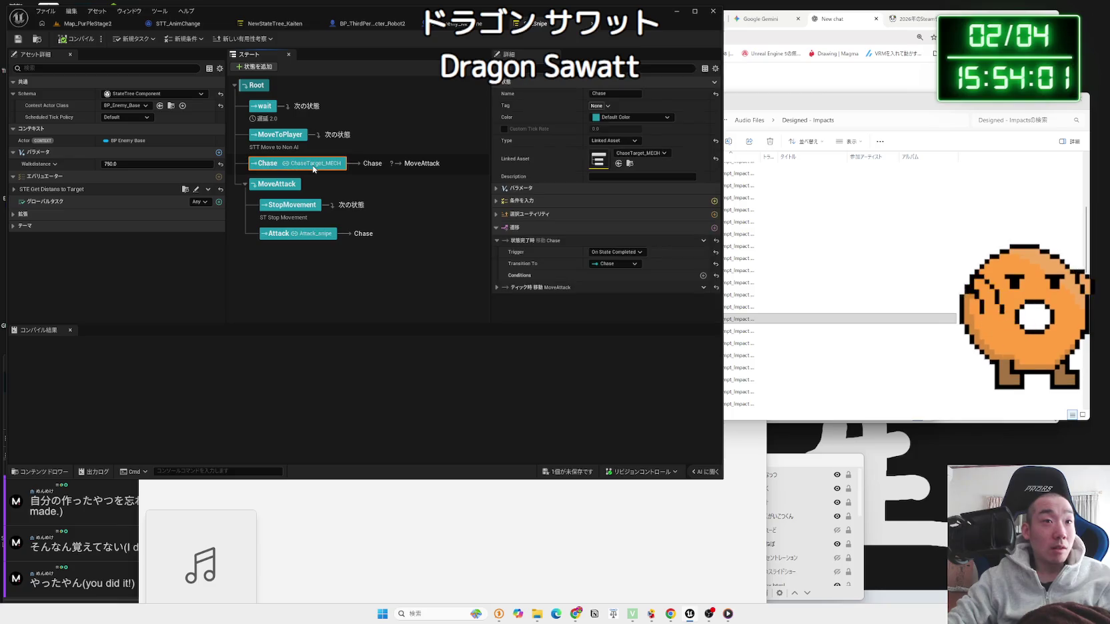
click(302, 235)
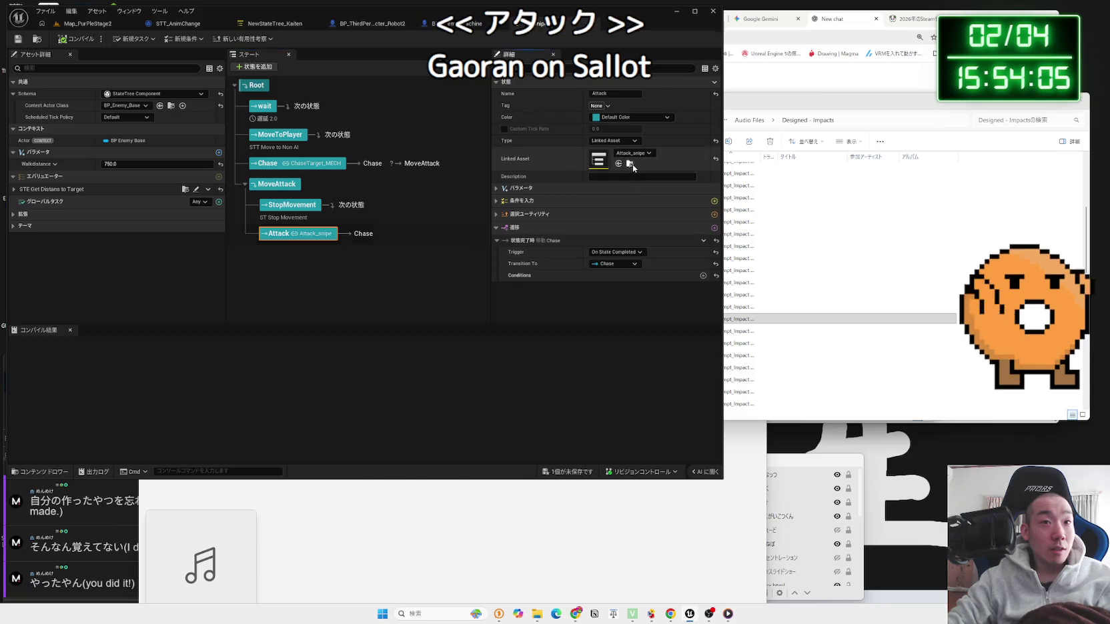
click(631, 163)
double_click(220, 343)
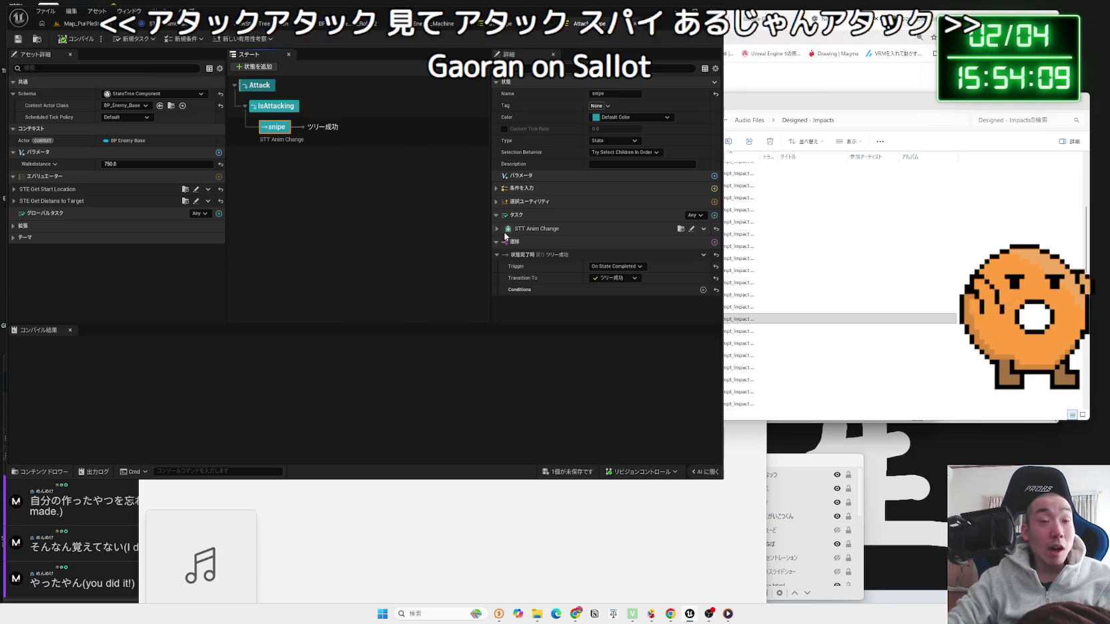
click(497, 229)
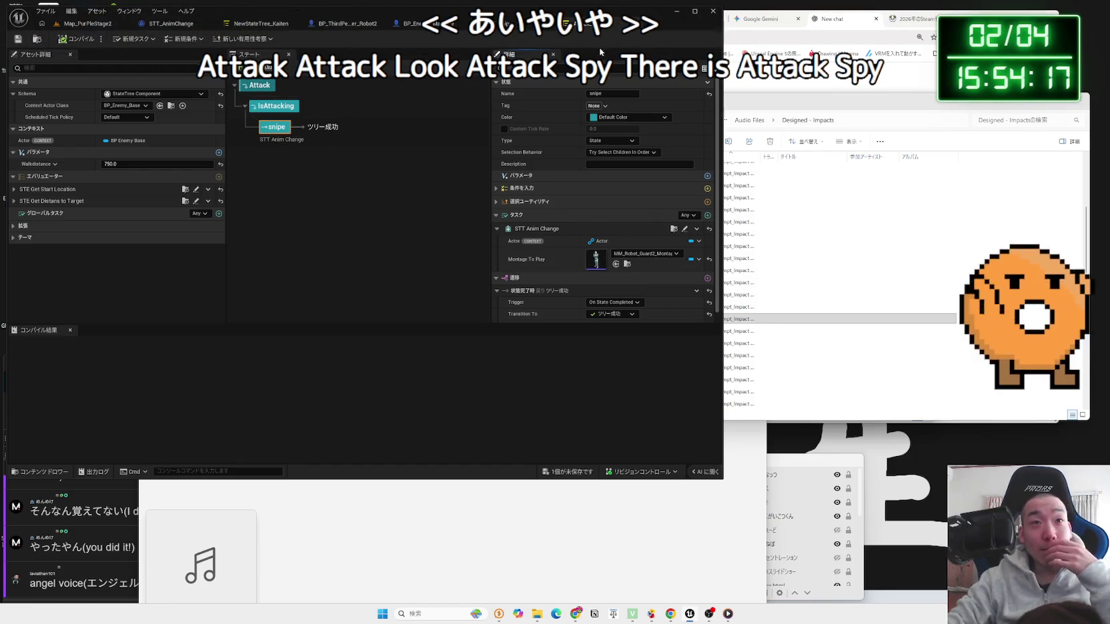
click(257, 23)
Step: Return to the Map_PurpleStage2 level tab and reposition and narrow the media player window
click(90, 25)
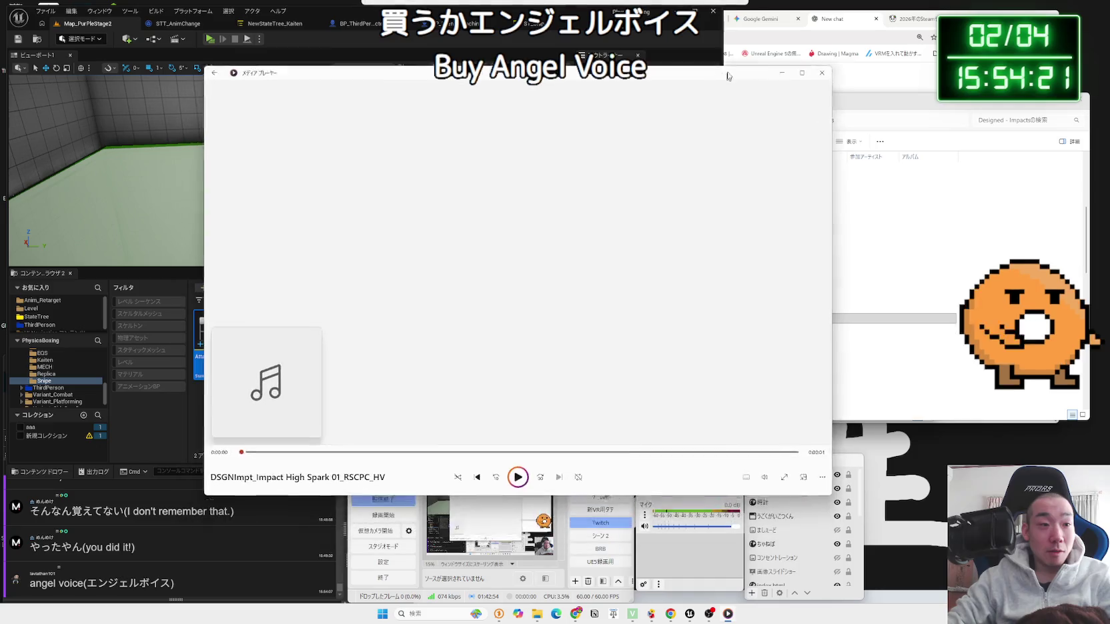
drag(728, 76, 757, 69)
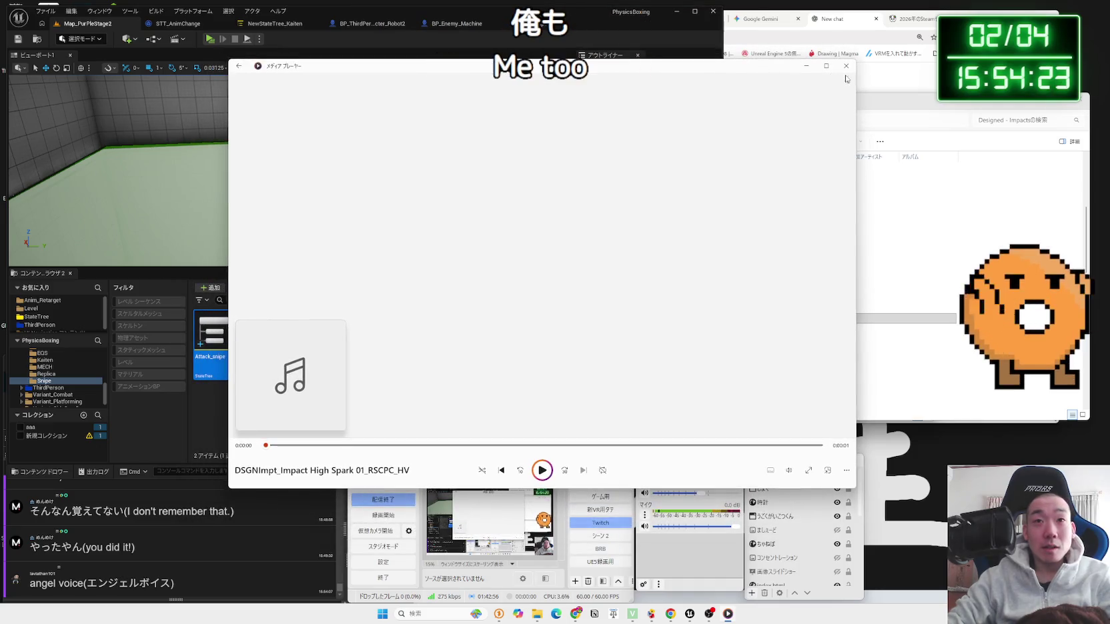
drag(858, 77, 815, 77)
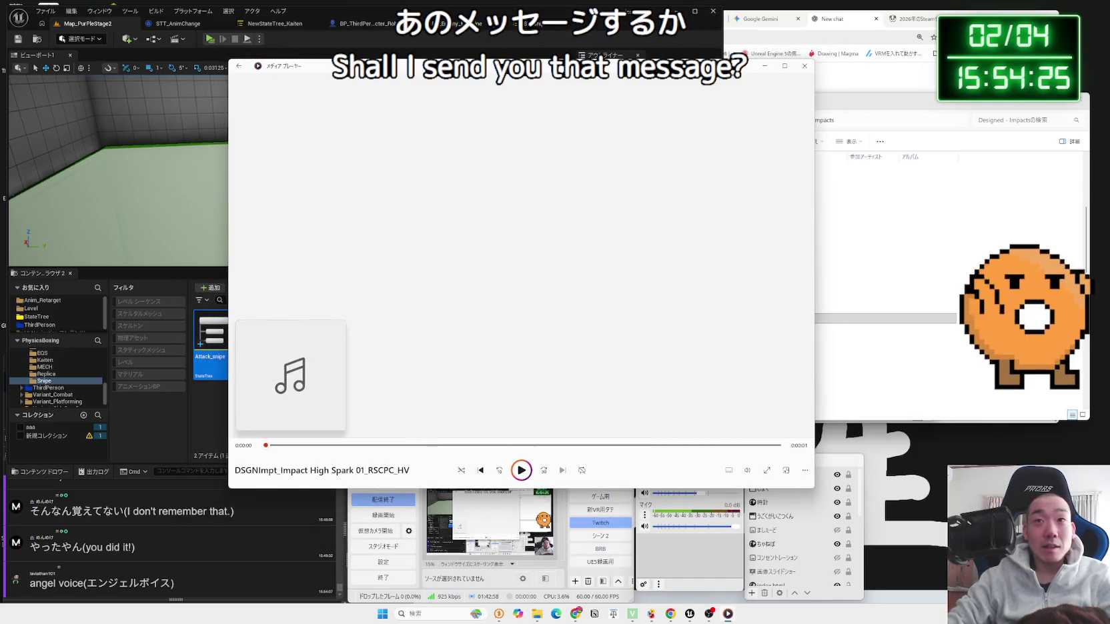
click(831, 101)
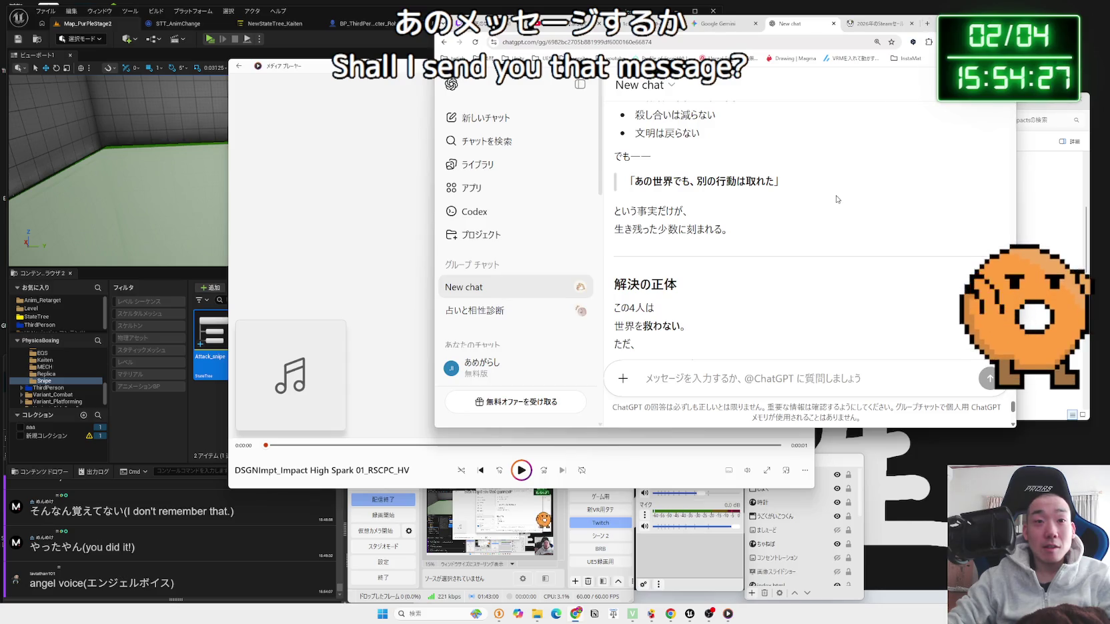
Step: Search Google for 'voicemod' in a new tab
scroll(837, 199, down, 5)
click(927, 24)
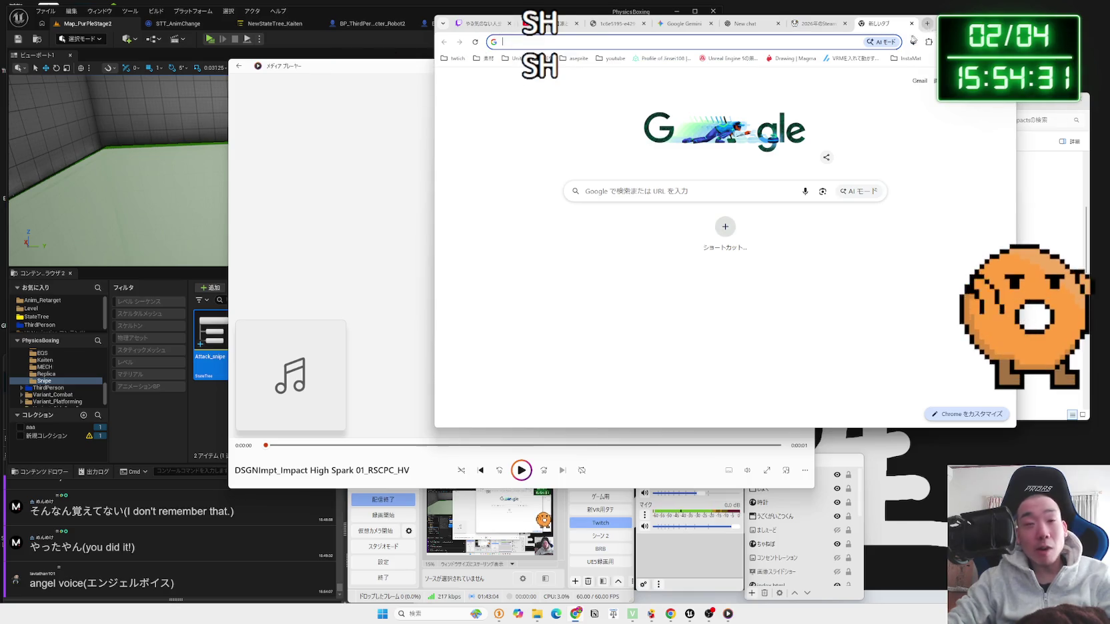
click(745, 40)
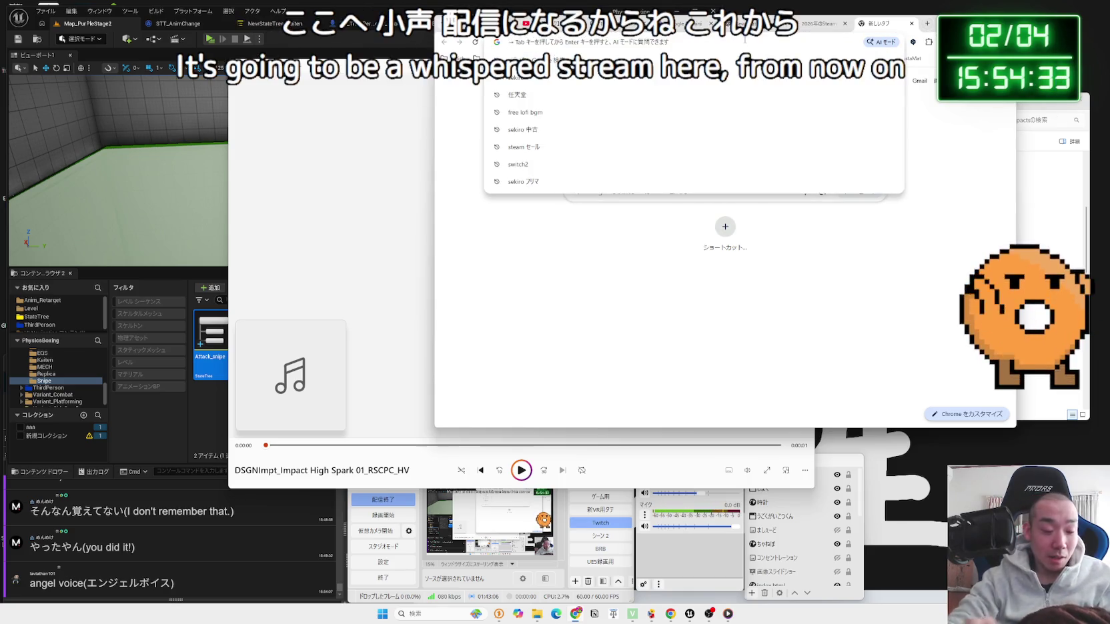
text(ヴ)
key(BackSpace)
text(voicemod)
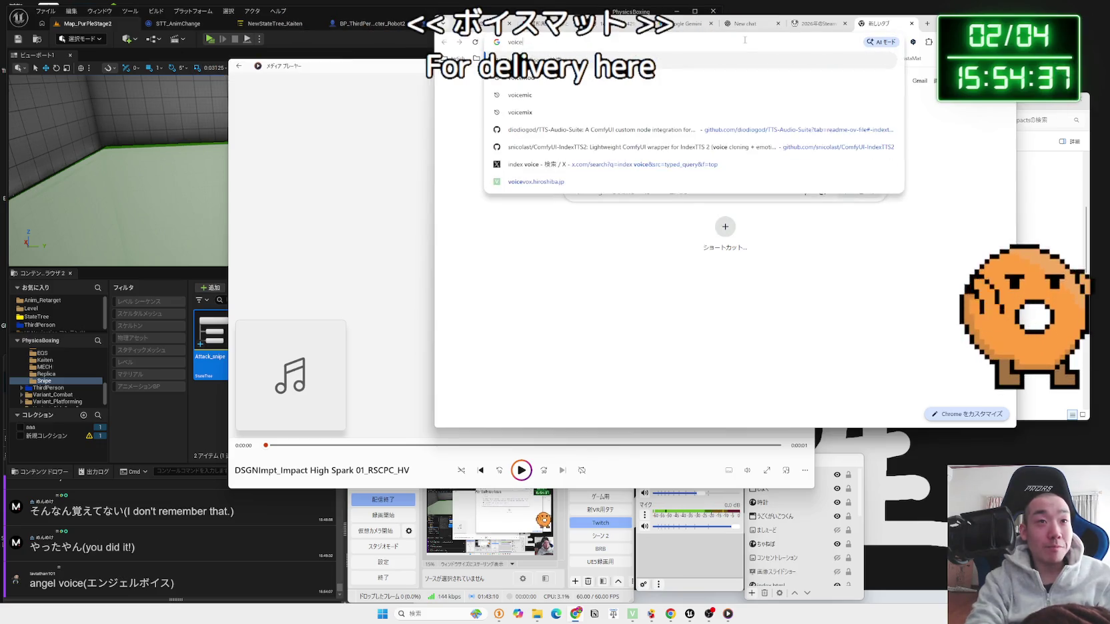
key(Return)
Step: Refine the search to 'voicemod 安全性' and read the MiniTool safety article, dismissing its ad
click(572, 89)
text(安全性)
key(Return)
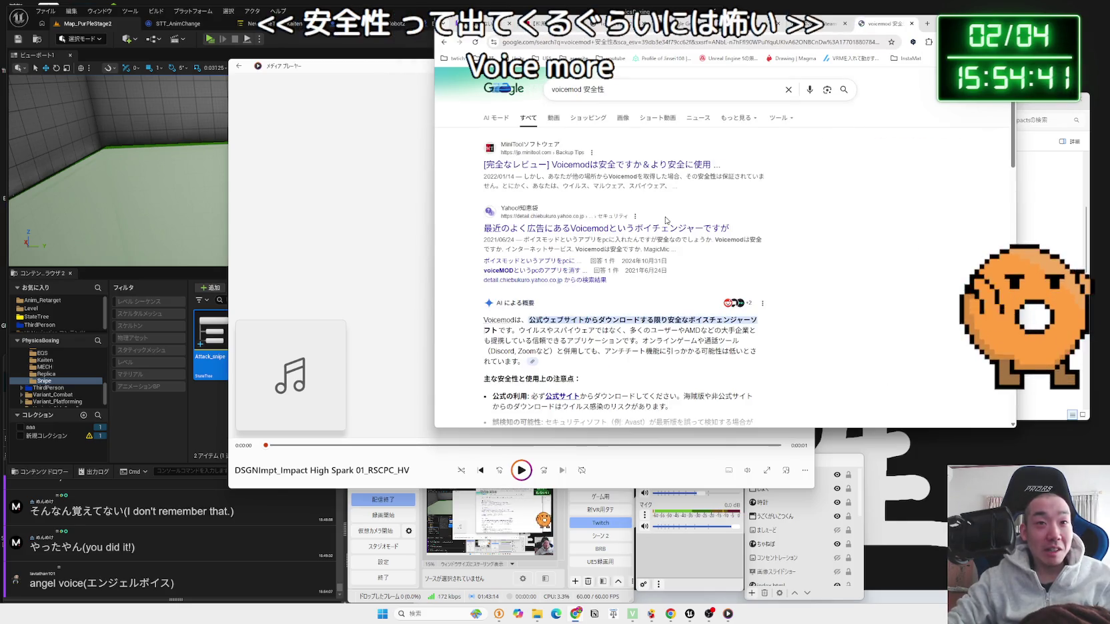
click(641, 168)
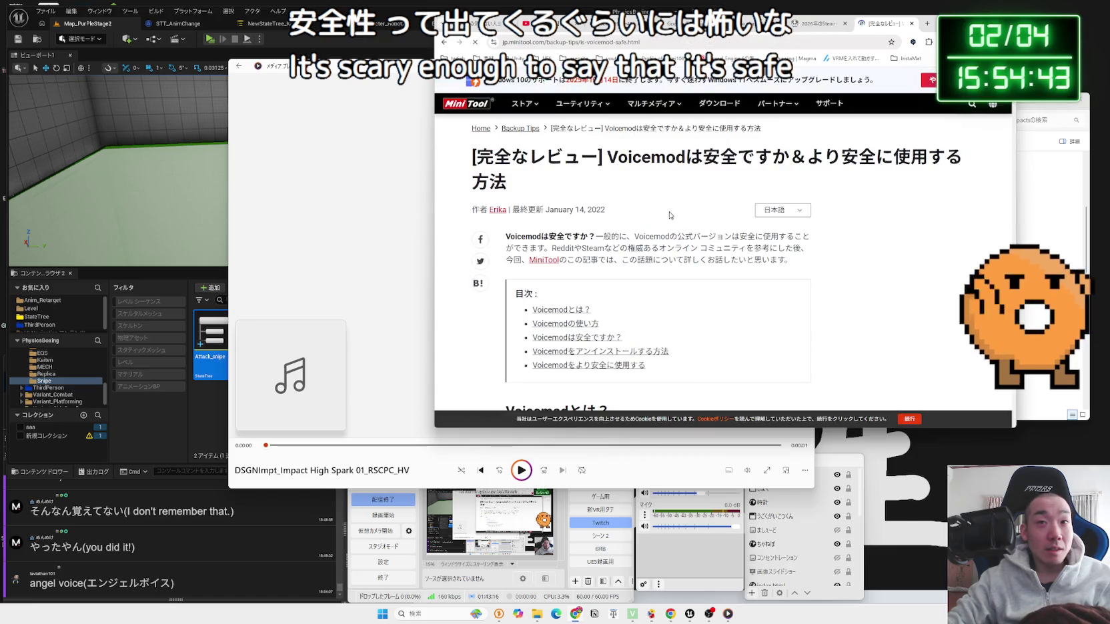
scroll(670, 214, down, 8)
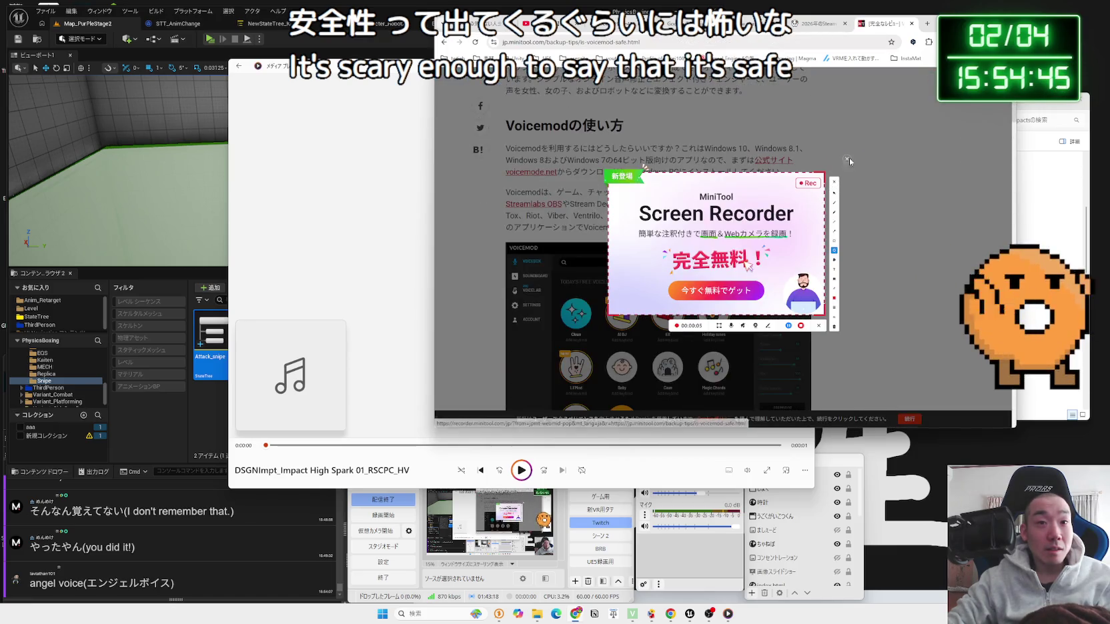
click(847, 160)
scroll(717, 195, down, 10)
key(alt+Left)
Step: Visit the ChatGPT and Gemini tabs and start a new Gemini chat in Japanese input
click(645, 92)
key(ctrl+shift+Tab)
key(ctrl+shift+Tab)
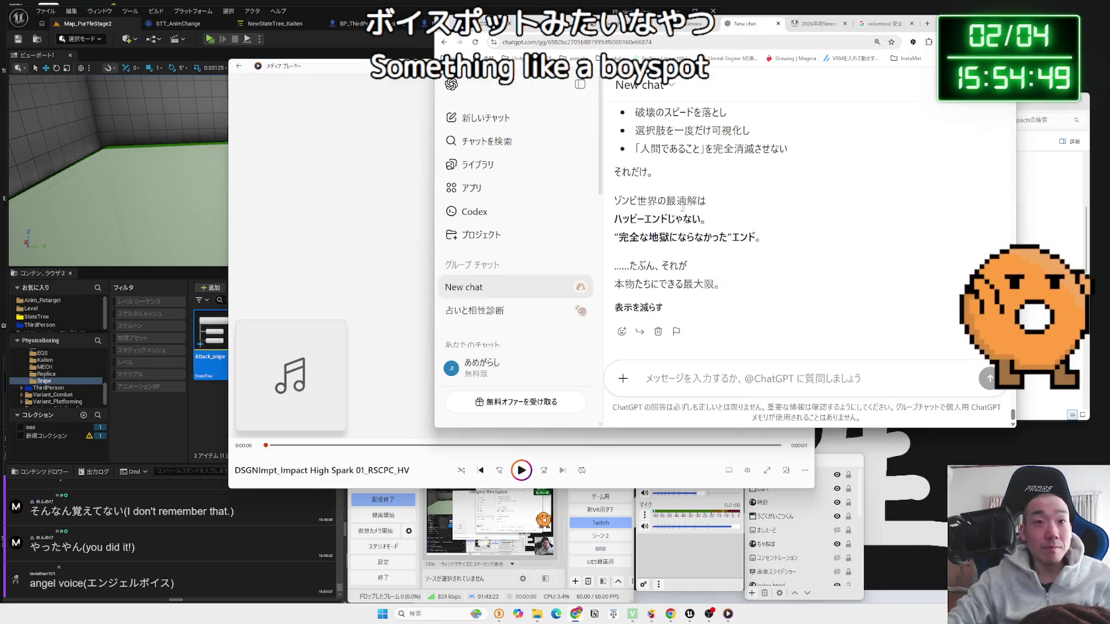
key(ctrl+shift+Tab)
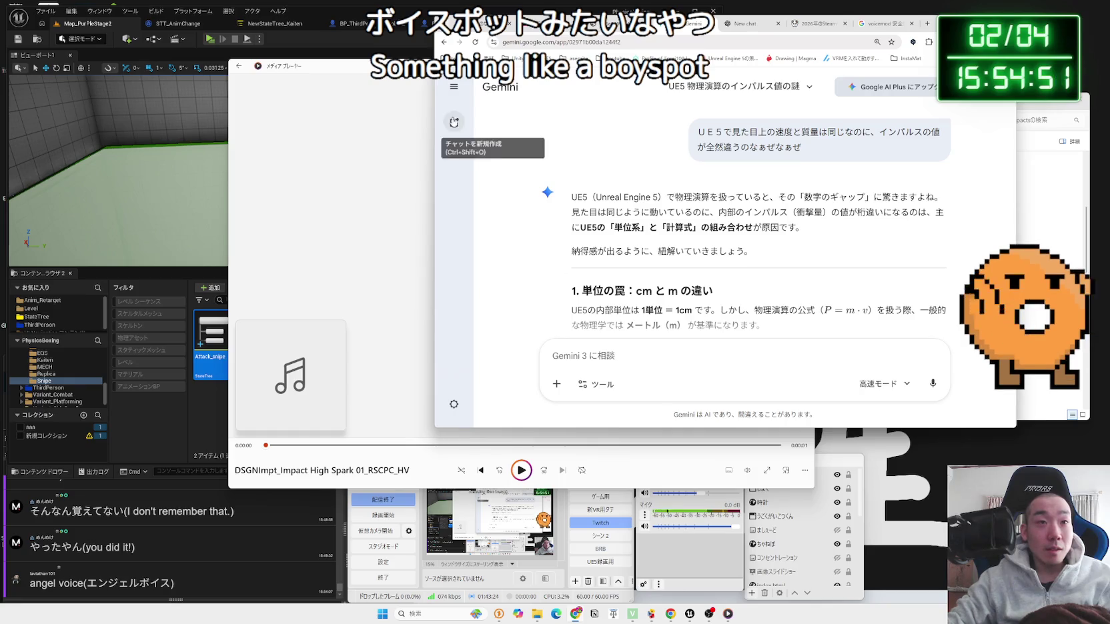
click(454, 122)
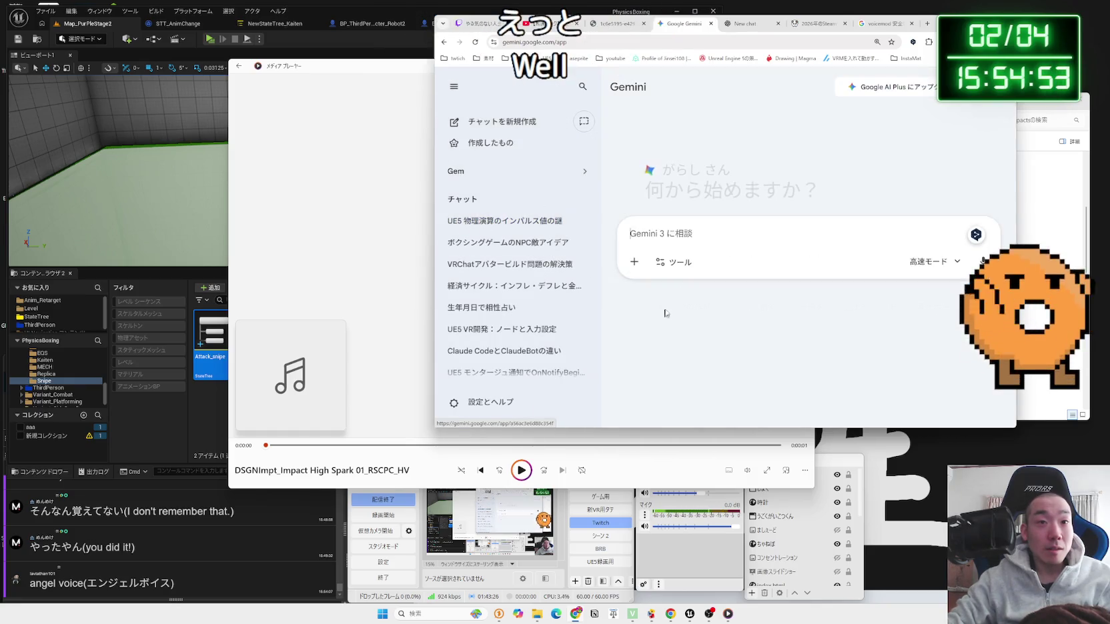
text(b)
key(BackSpace)
key(Zenkaku_Hankaku)
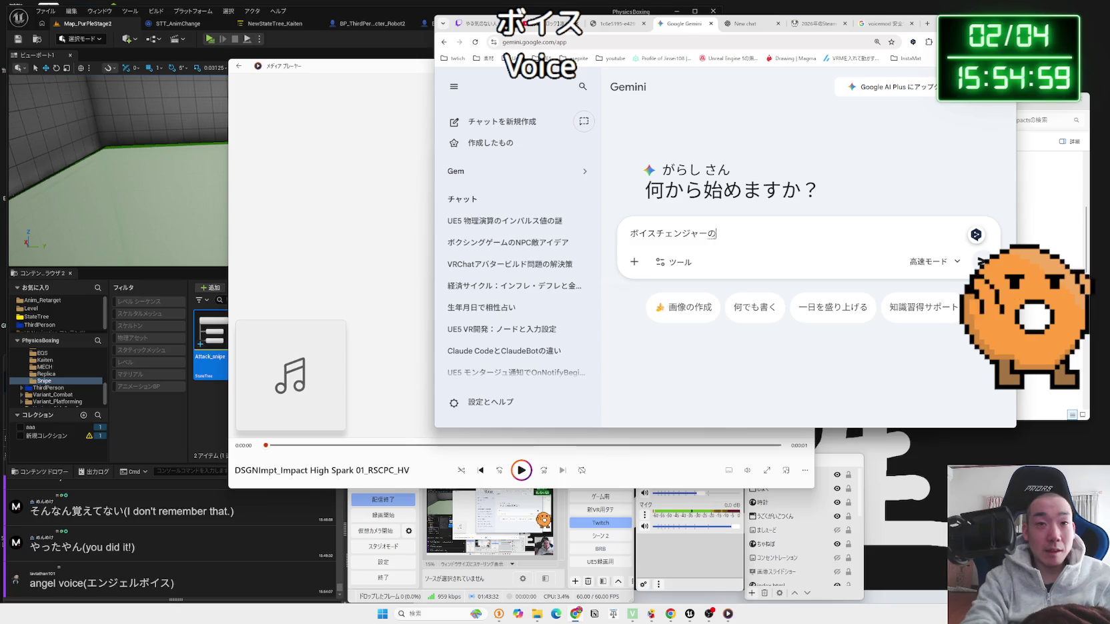
text(e)
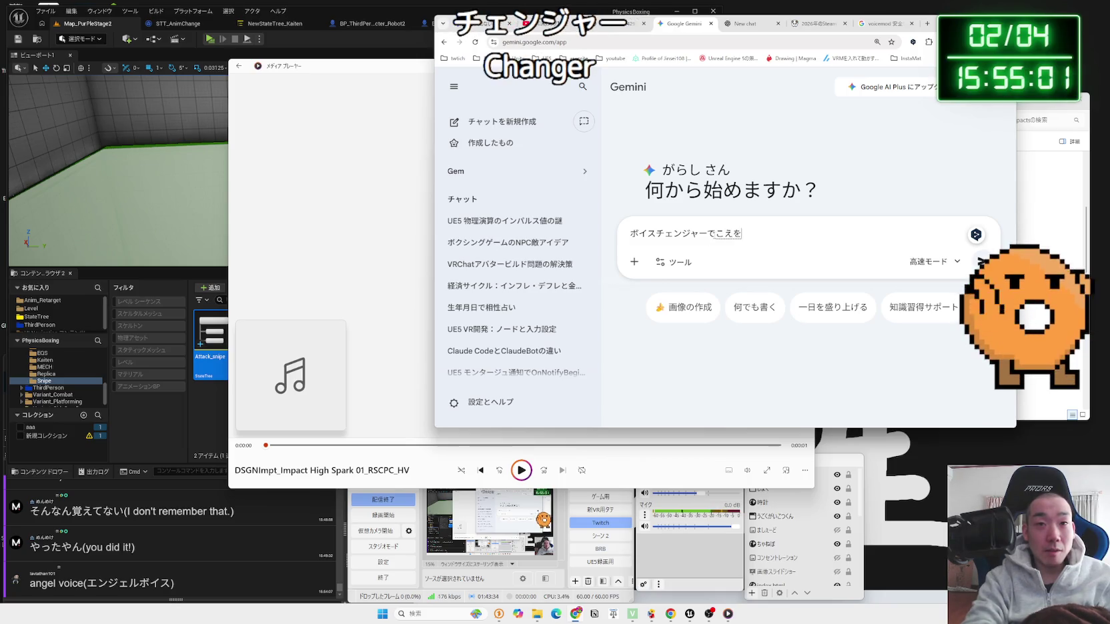
text(nna)
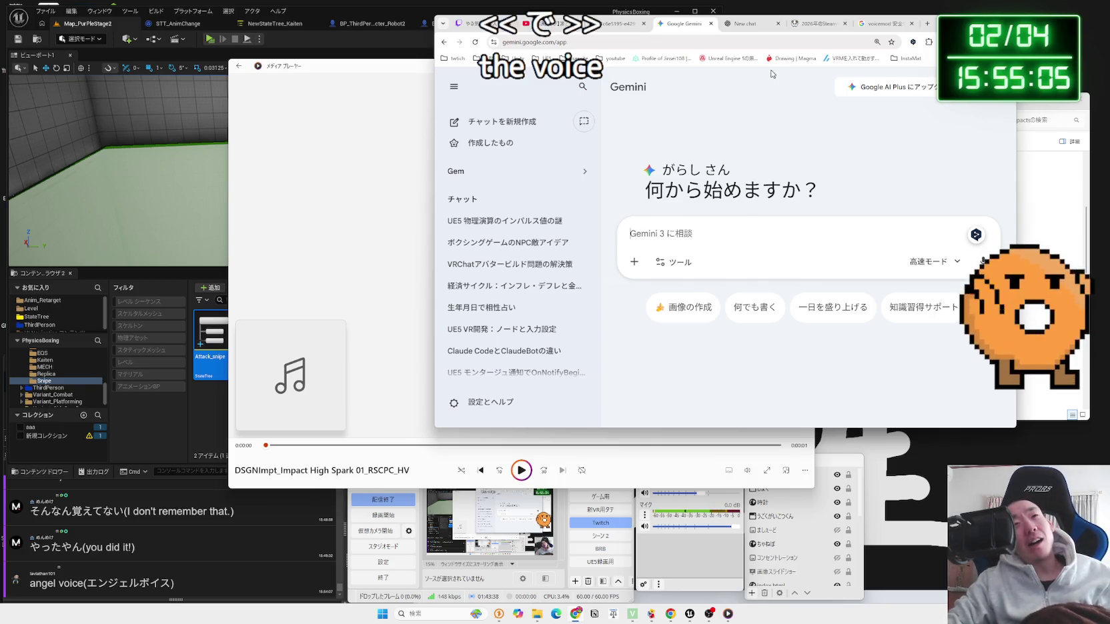
click(884, 24)
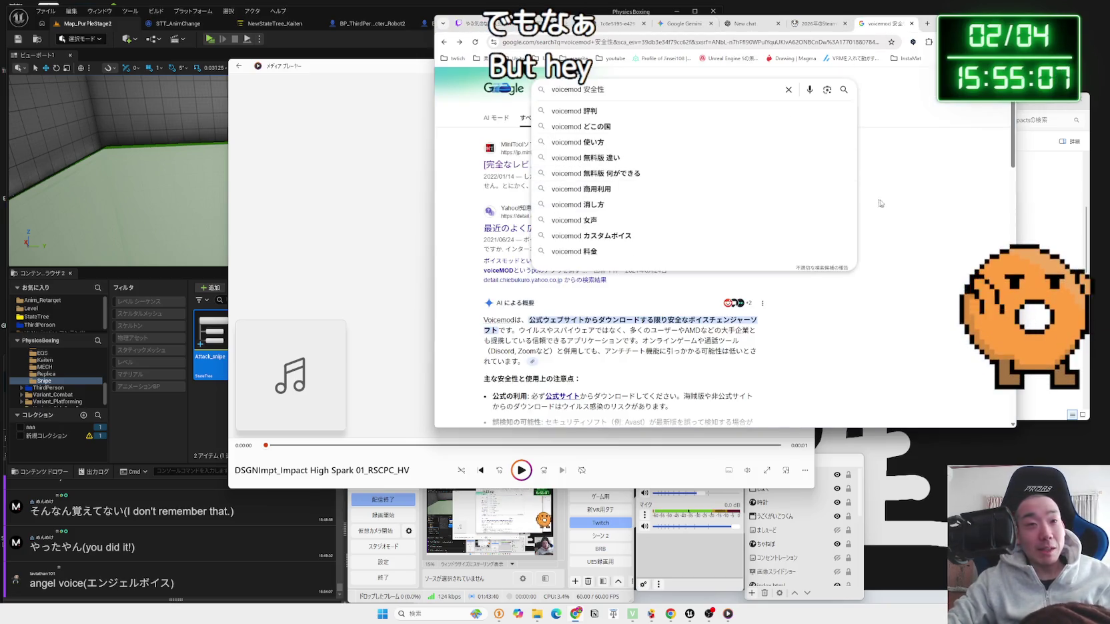
Step: Try the 'voicemod 女声' search, then type a Japanese character in the Gemini tab
click(615, 222)
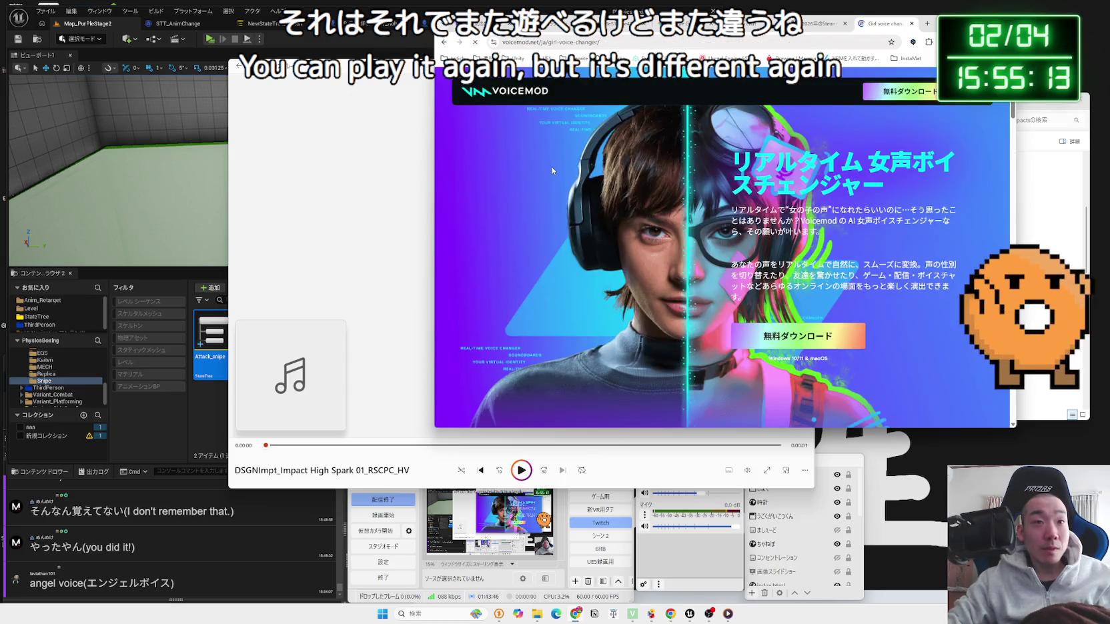
key(alt+Left)
key(ctrl+shift+Tab)
key(ctrl+shift+Tab)
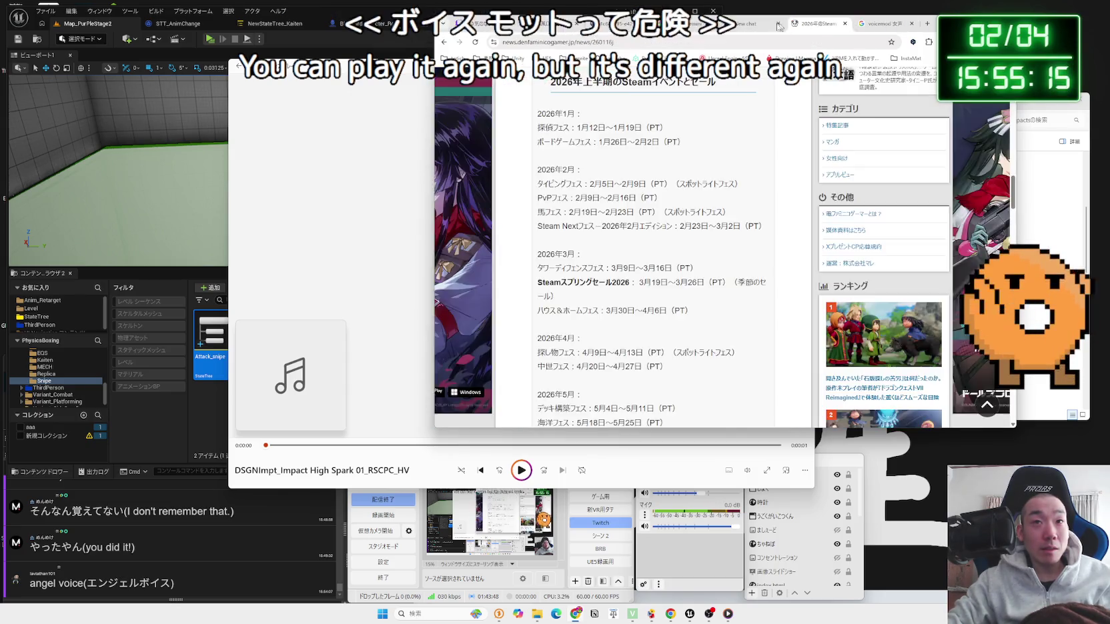
key(ctrl+shift+Tab)
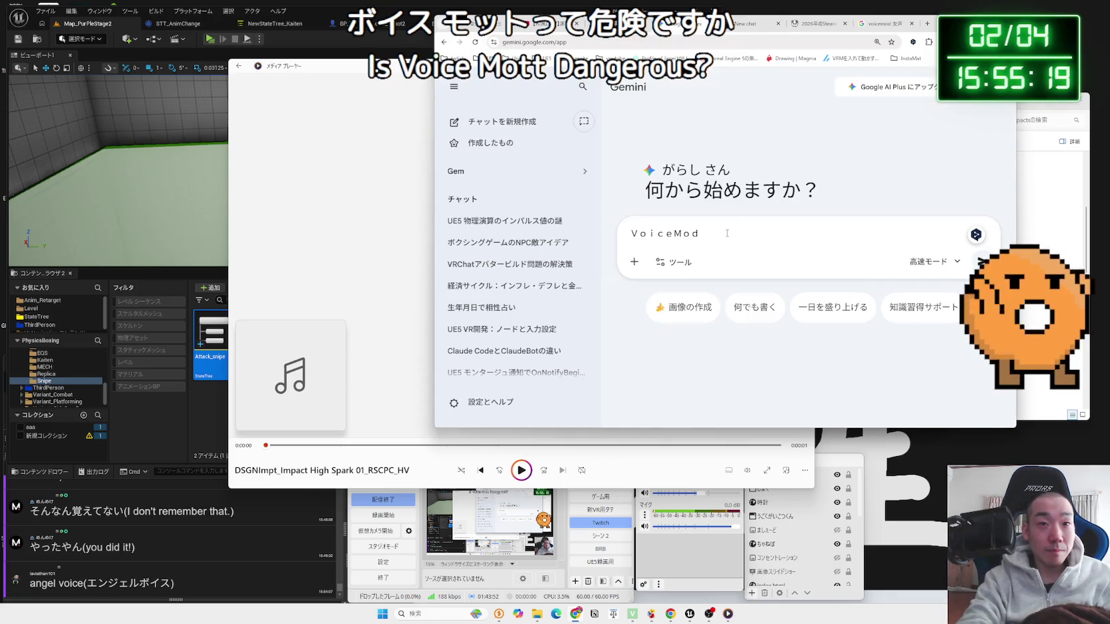
key(Zenkaku_Hankaku)
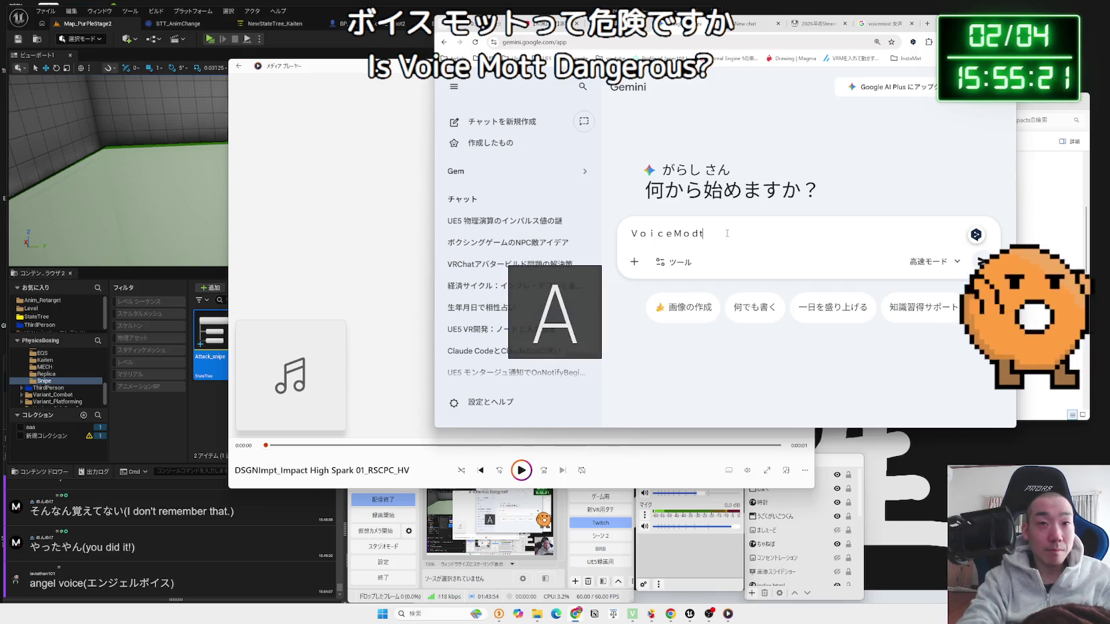
key(Zenkaku_Hankaku)
text(や)
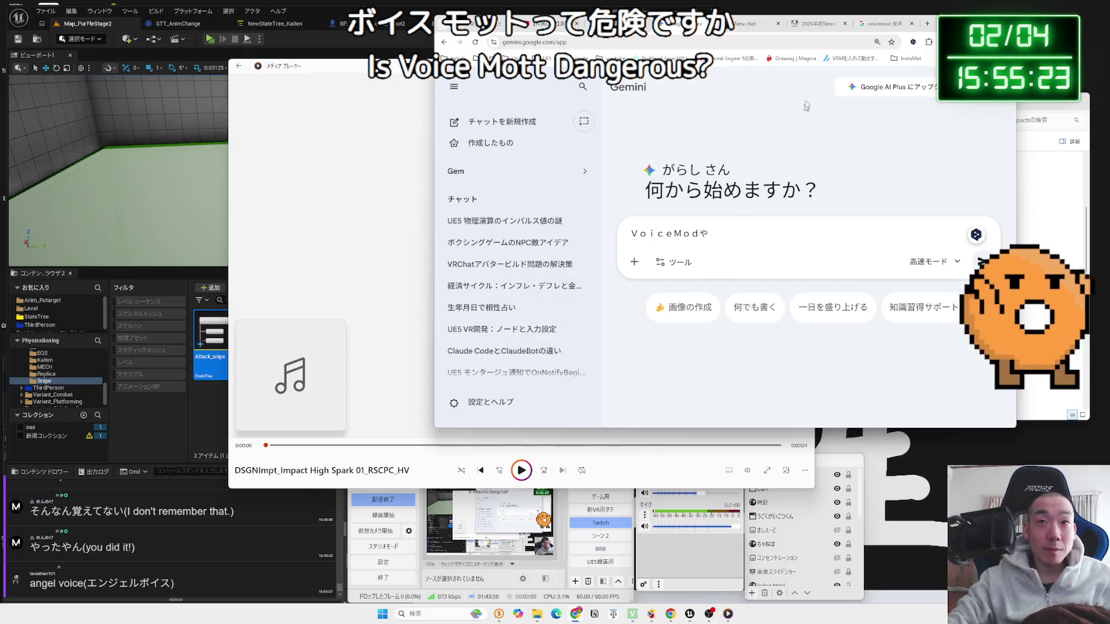
Step: Replace the query with a リアルタイムボイスチェンジャー search and scroll through the results
click(879, 26)
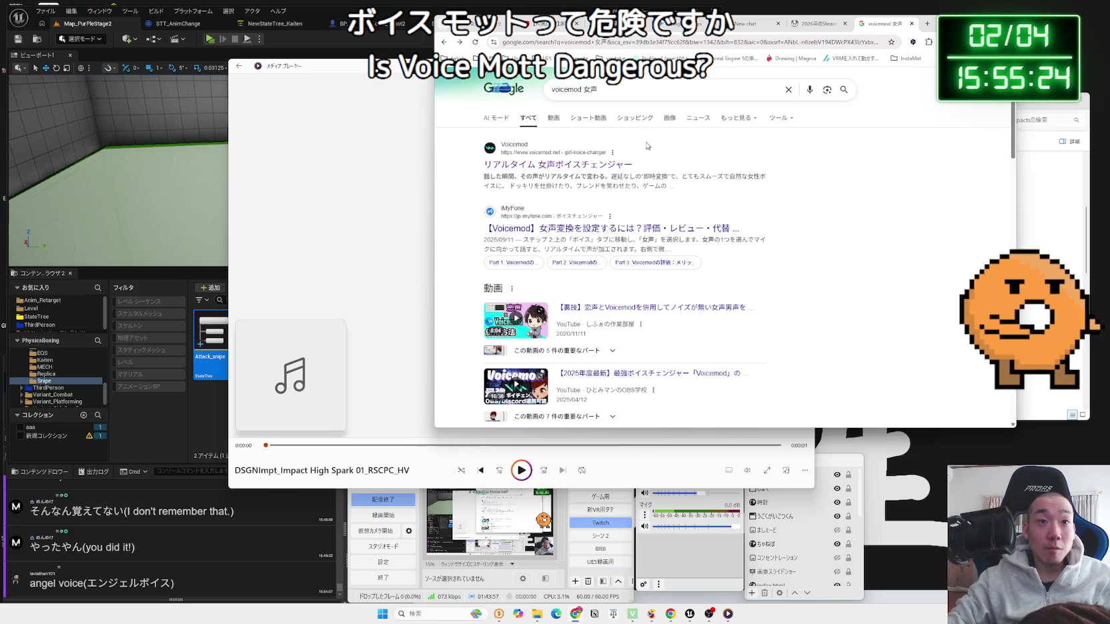
triple_click(547, 89)
text(りあるた)
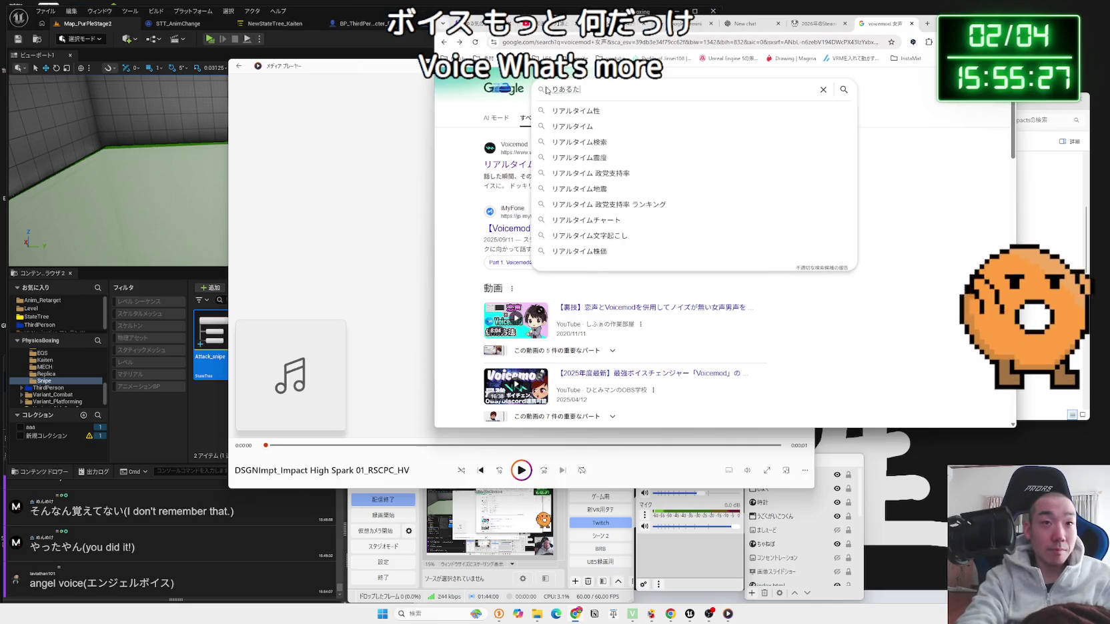
text(ぼいｓ)
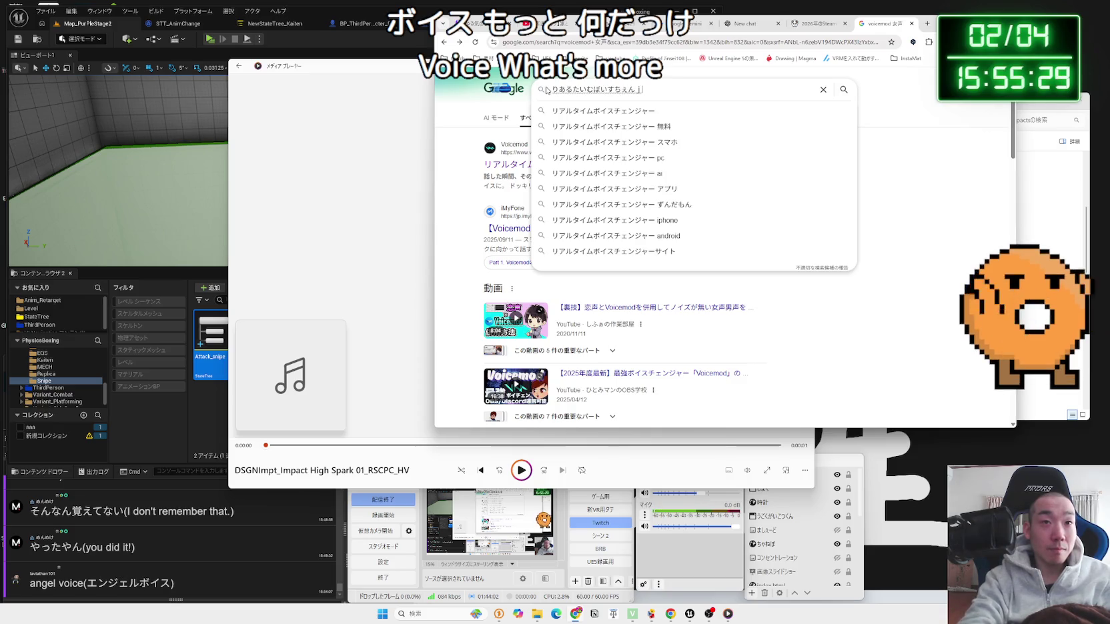
text(j-a)
key(Return)
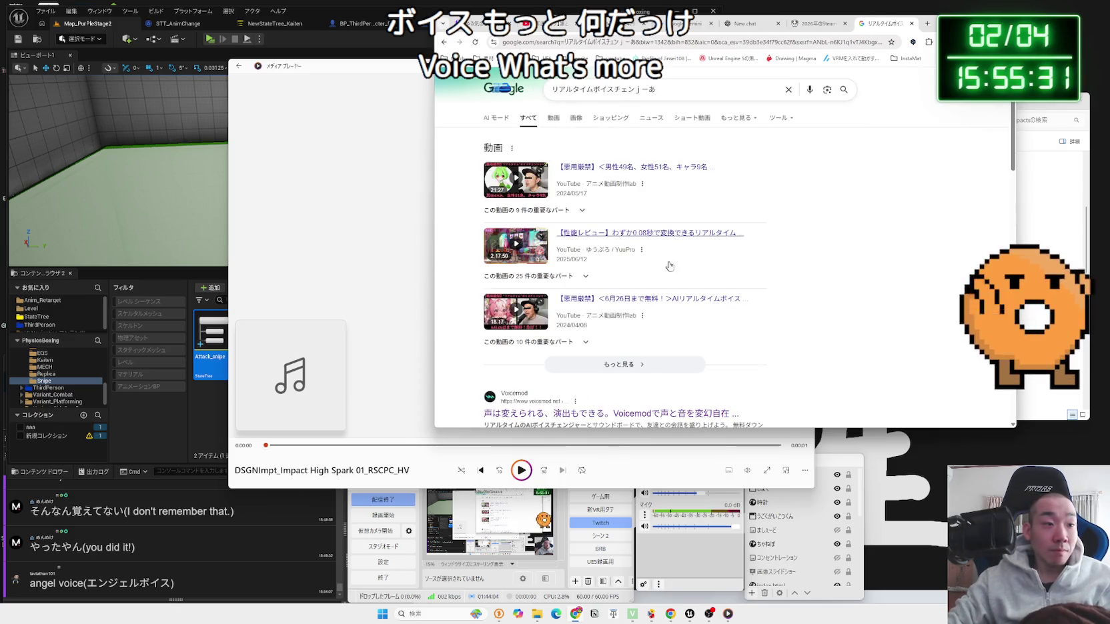
scroll(655, 261, down, 3)
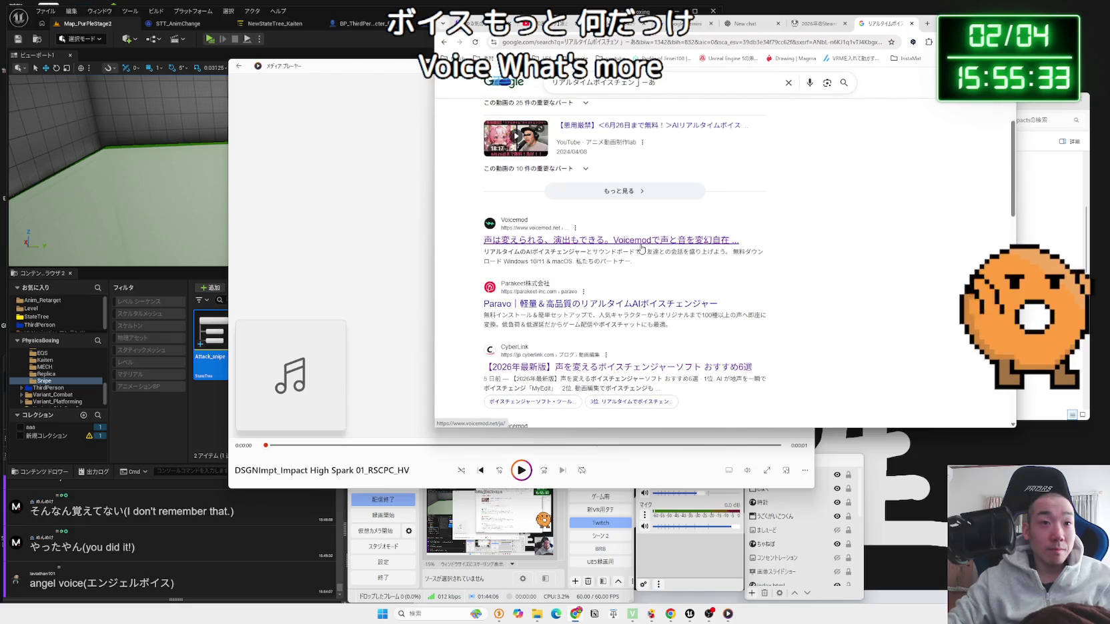
scroll(642, 248, up, 3)
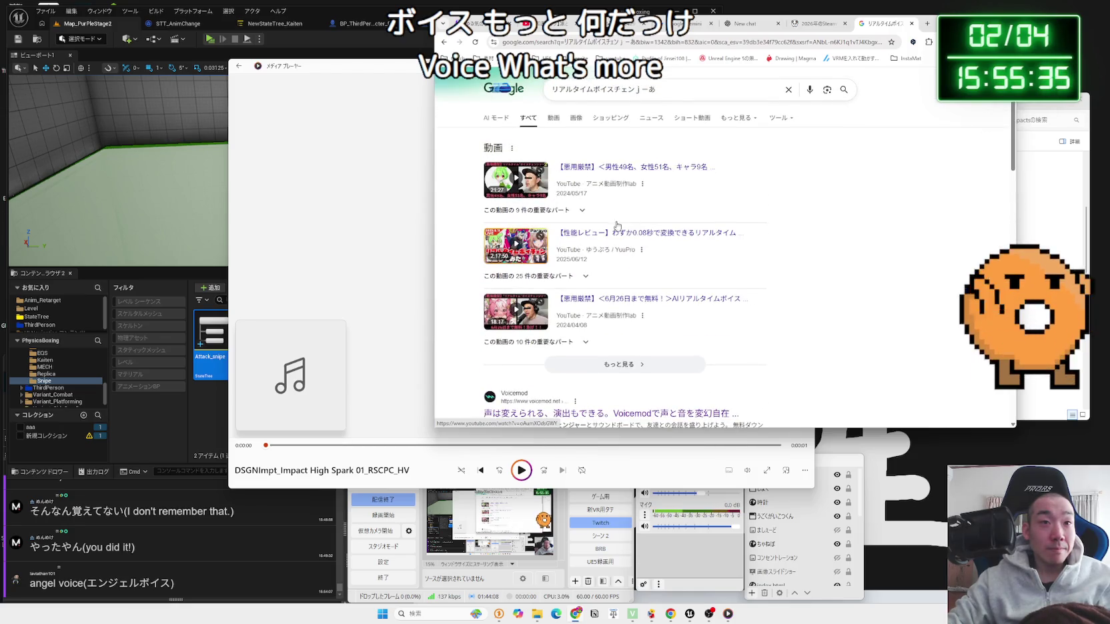
scroll(616, 226, down, 3)
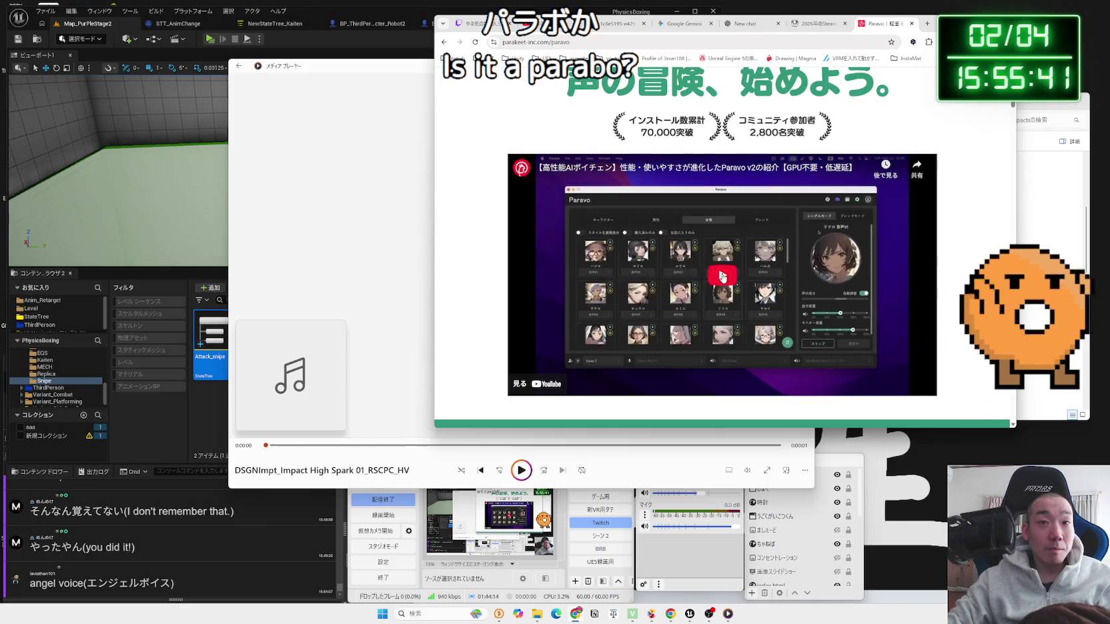
Step: Play the Paravo intro video, skipping ahead along the seek bar to near the end
click(547, 364)
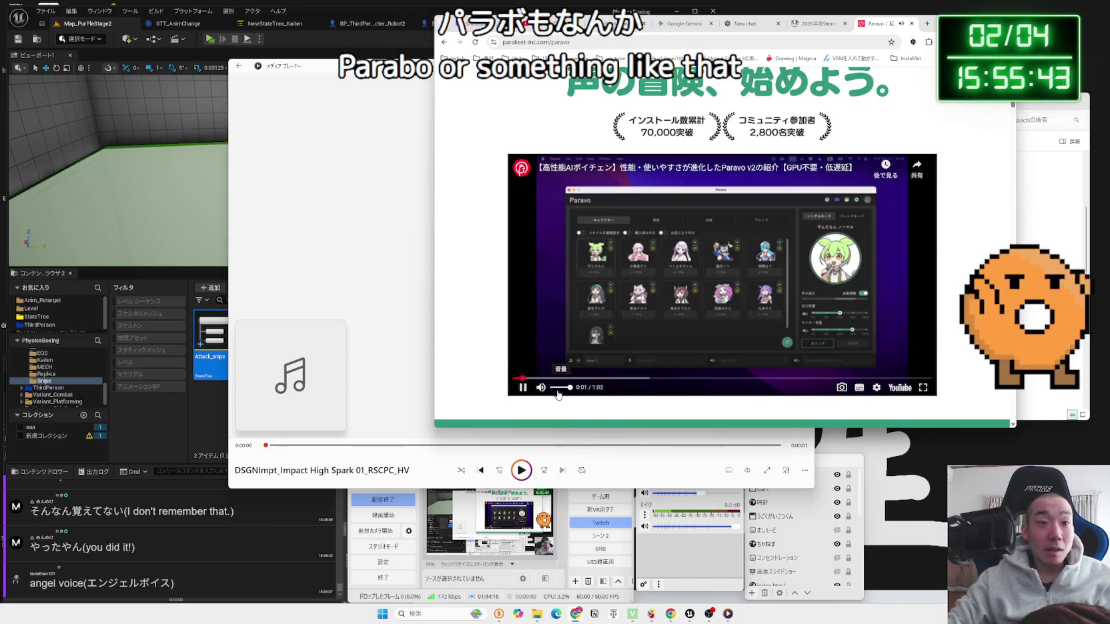
click(550, 378)
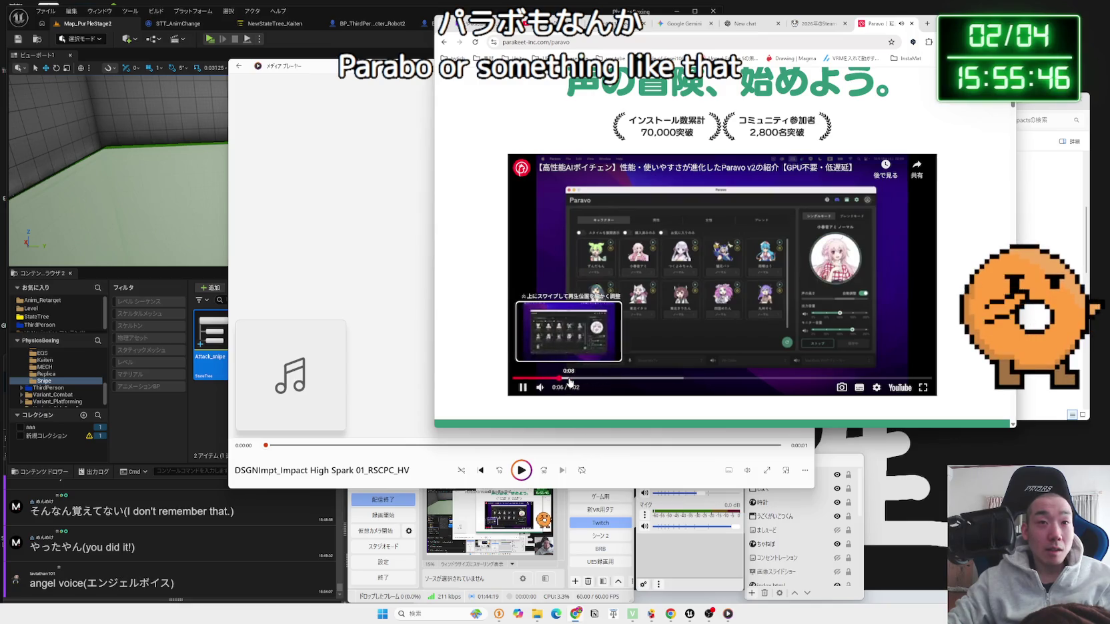
click(570, 379)
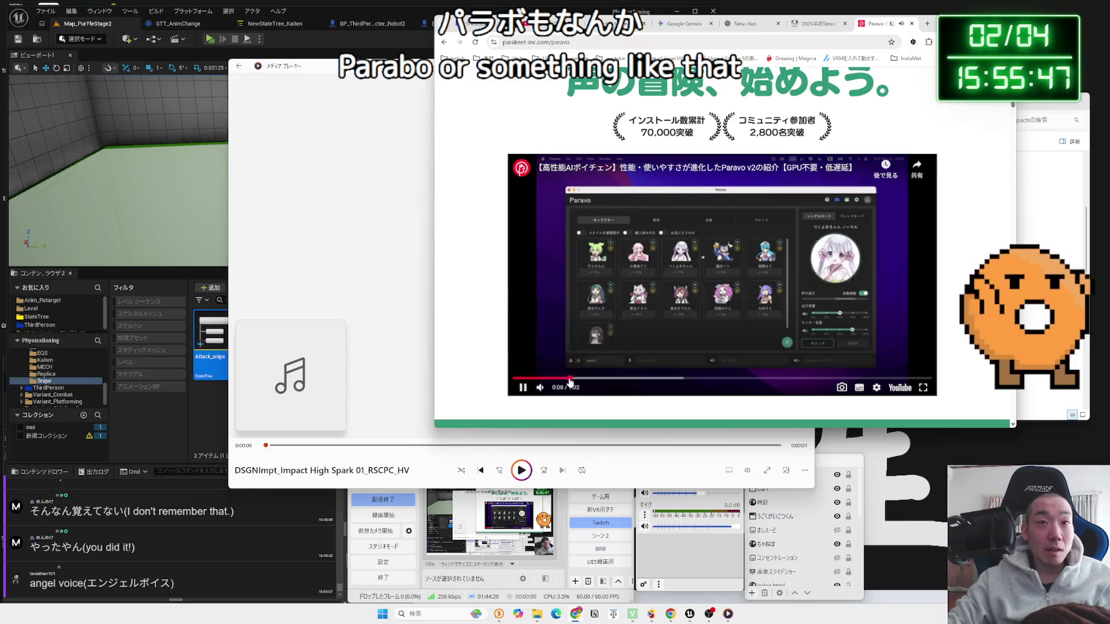
click(598, 379)
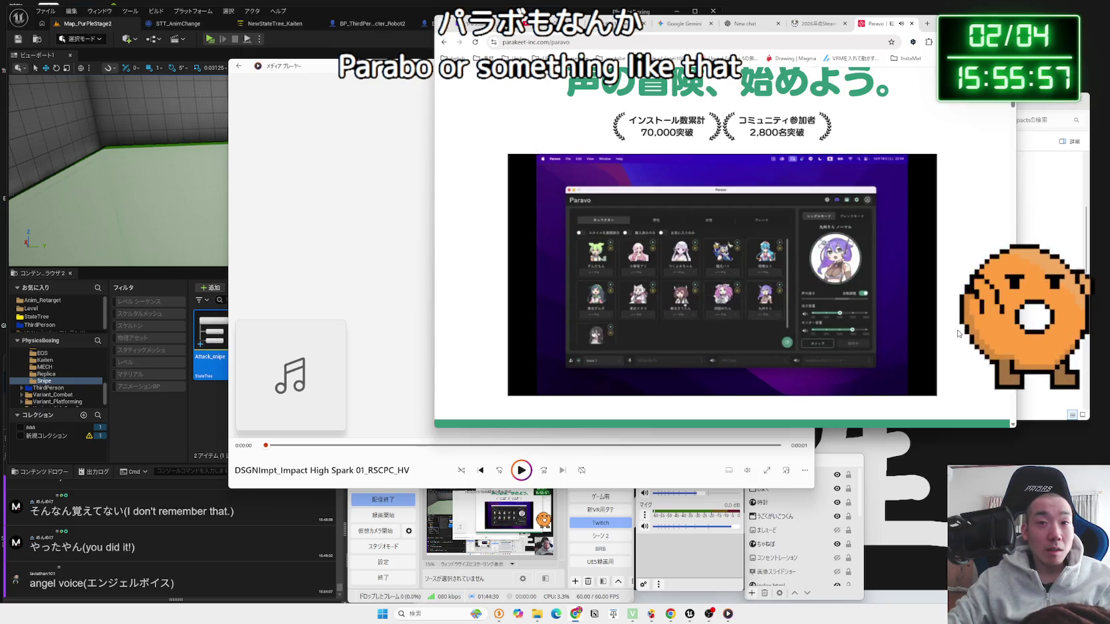
mouse_move(848, 339)
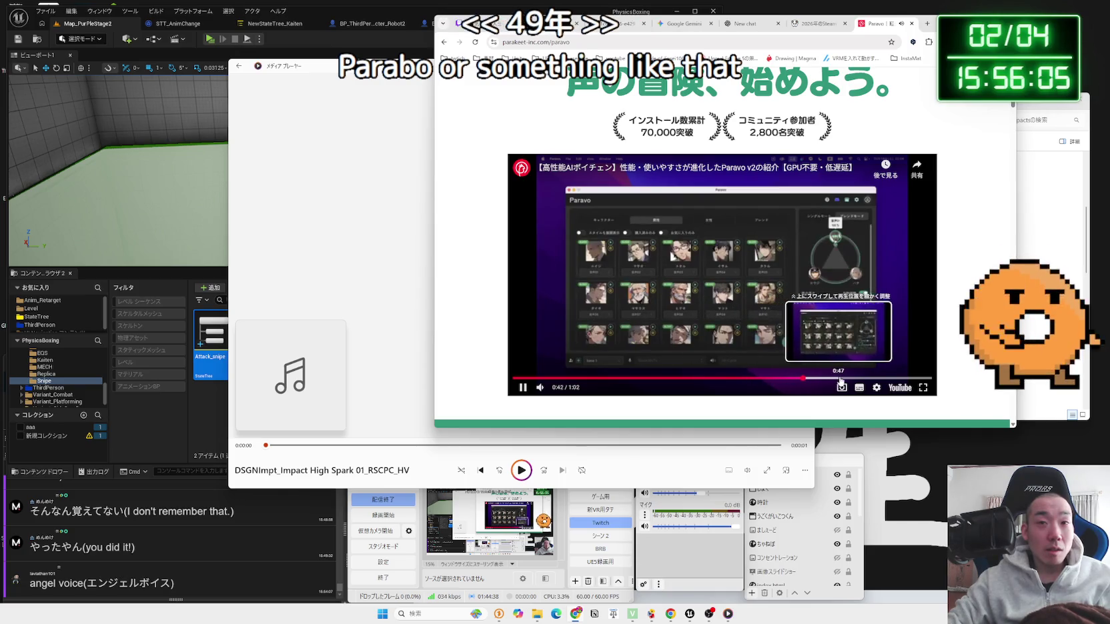
click(843, 379)
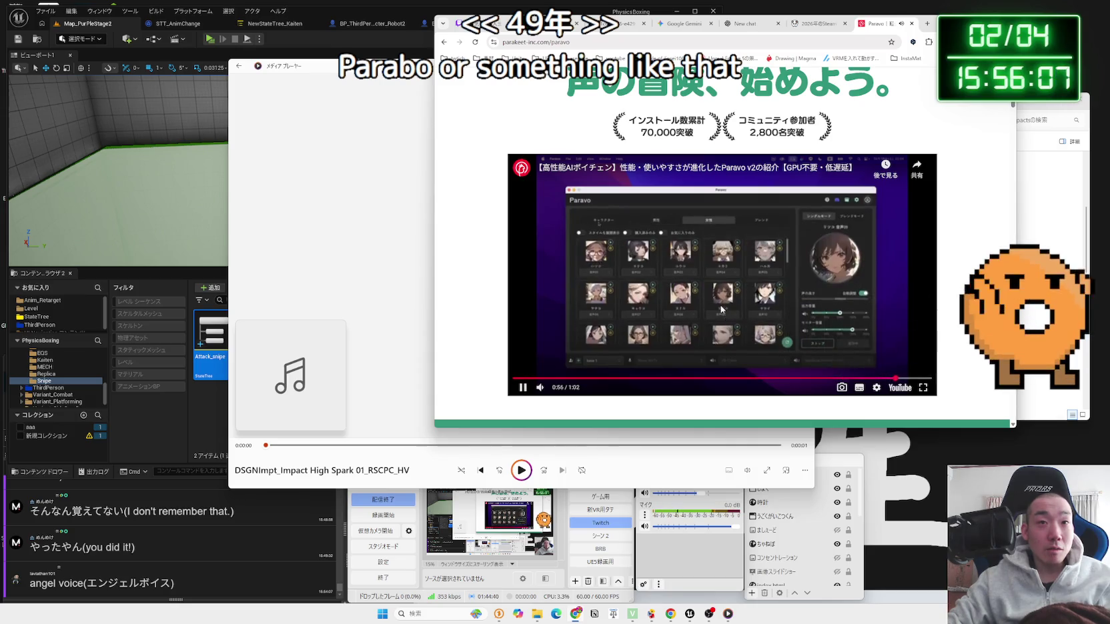
Step: Scroll down through the features to the 料金 free, subscription and one-time plans
scroll(721, 309, down, 10)
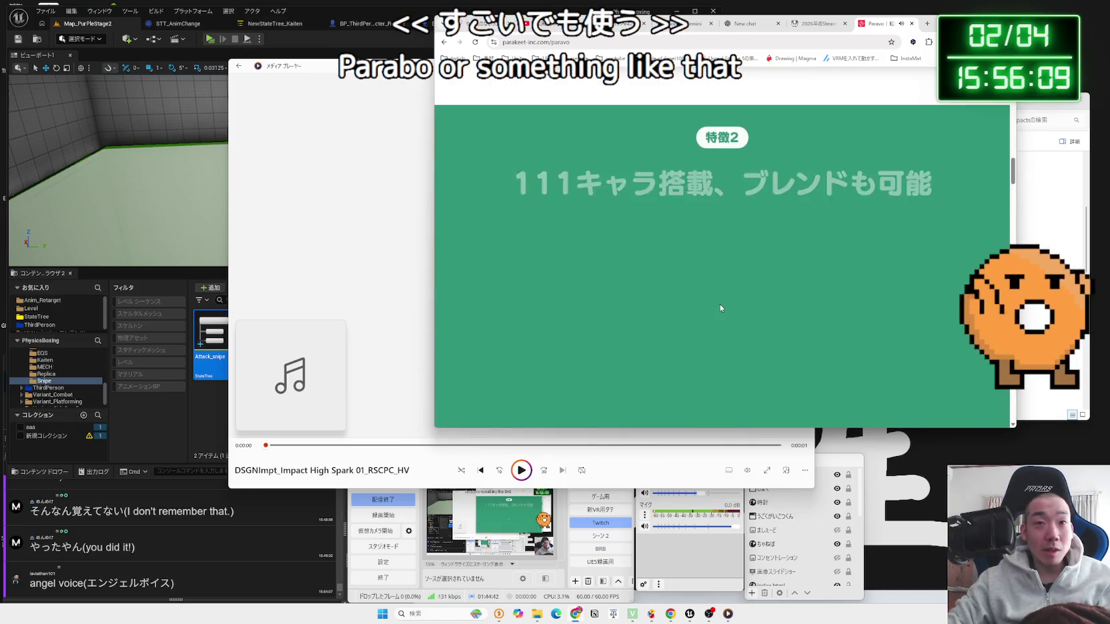
scroll(720, 309, down, 12)
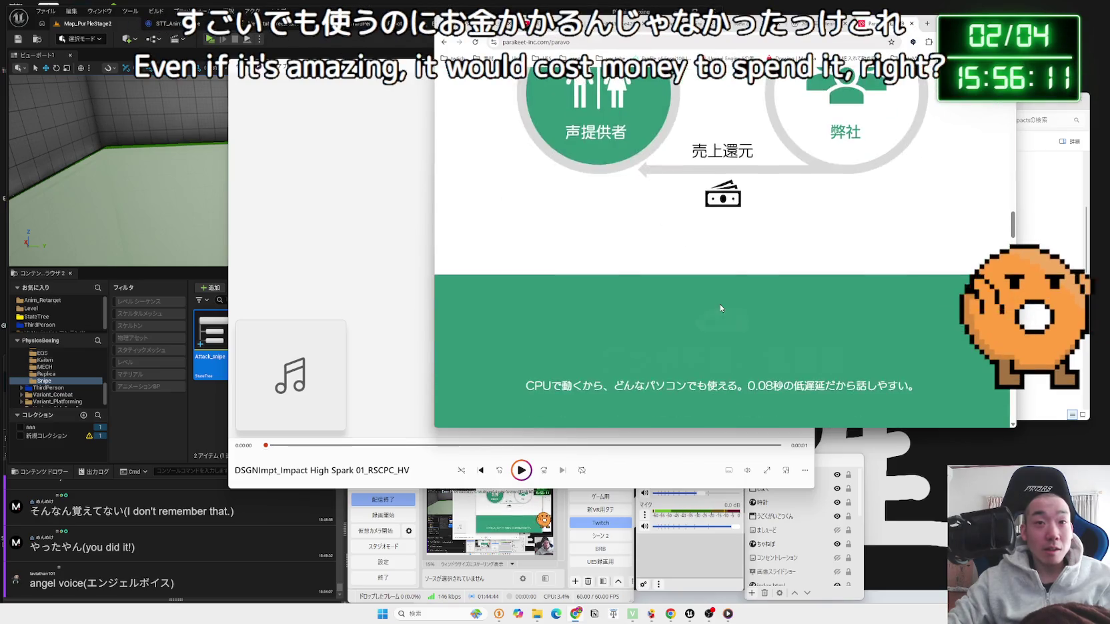
scroll(720, 308, down, 12)
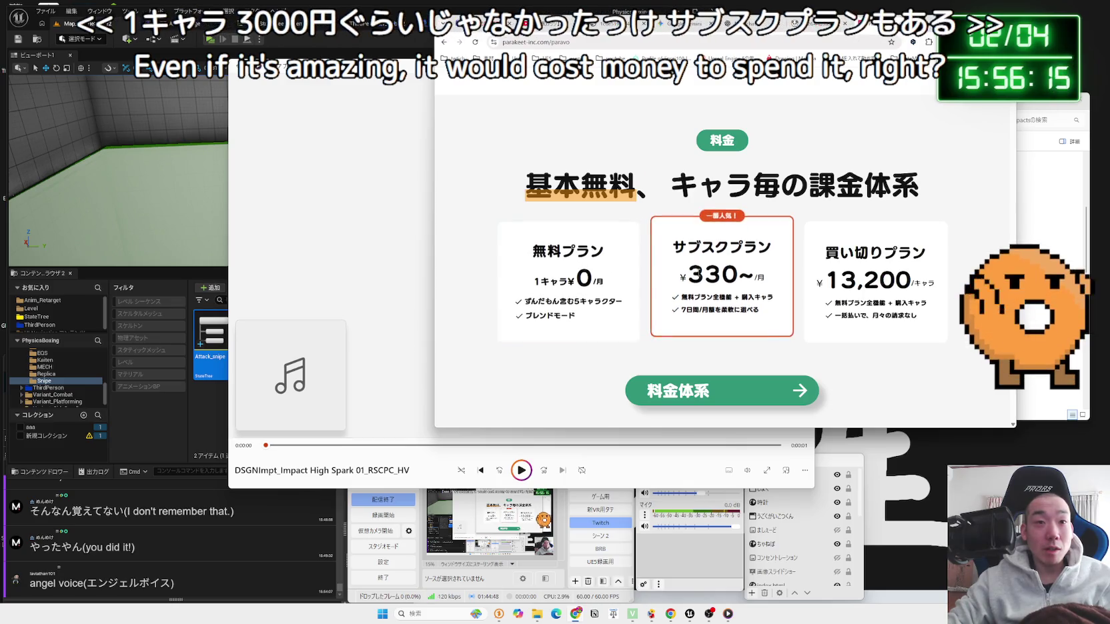
scroll(615, 273, down, 2)
scroll(615, 273, up, 3)
scroll(667, 254, down, 3)
click(699, 221)
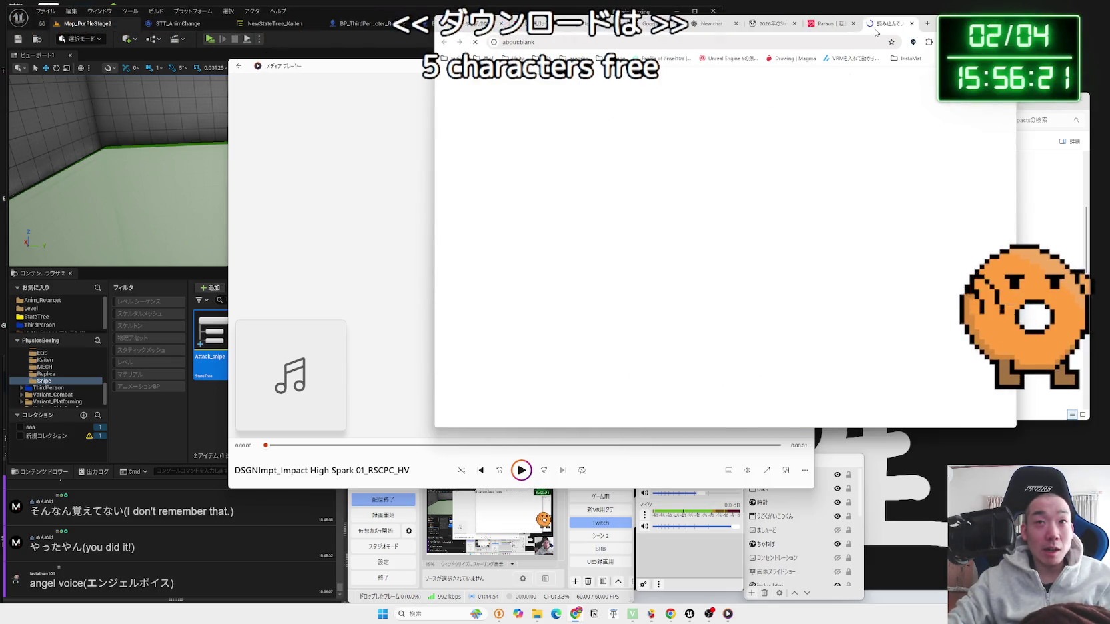
Step: Download the Paravo Windows .msi installer and save it to the Desktop
key(ctrl+shift+Tab)
scroll(728, 252, down, 3)
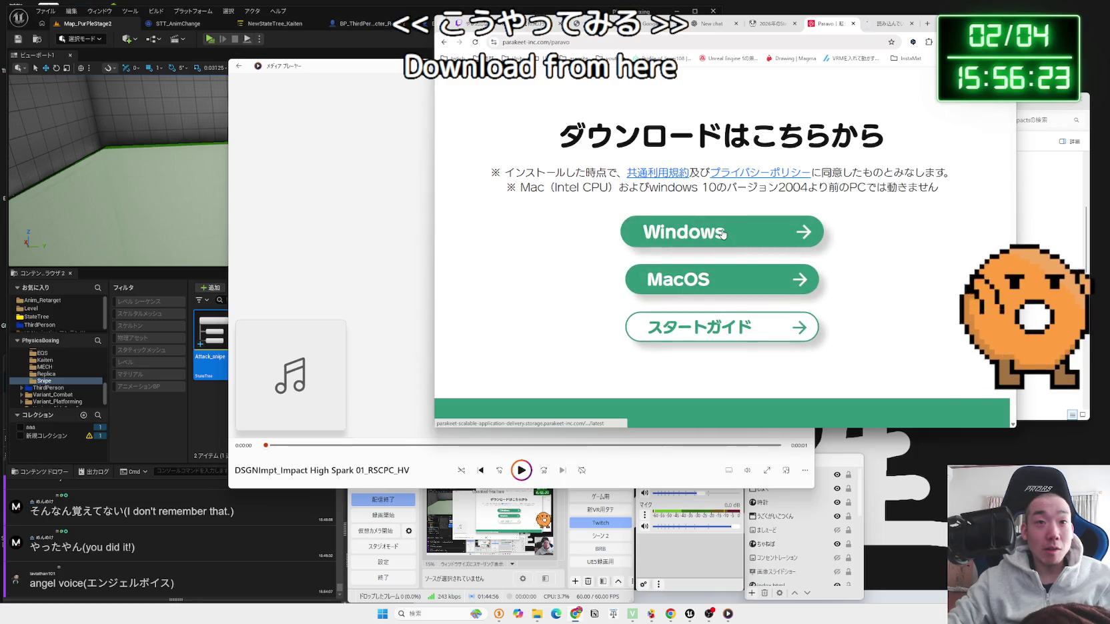
click(722, 233)
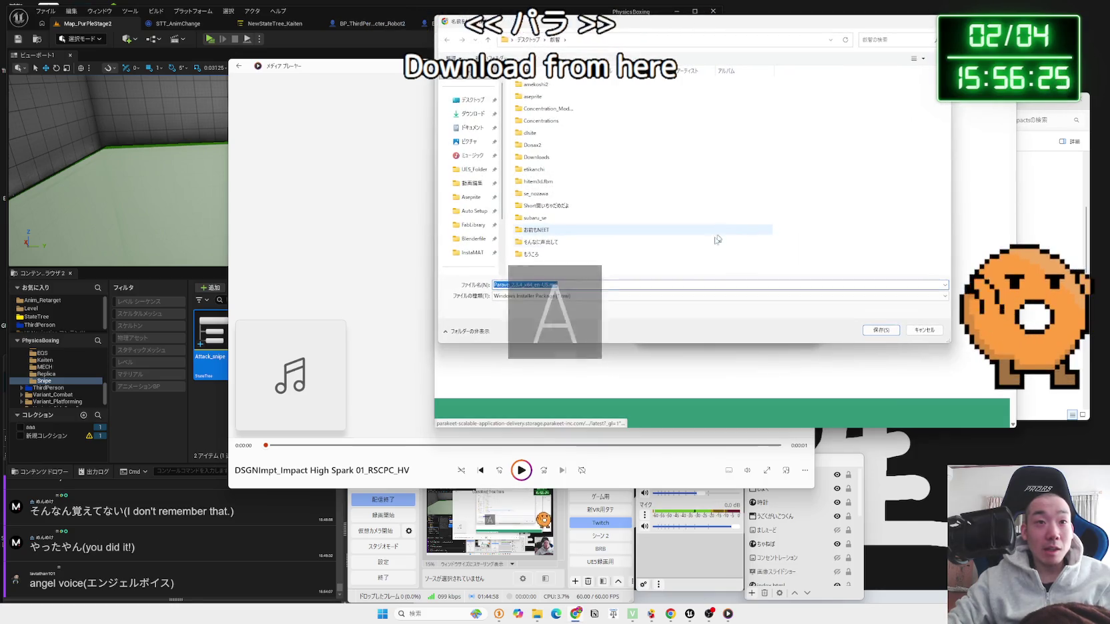
click(471, 99)
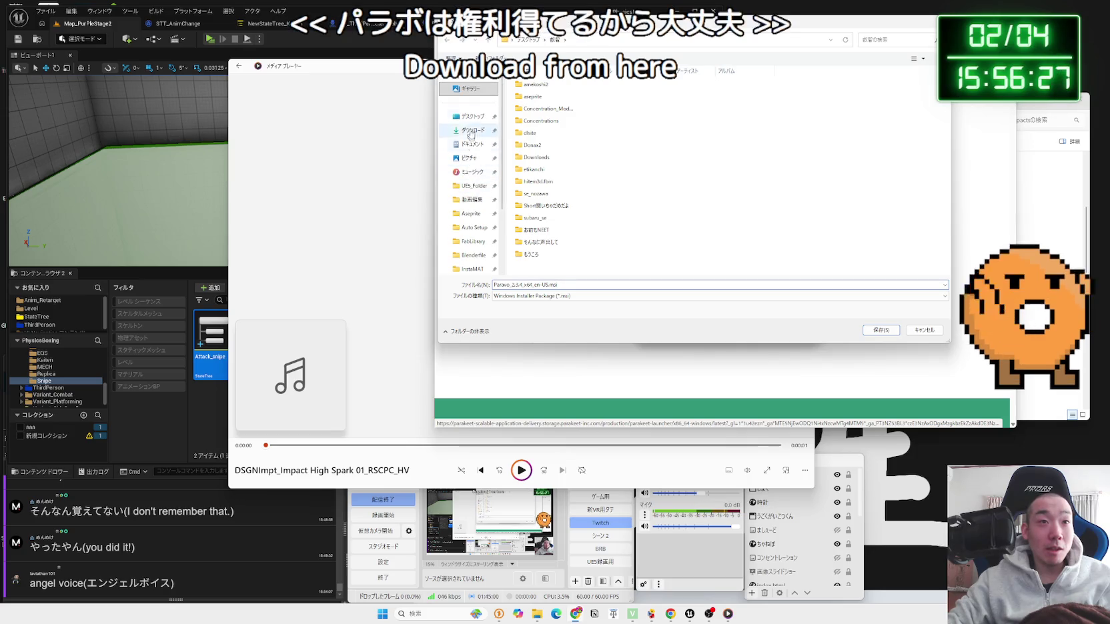
click(880, 329)
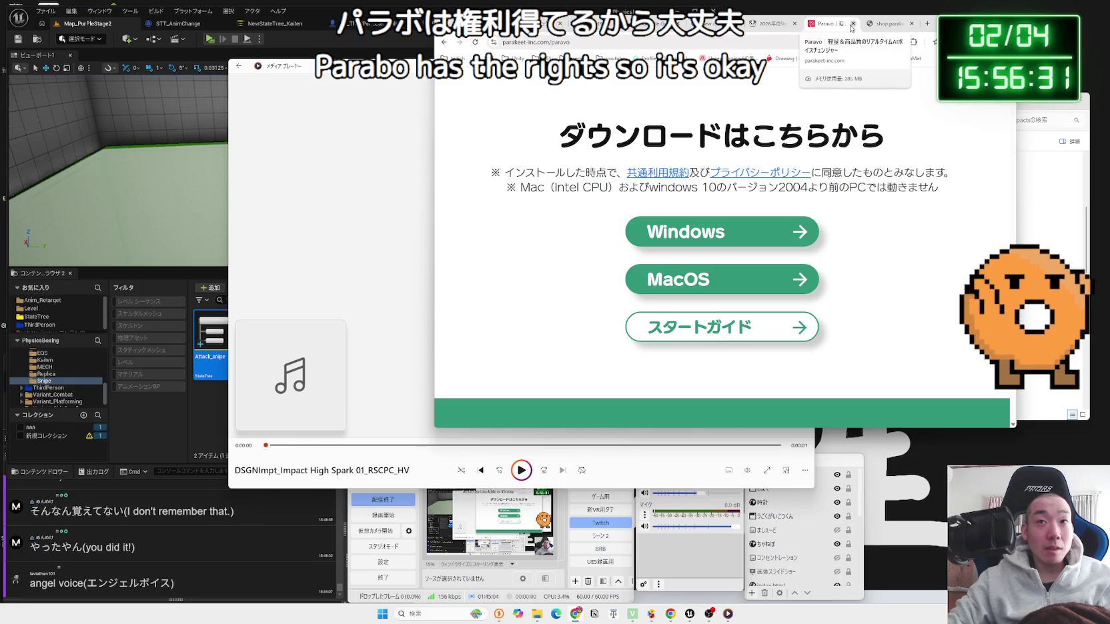
Step: Run Paravo Setup with install folder D:\ProgramFilesD and start the installation
key(Zenkaku_Hankaku)
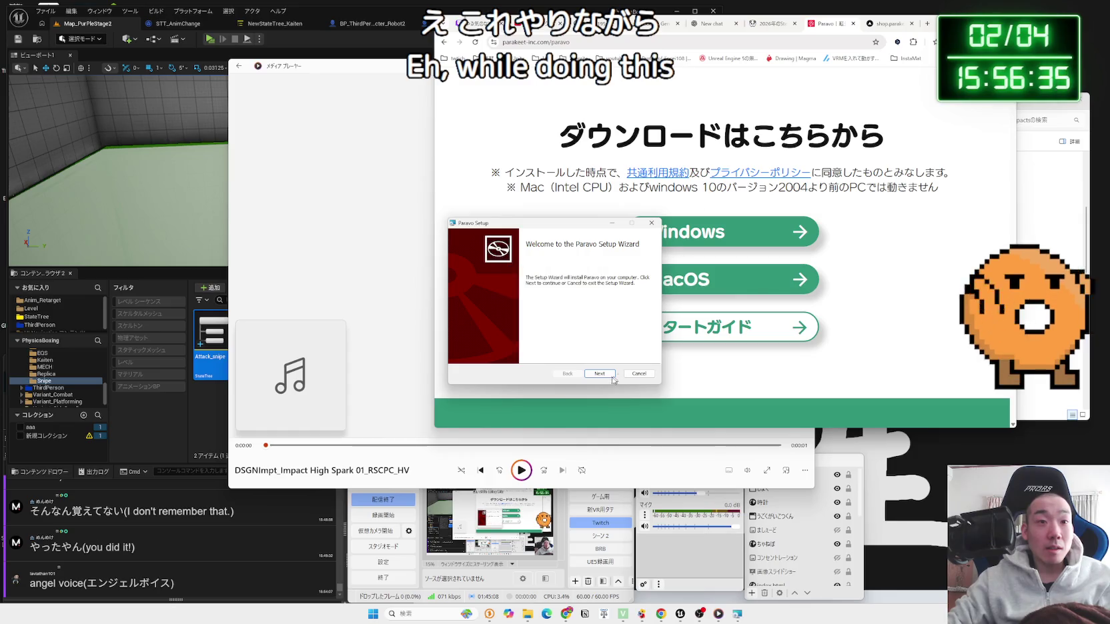
click(600, 374)
click(475, 304)
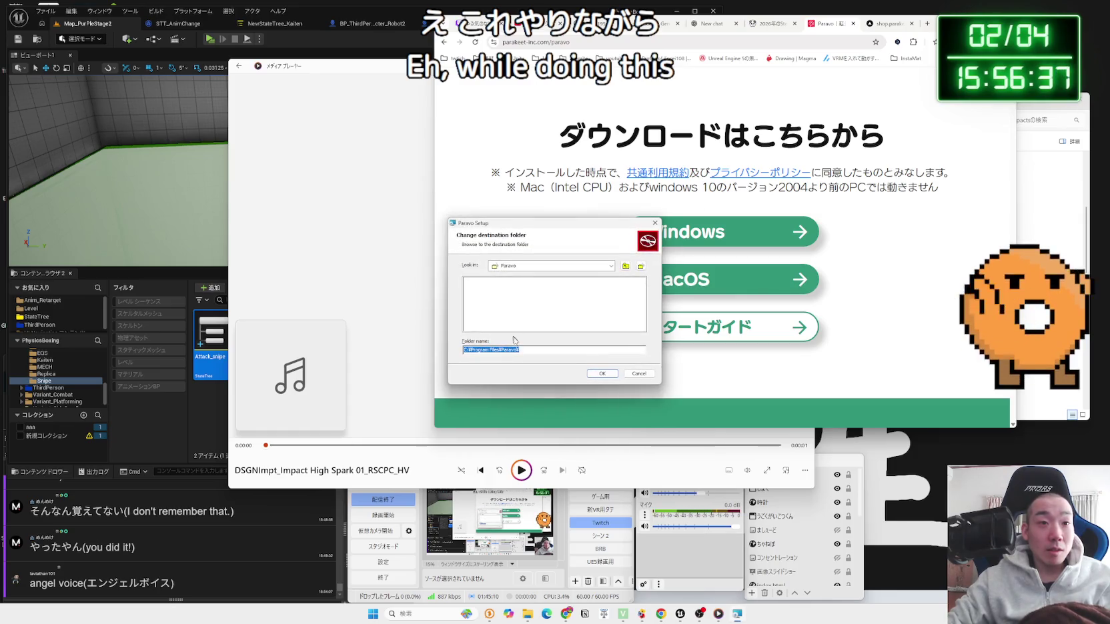
click(611, 267)
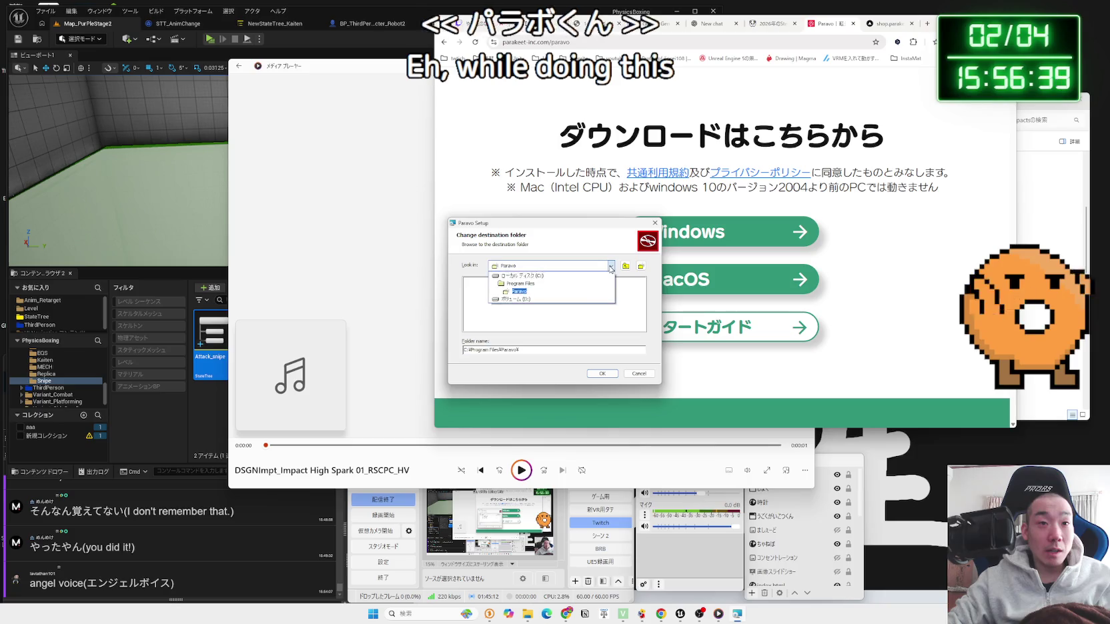
click(531, 303)
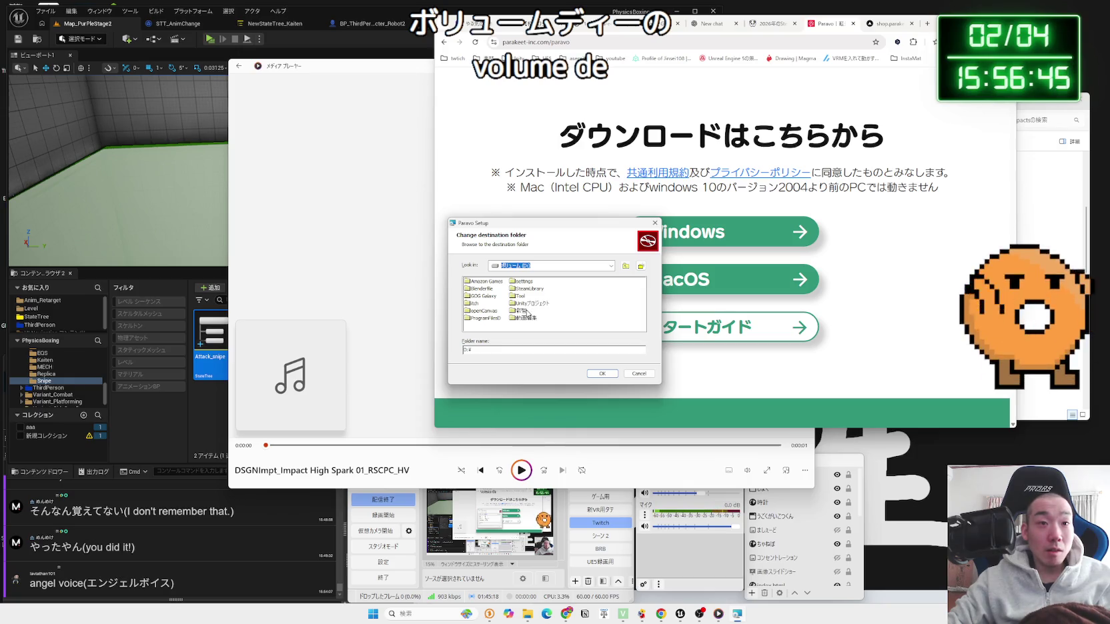
click(491, 318)
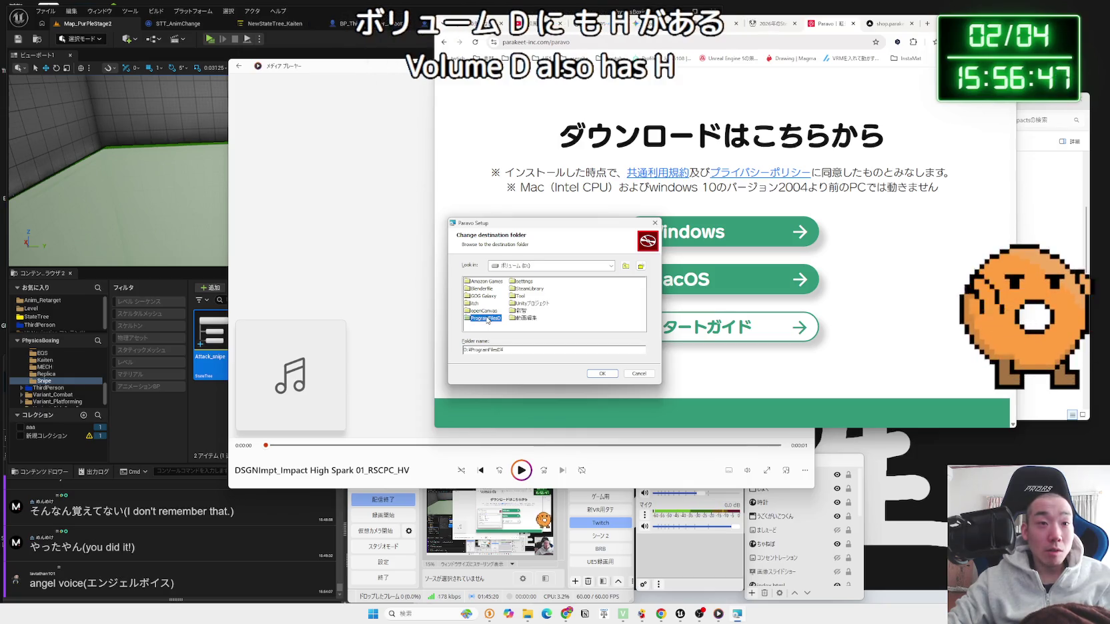
click(601, 375)
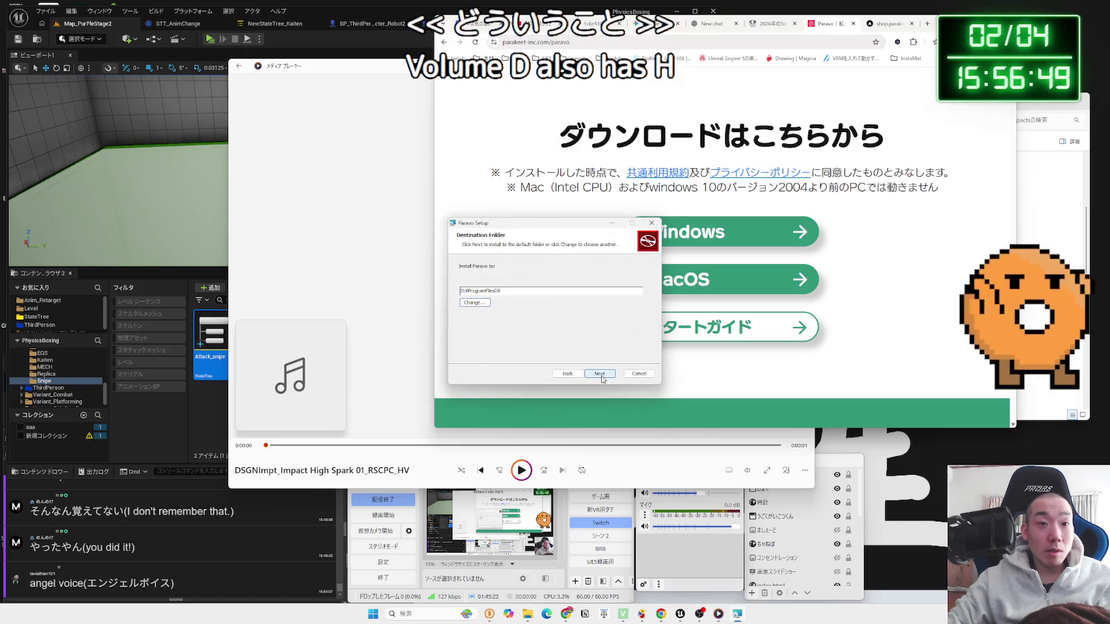
click(601, 375)
click(601, 375)
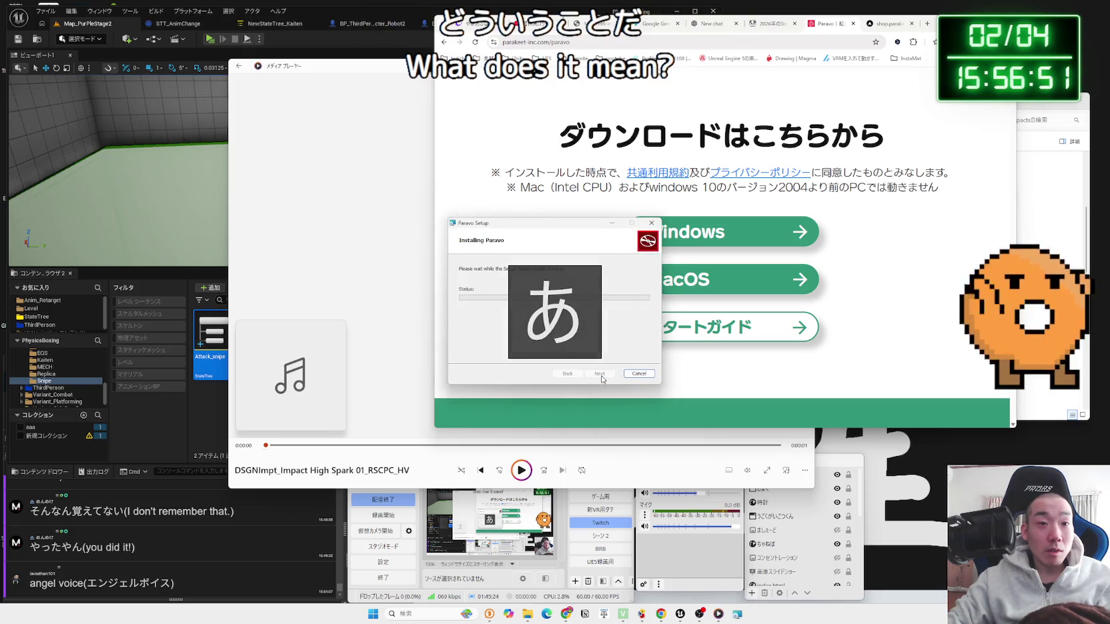
click(853, 23)
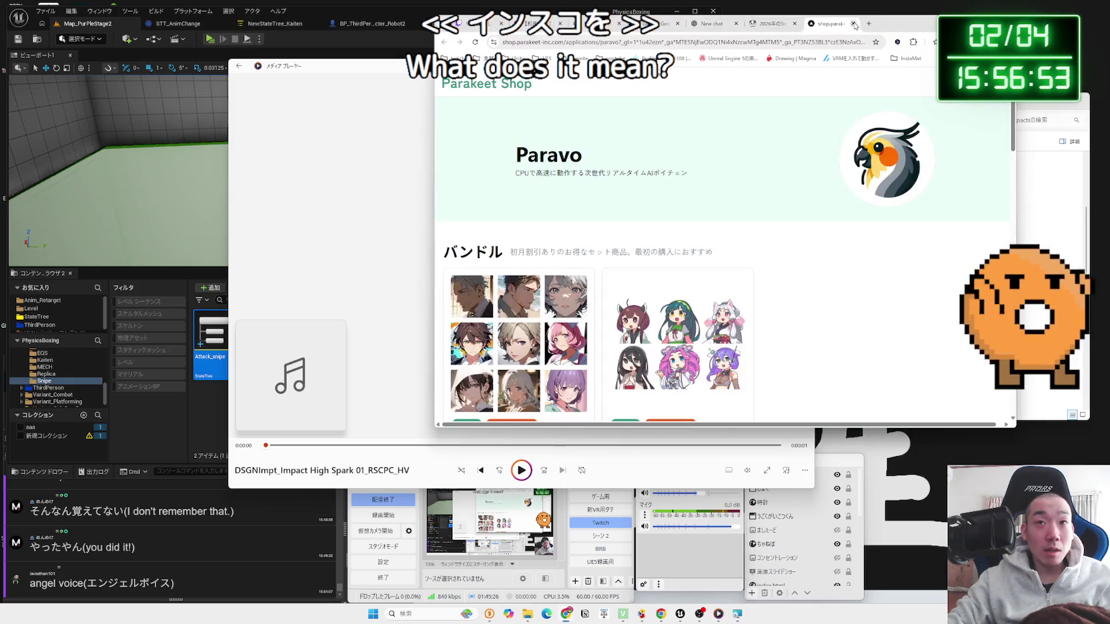
Step: Scroll through the Parakeet Shop character voices and bundles, then close the shop tab
scroll(776, 192, down, 2)
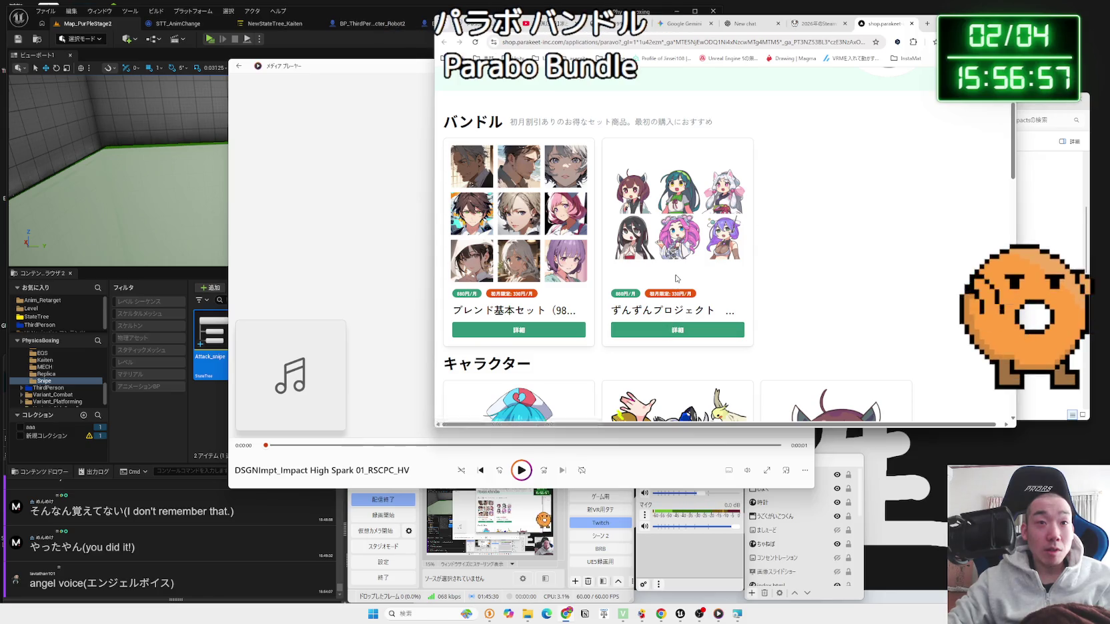
scroll(670, 324, up, 1)
scroll(671, 323, down, 3)
scroll(676, 278, down, 3)
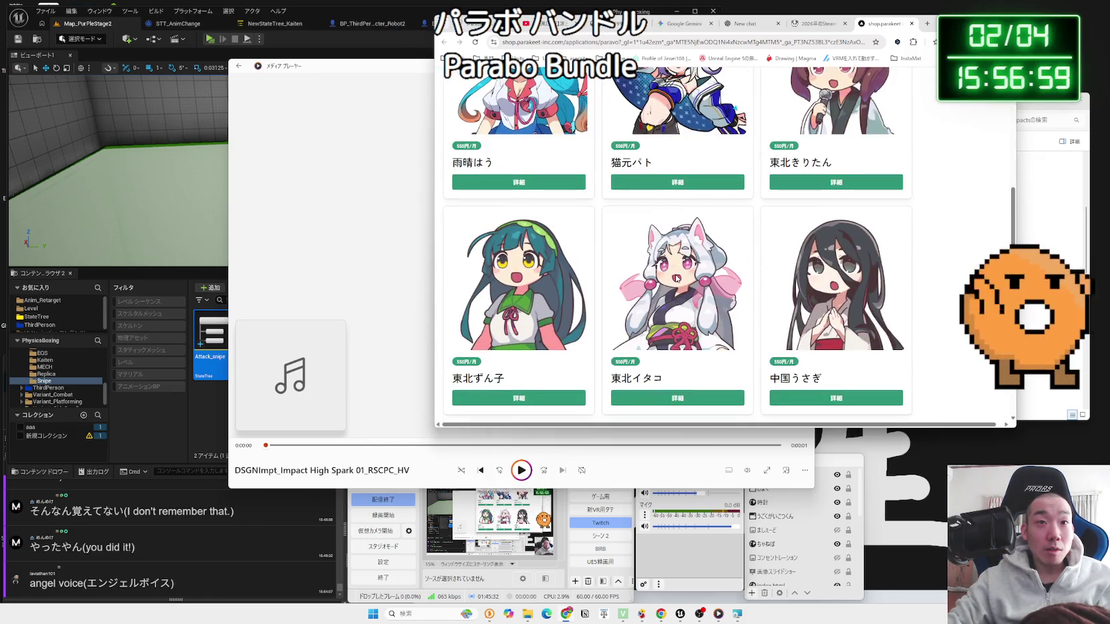
scroll(676, 279, up, 4)
scroll(676, 279, down, 10)
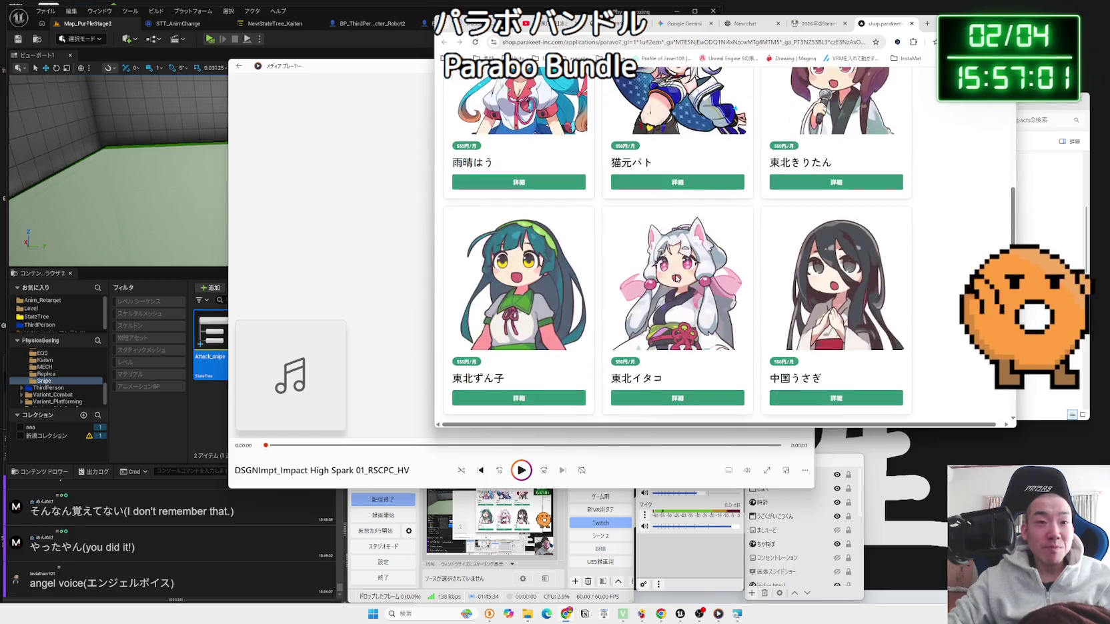
scroll(676, 279, up, 4)
scroll(676, 279, up, 8)
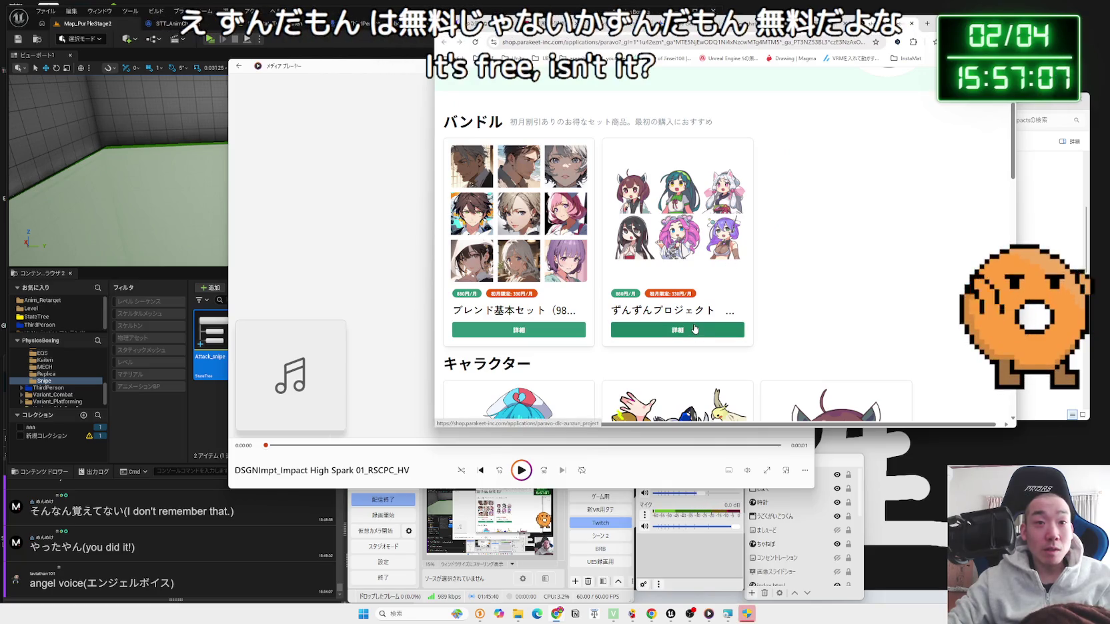
scroll(693, 333, down, 15)
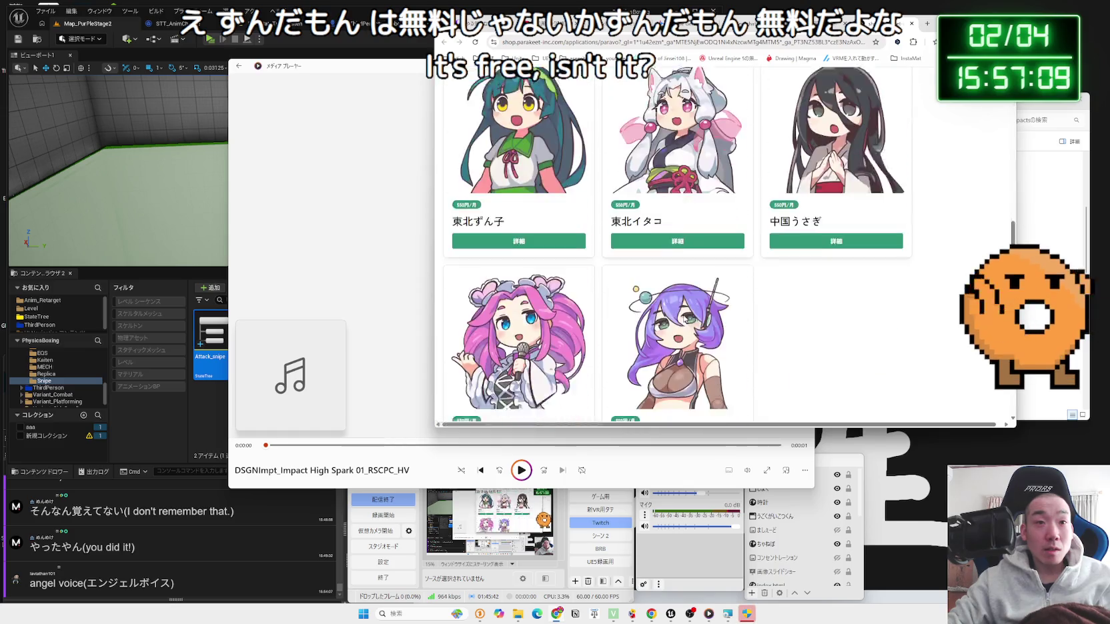
scroll(810, 137, up, 8)
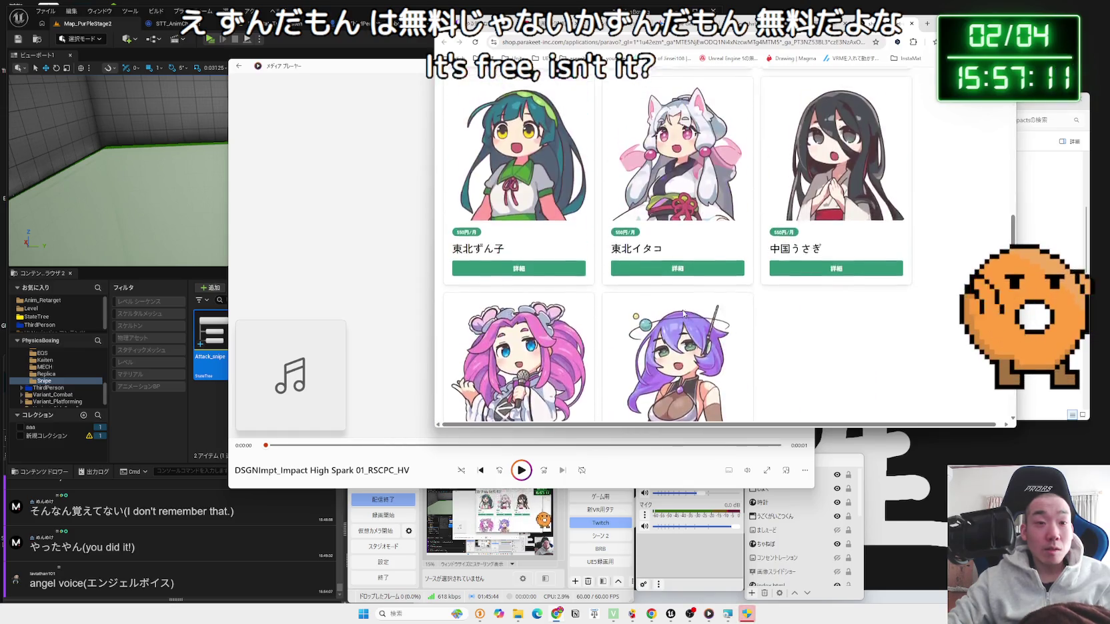
click(911, 24)
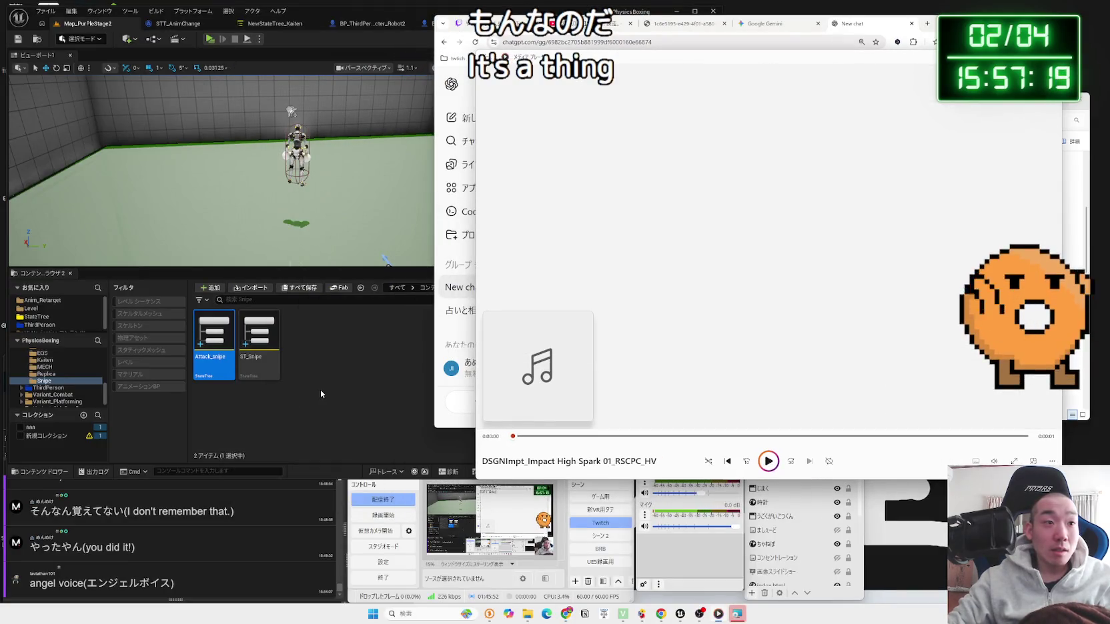
Step: Back in Unreal Editor, save all modified assets and switch to the BP_Enemy_Machine event graph
click(320, 393)
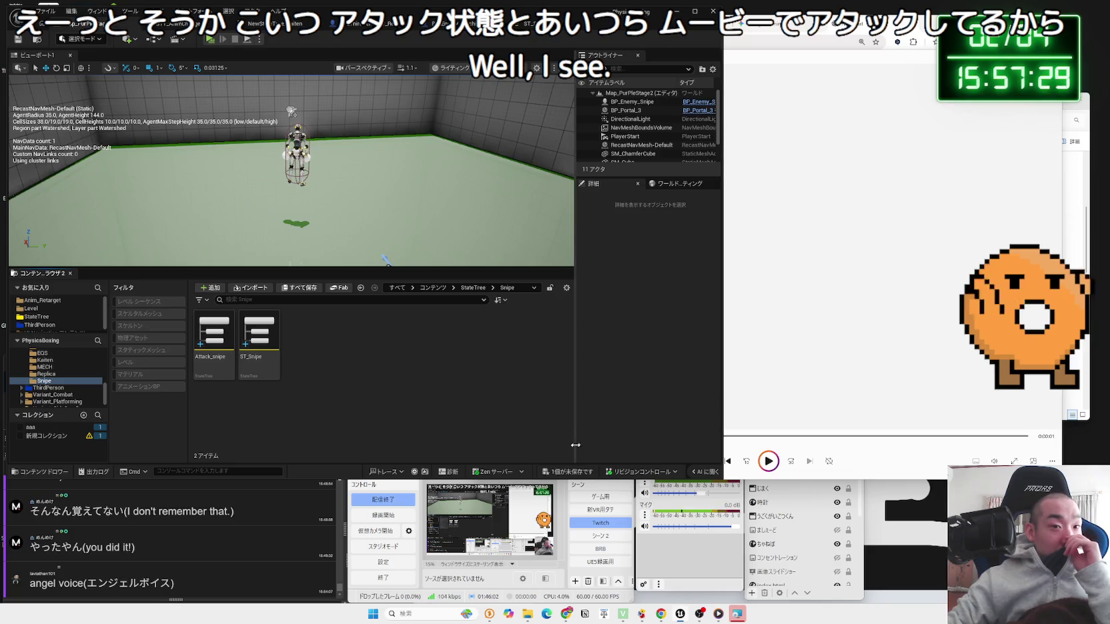
click(580, 474)
click(613, 407)
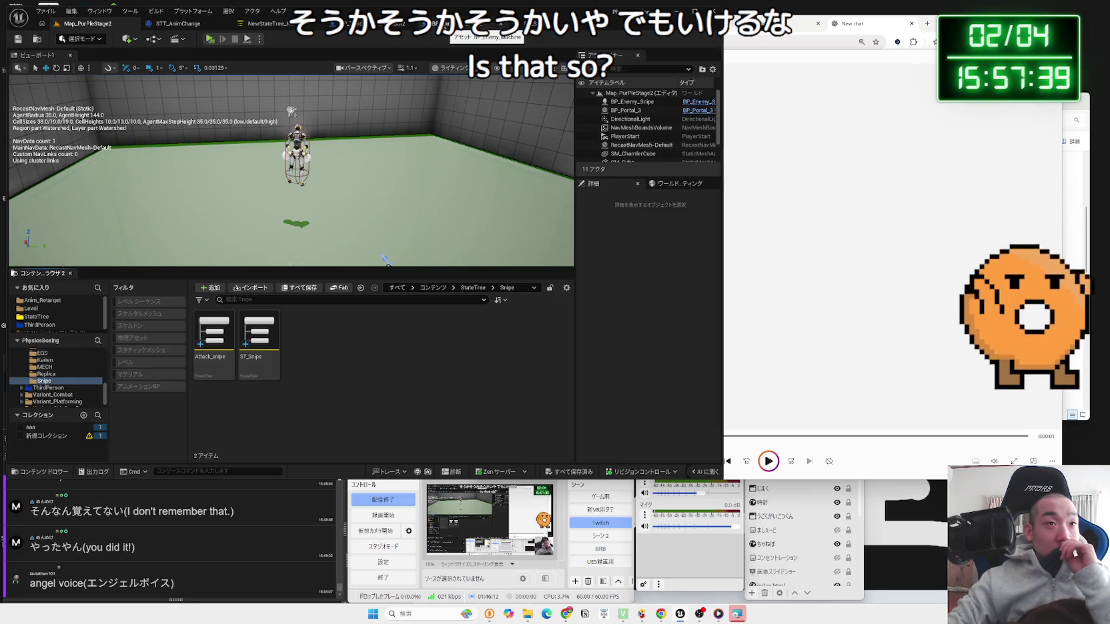
click(491, 26)
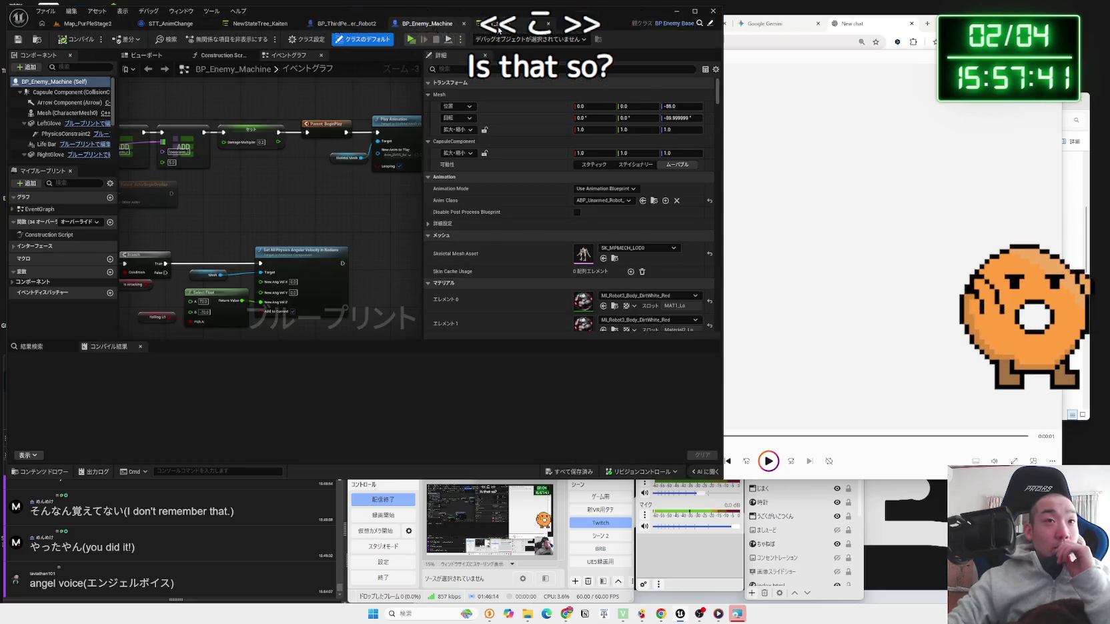
Step: Go back to the Map_PurPleStage2 level and open the BP_Enemy_Snipe Blueprint from the Outliner
click(172, 24)
click(87, 23)
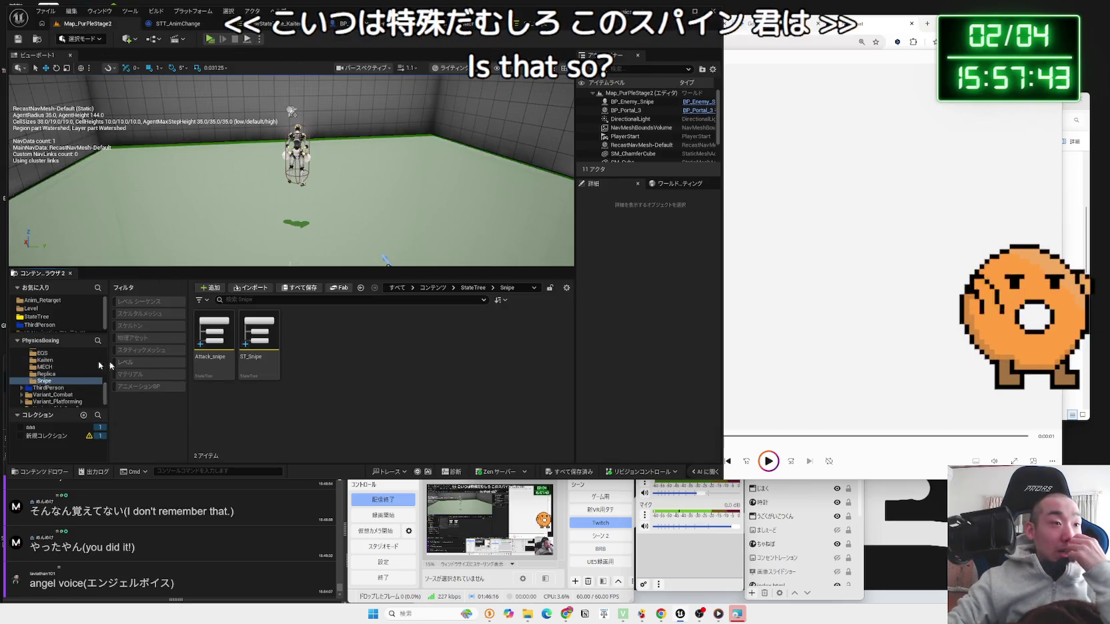
scroll(62, 377, up, 10)
scroll(60, 379, up, 2)
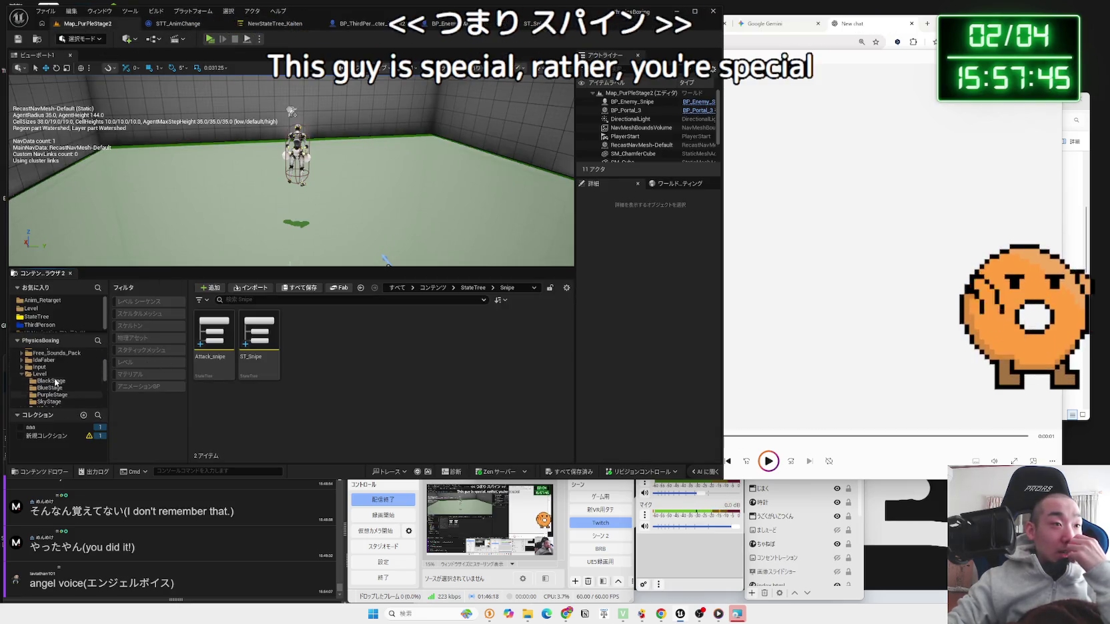
click(57, 380)
scroll(54, 381, up, 5)
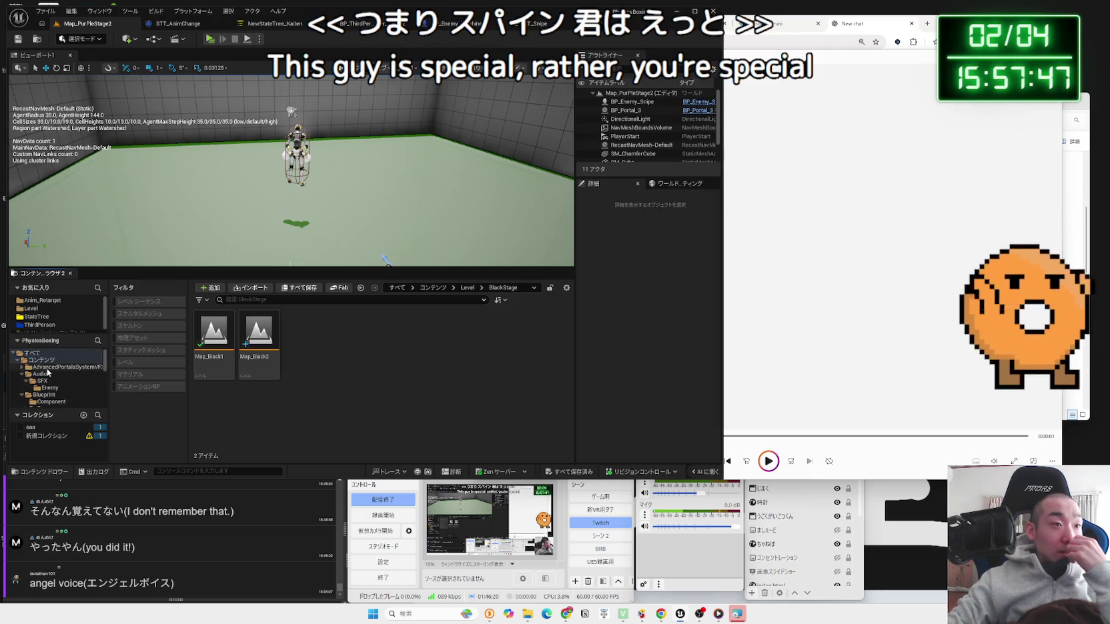
click(634, 102)
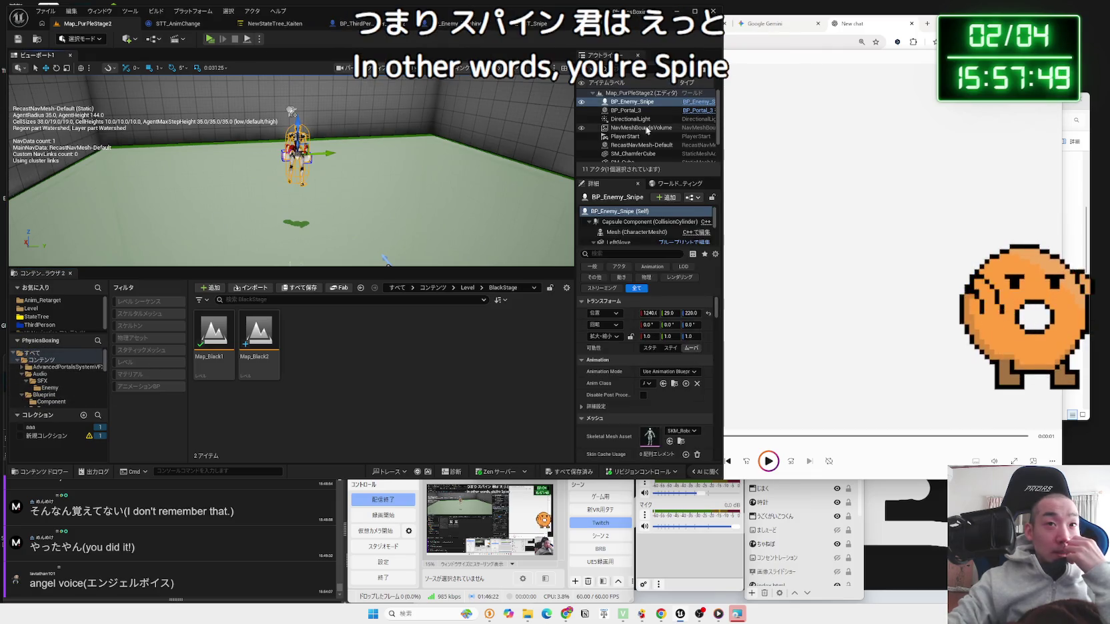
click(690, 104)
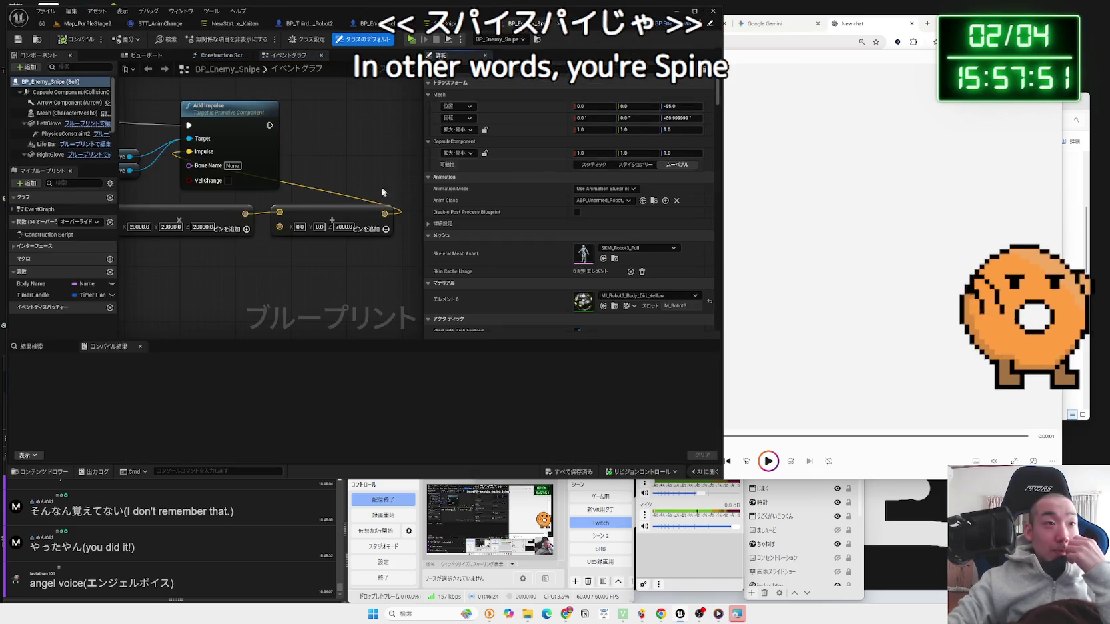
Step: Review the Make Physical Animation Data and Apply Physical Animation Settings nodes, then widen the graph panel
scroll(267, 273, down, 3)
scroll(332, 273, down, 3)
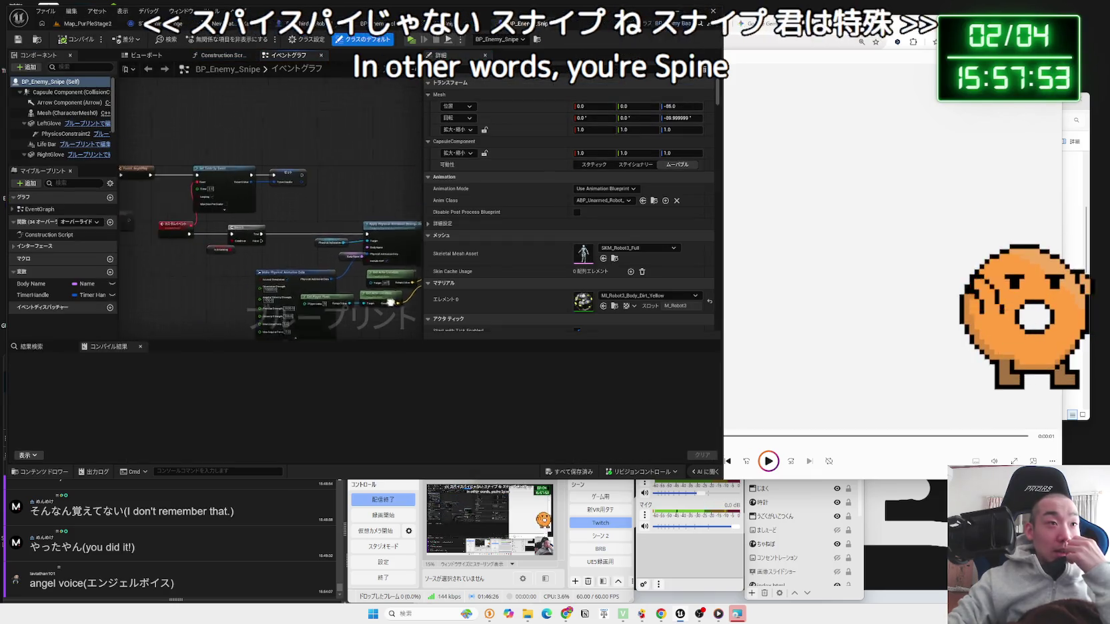
scroll(223, 253, up, 4)
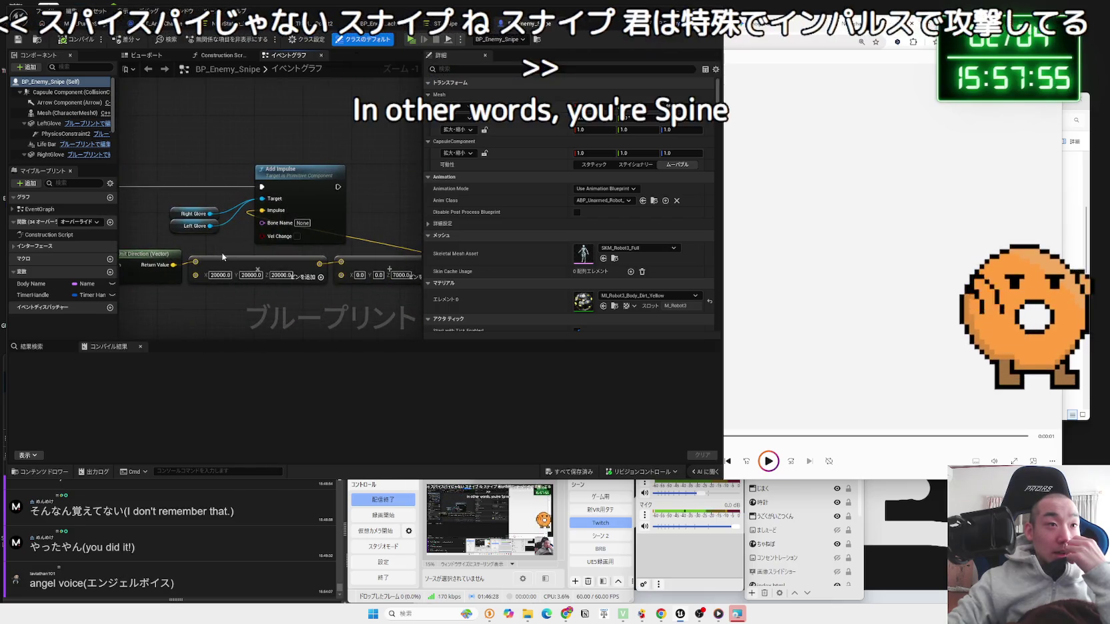
scroll(303, 252, down, 3)
scroll(360, 267, up, 4)
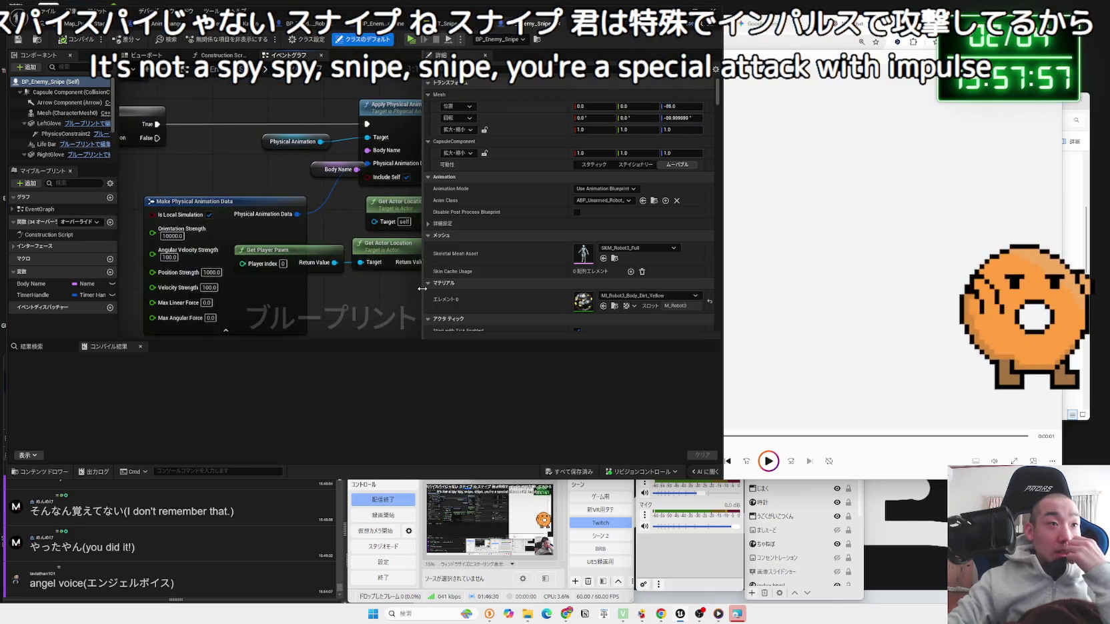
scroll(260, 172, down, 2)
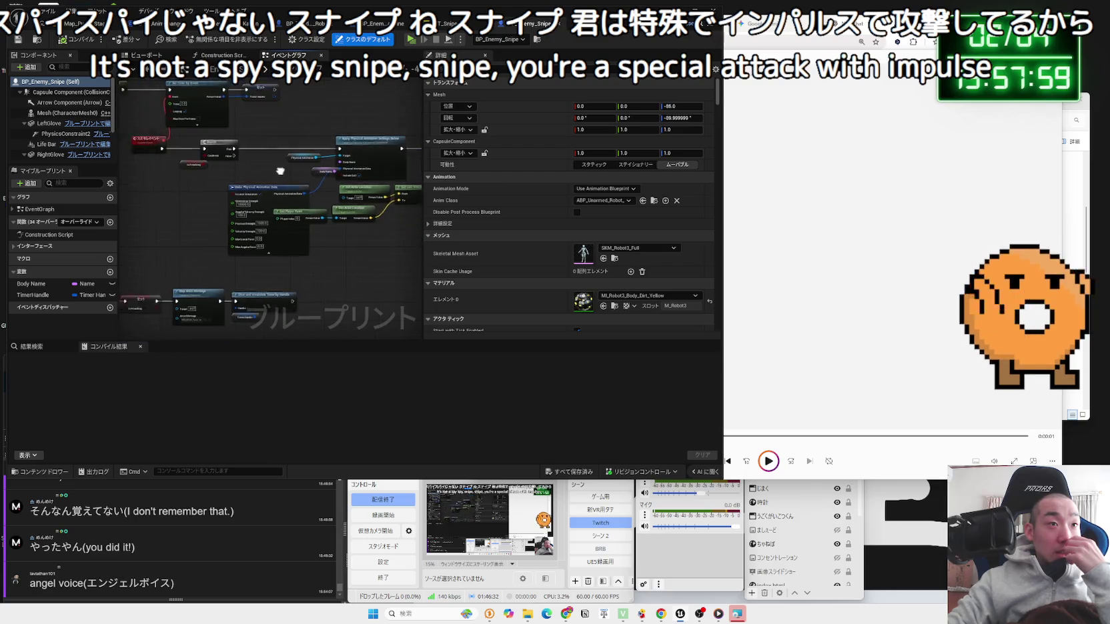
scroll(294, 216, up, 2)
scroll(295, 217, down, 1)
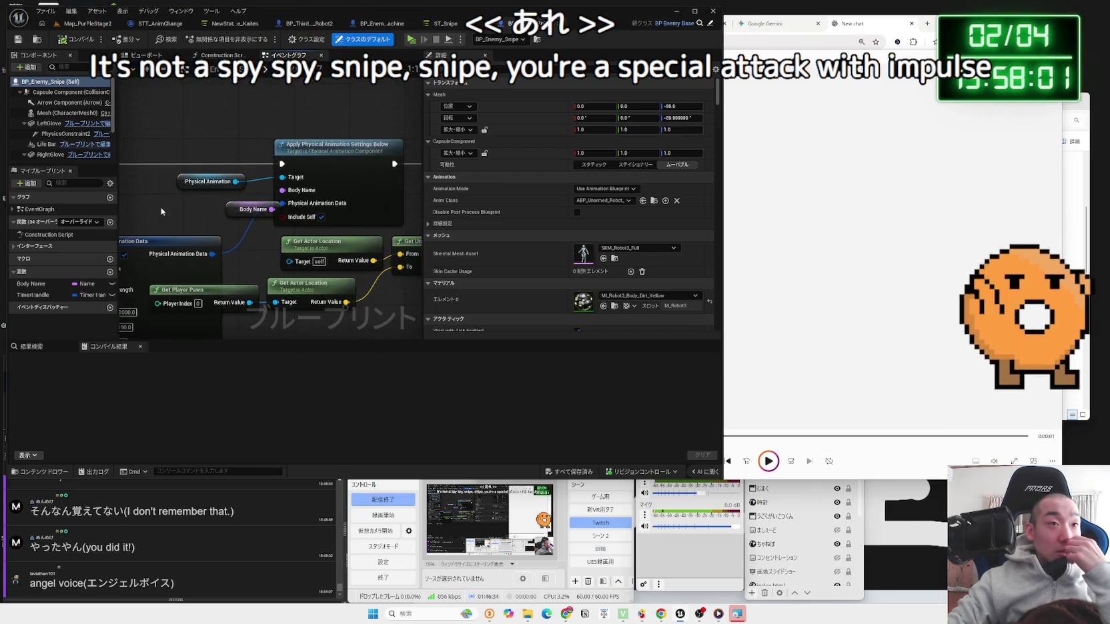
mouse_move(264, 208)
mouse_down()
mouse_move(395, 182)
mouse_move(209, 181)
mouse_move(320, 209)
mouse_move(250, 201)
mouse_up()
scroll(259, 178, down, 1)
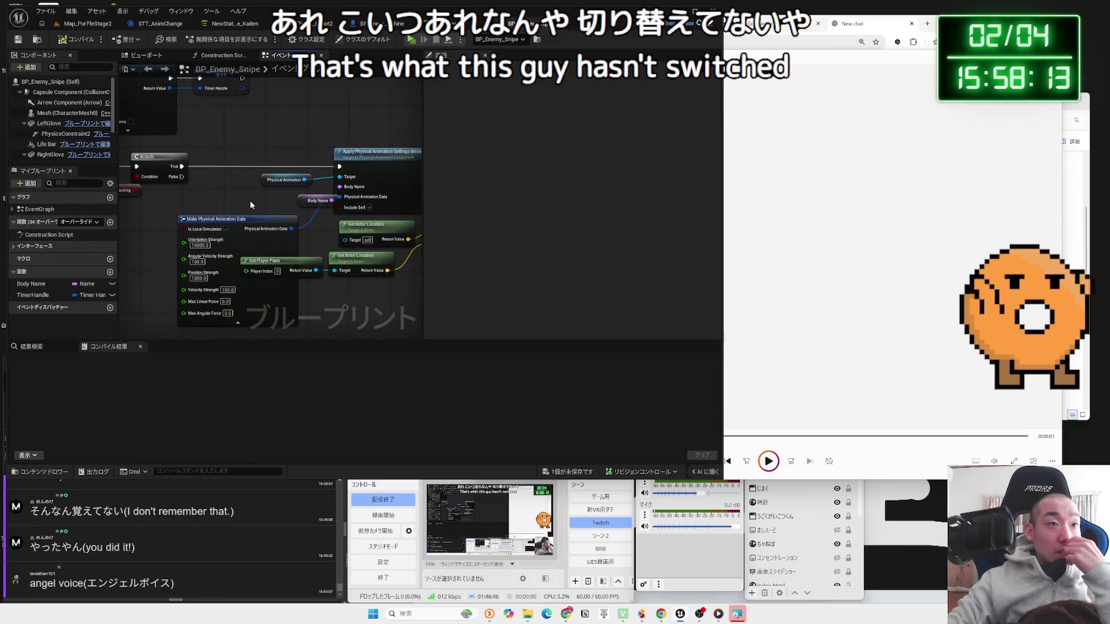
scroll(251, 204, down, 2)
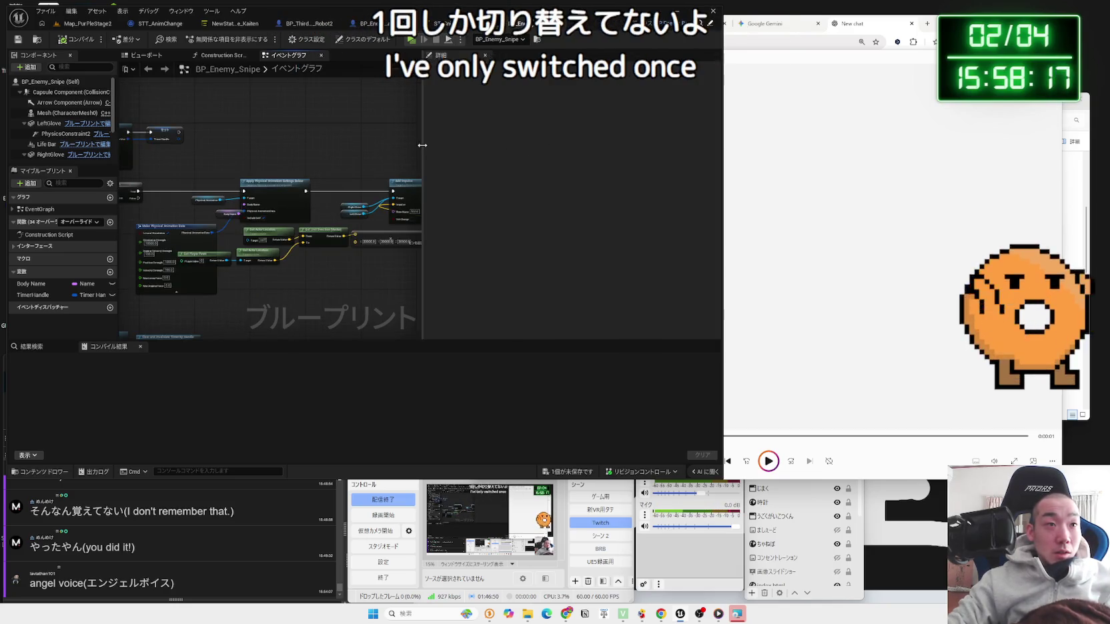
drag(423, 144, 577, 144)
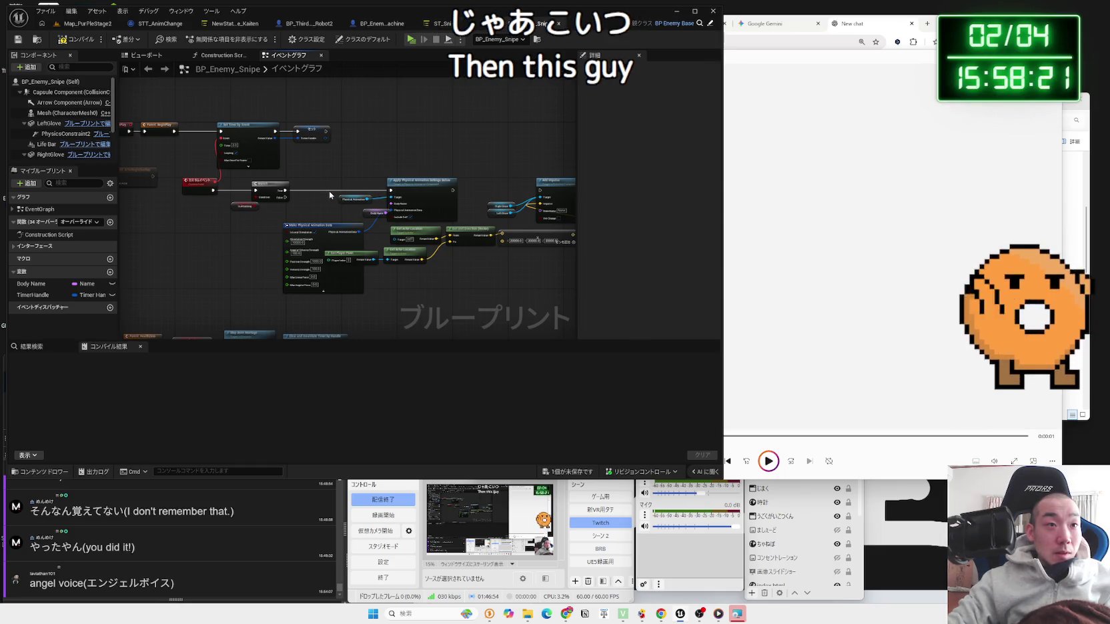
Step: Wire Branch True to Apply Physical Animation Settings Below, then to Add Impulse, and compile
scroll(329, 190, up, 3)
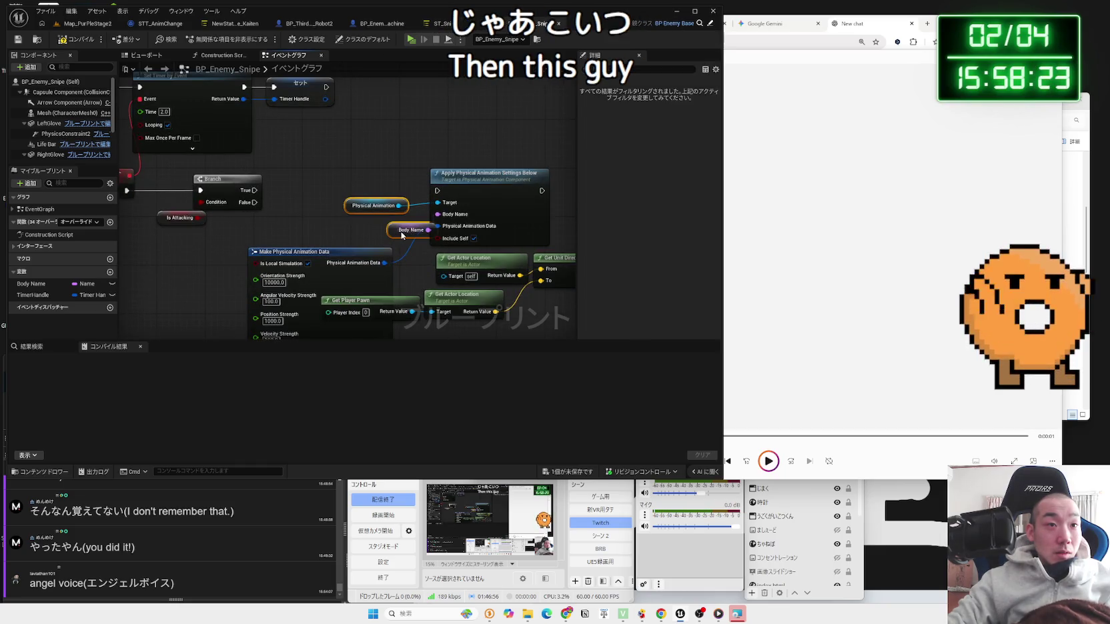
click(402, 234)
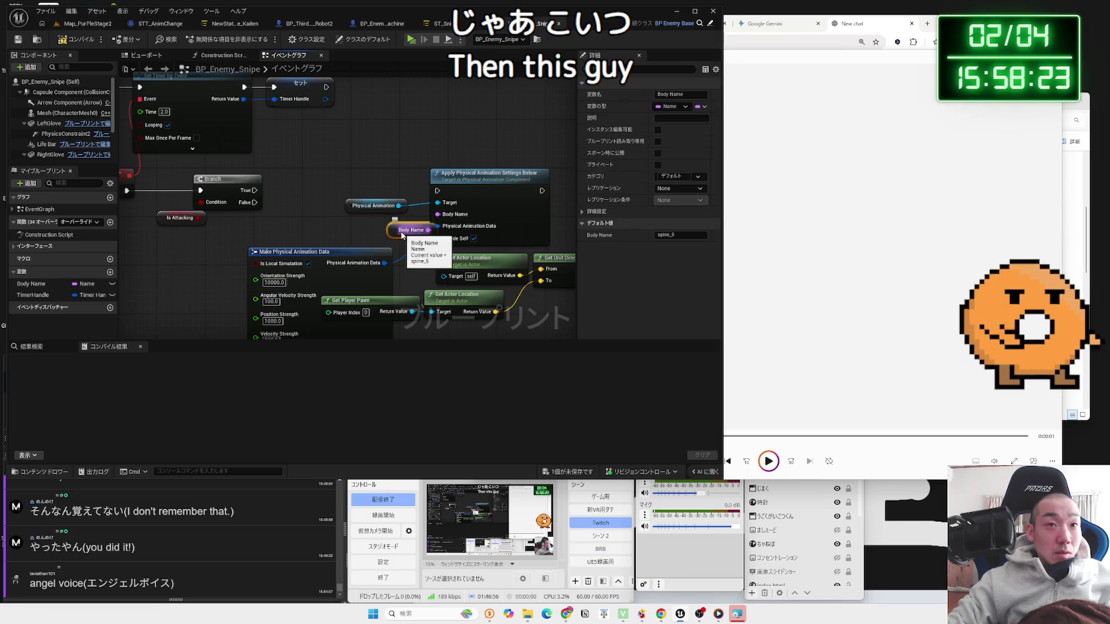
click(364, 237)
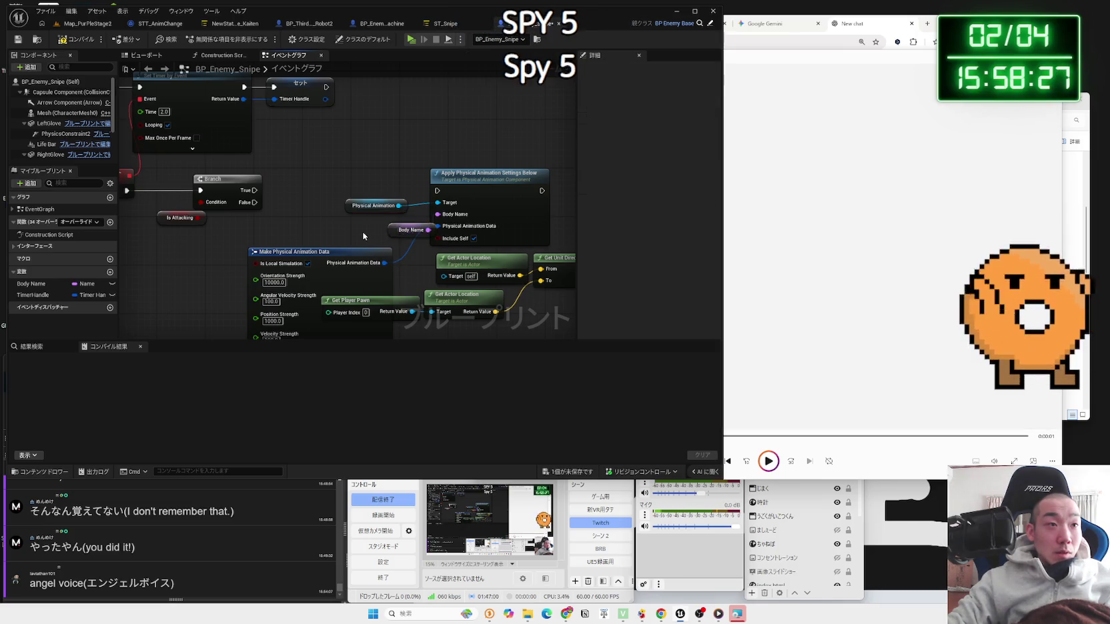
scroll(448, 228, down, 2)
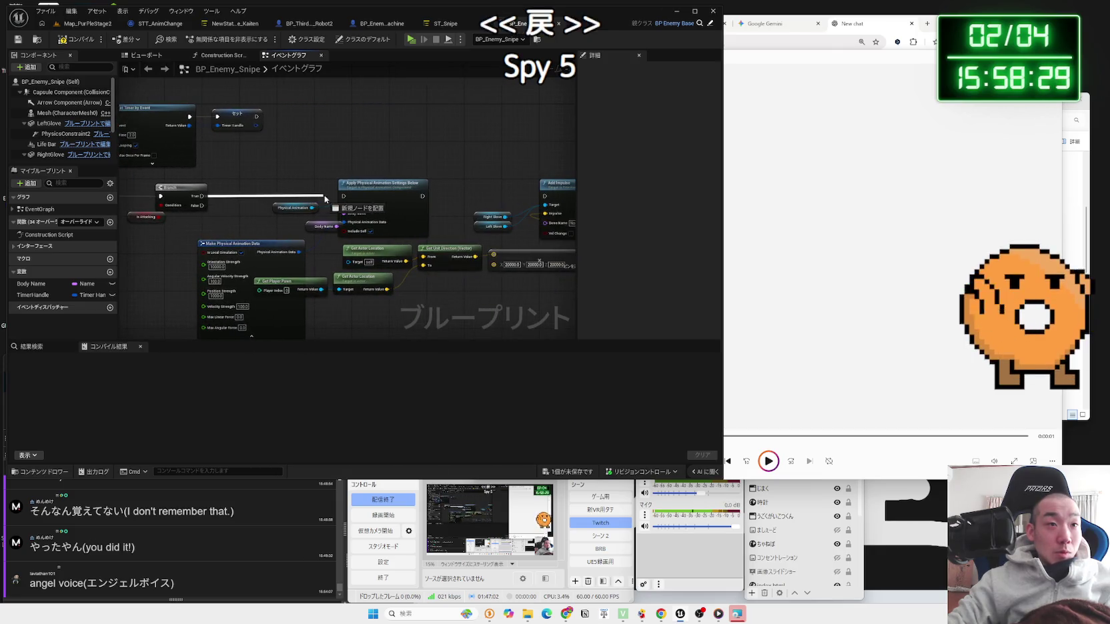
drag(346, 198, 345, 196)
drag(472, 200, 545, 196)
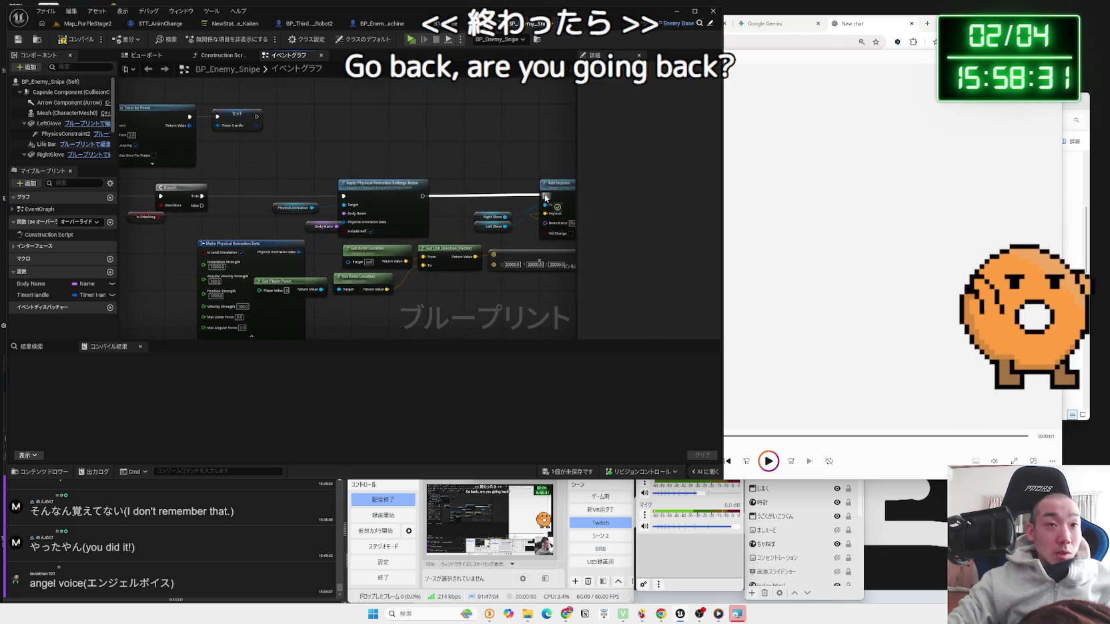
click(71, 36)
Step: Tidy the Make Physical Animation Data and Get Player Pawn nodes and start a node from Add Impulse
scroll(421, 233, up, 2)
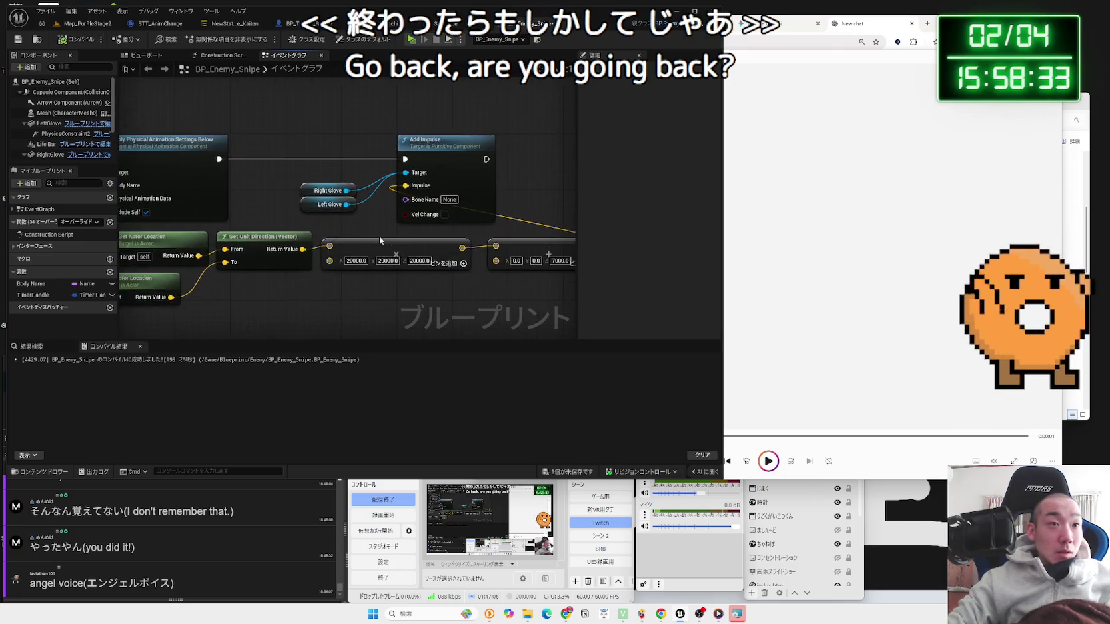
scroll(420, 233, down, 3)
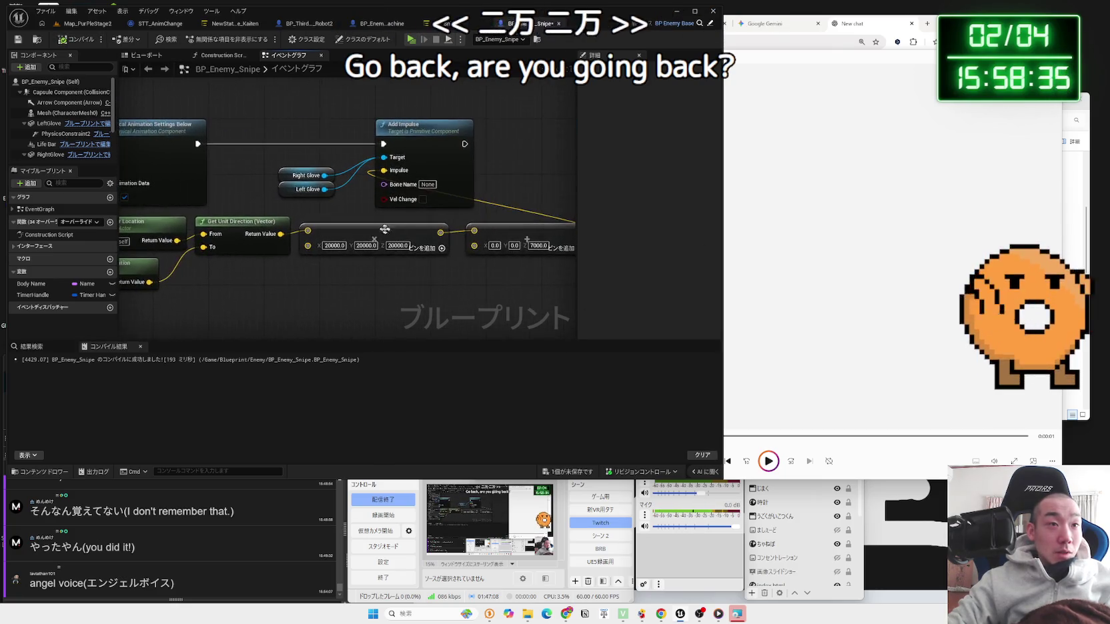
scroll(339, 270, up, 3)
drag(280, 211, 260, 218)
drag(349, 264, 460, 292)
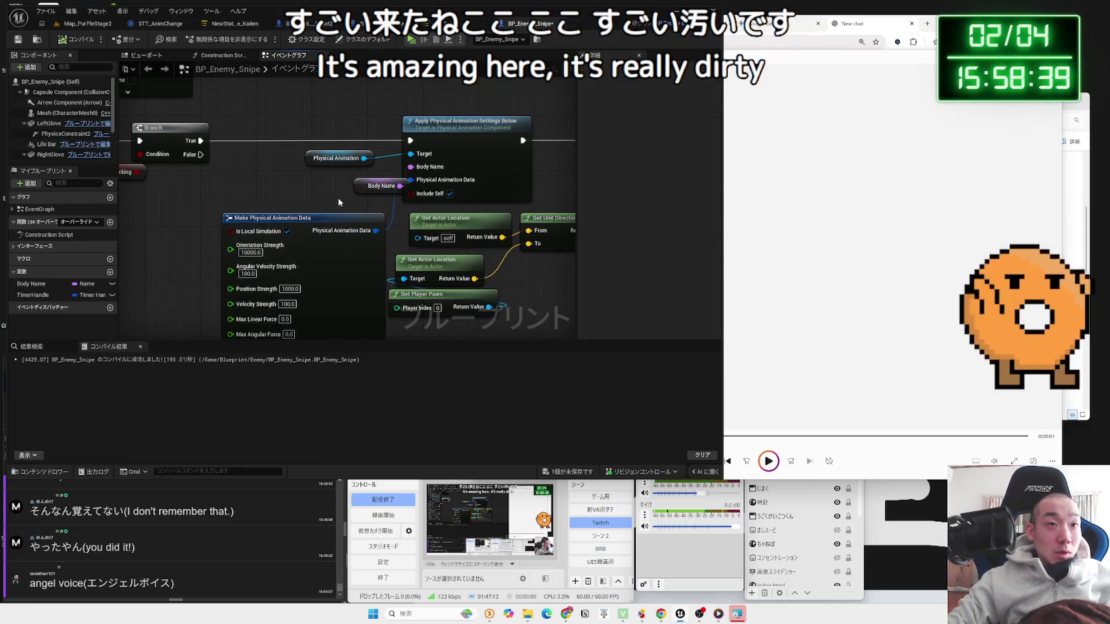
scroll(459, 291, down, 3)
scroll(351, 153, up, 3)
drag(358, 152, 462, 154)
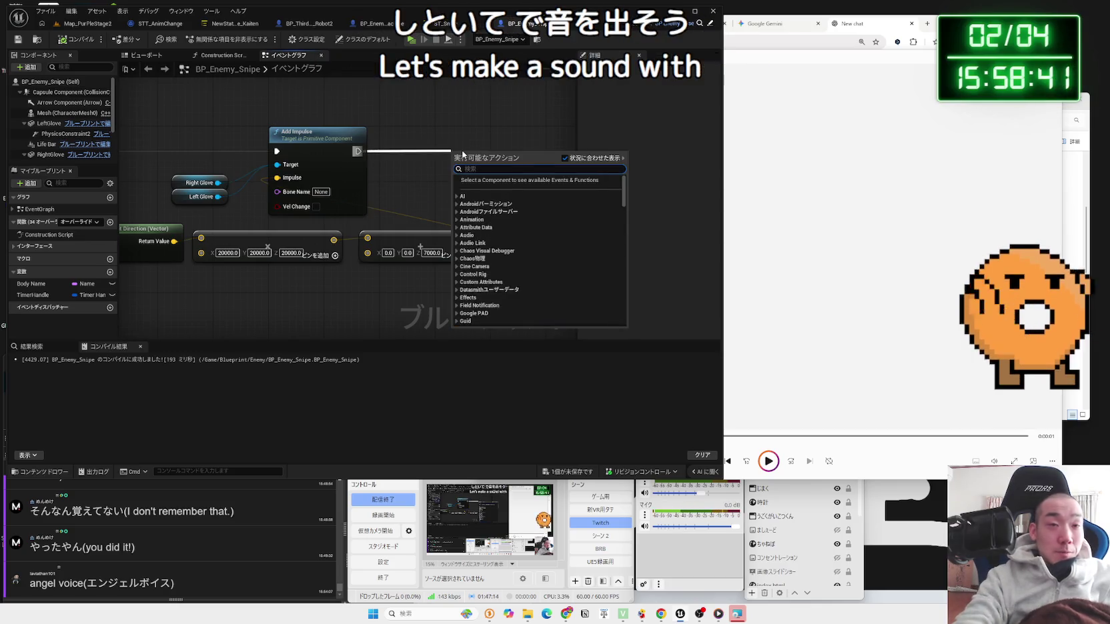
Step: Add a Play Sound at Location node after Add Impulse and remove the stray Set Distance Field and Right Glove nodes
text(play sound)
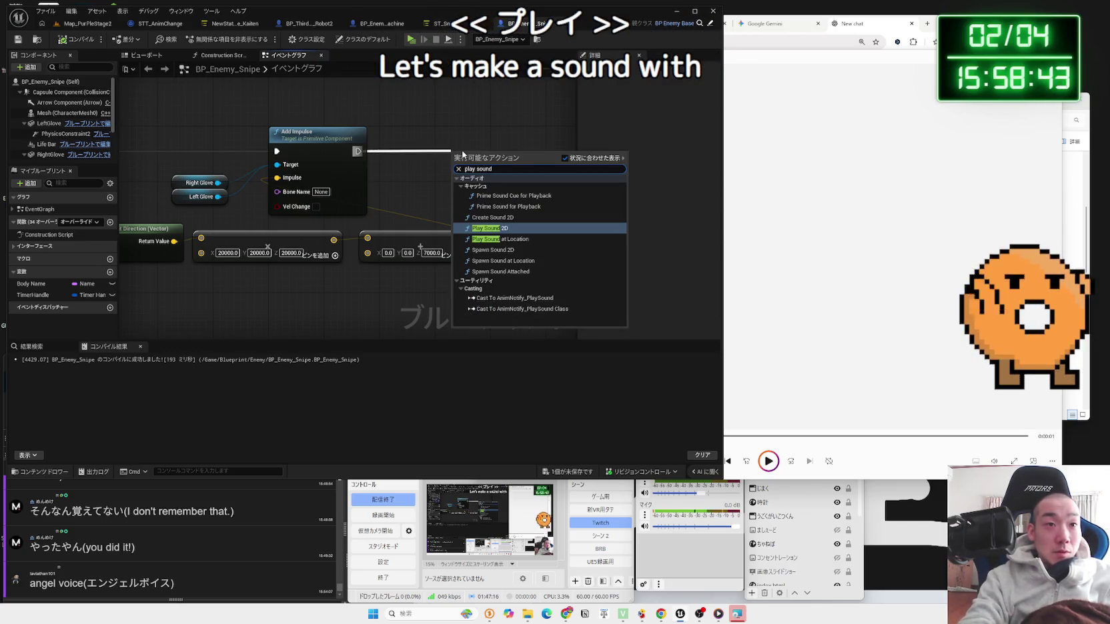
click(517, 238)
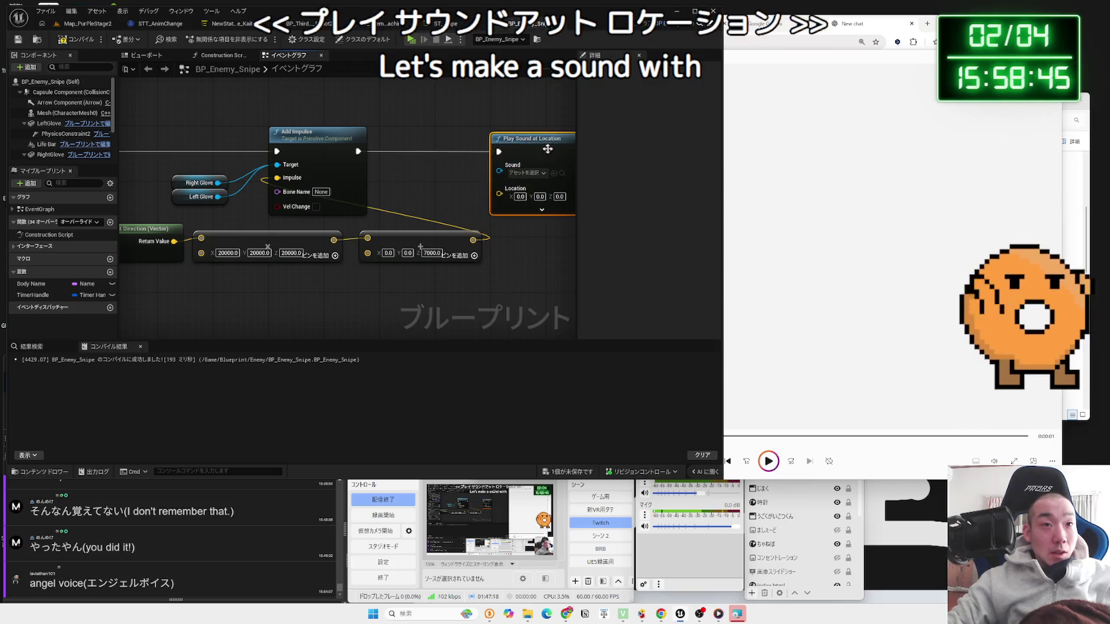
right_click(434, 174)
key(Return)
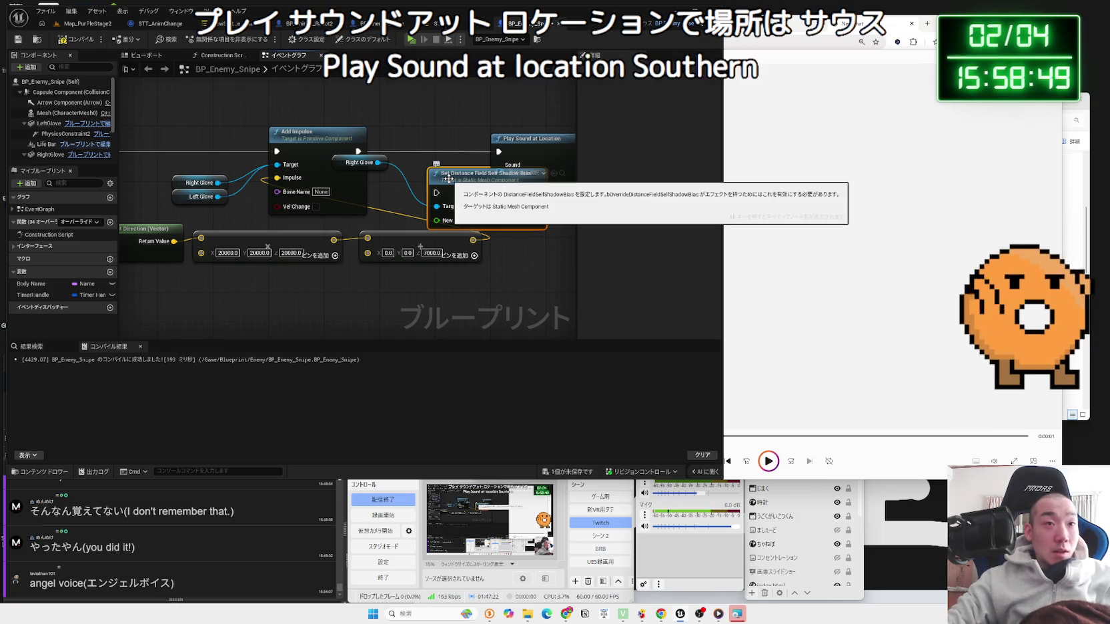
key(Delete)
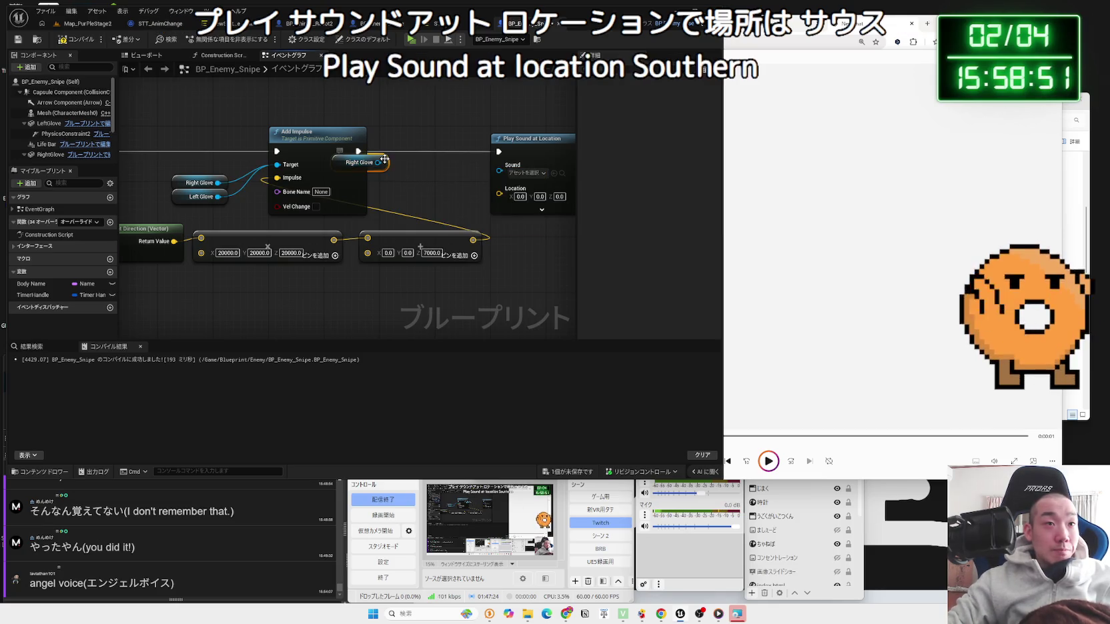
key(Delete)
drag(421, 143, 476, 146)
click(356, 187)
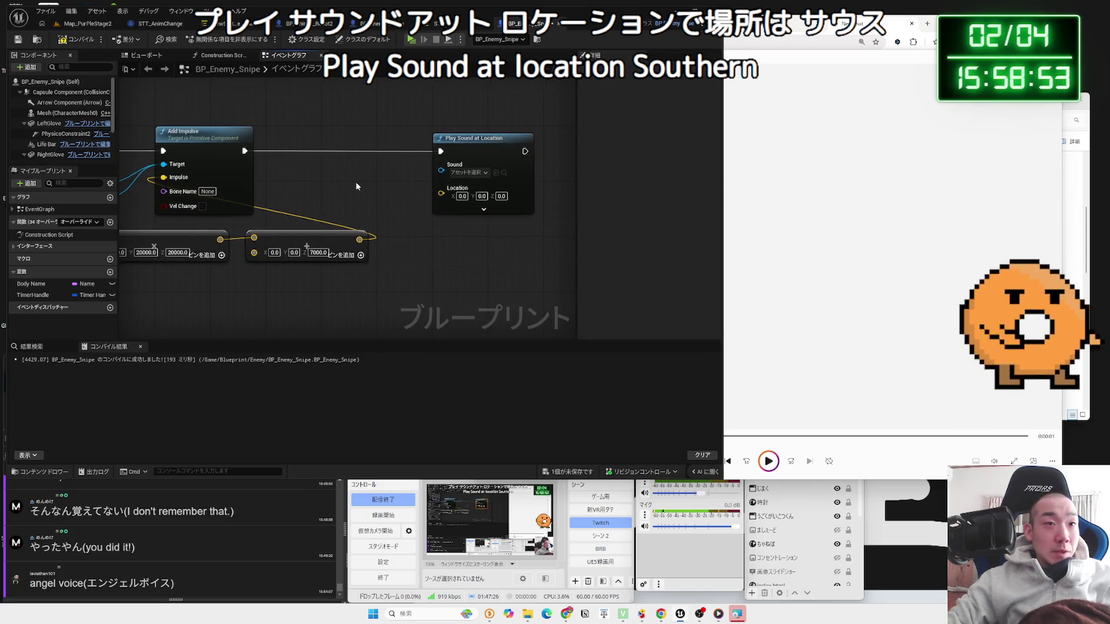
Step: Feed a Get Actor Location node into the sound's Location, then return to Map_PurpleStage2
right_click(305, 177)
text(add)
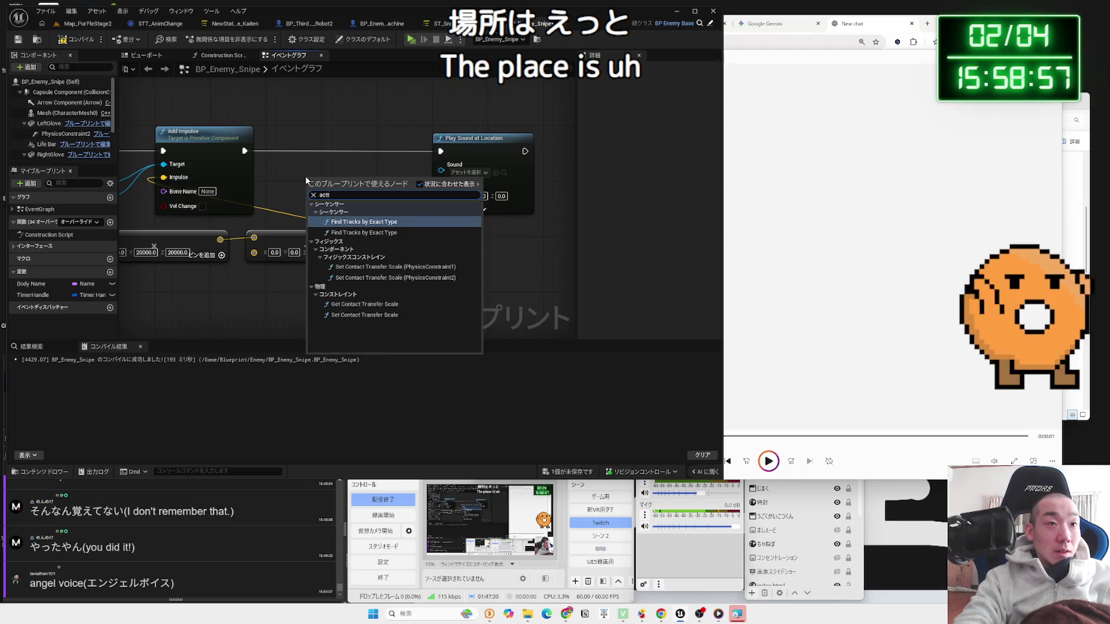
key(BackSpace)
key(BackSpace)
key(BackSpace)
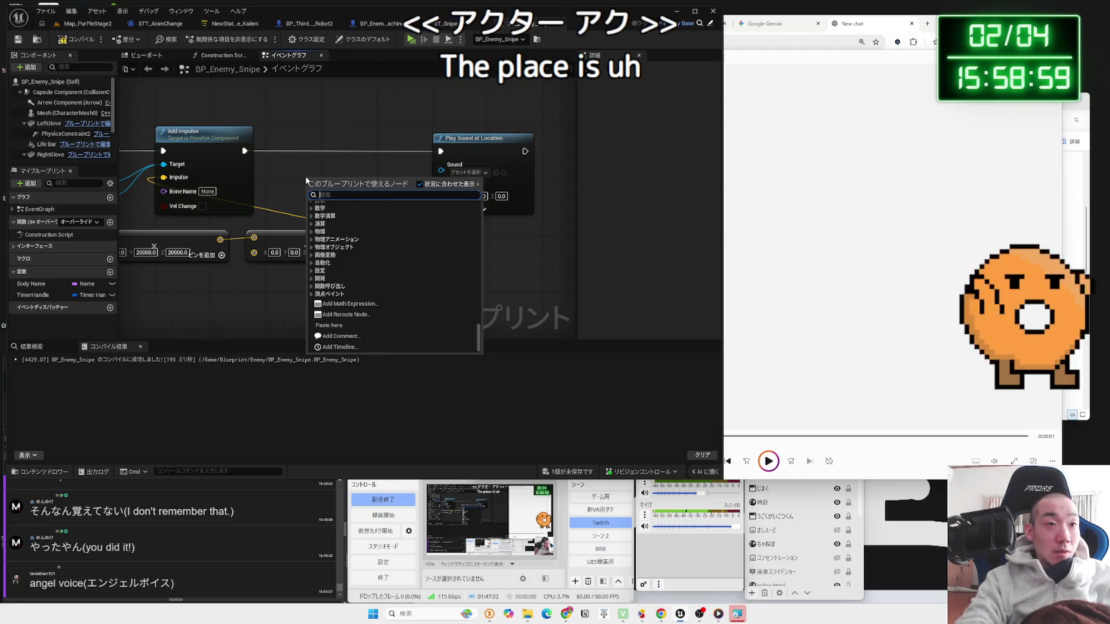
text(get actorlocatio)
click(355, 206)
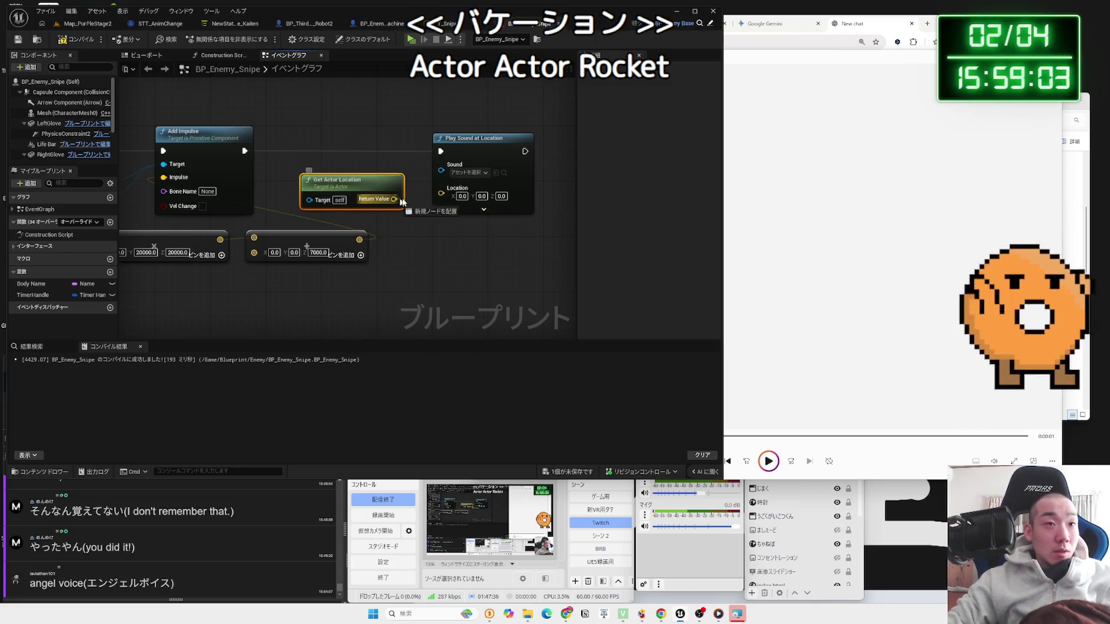
drag(350, 185, 364, 177)
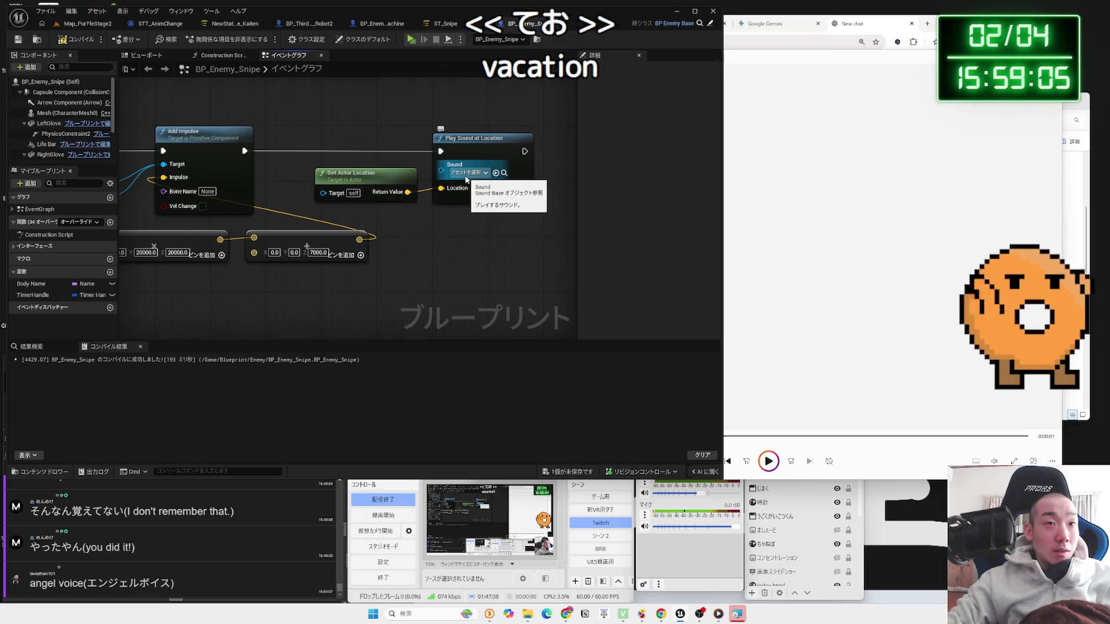
click(86, 23)
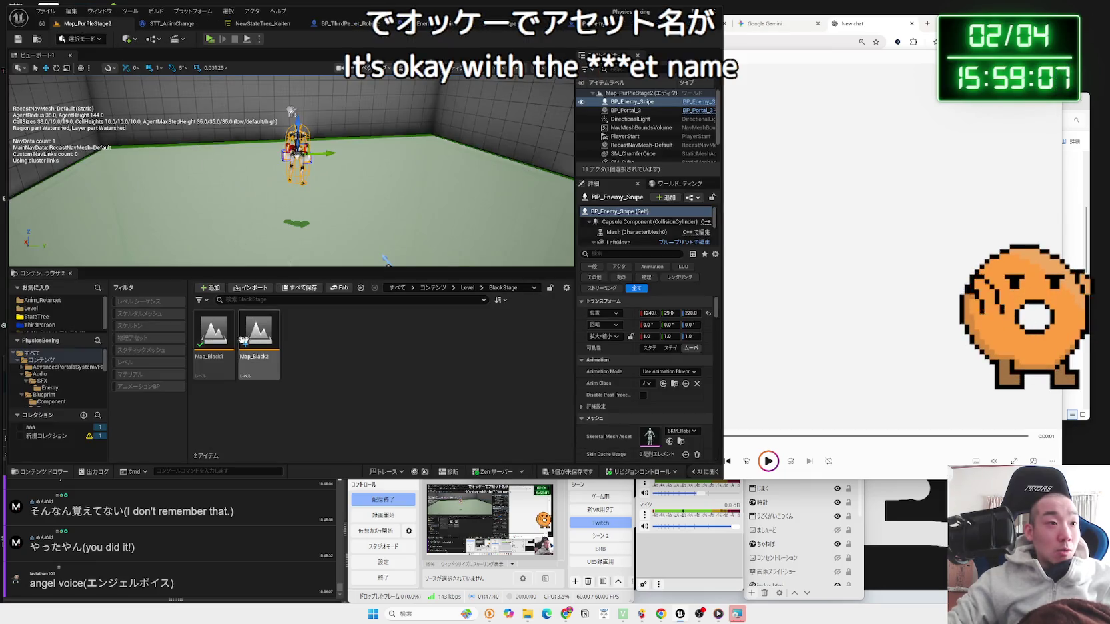
Step: Open the Audio > SFX > Enemy folder and preview-play the impact sound
click(41, 359)
click(40, 374)
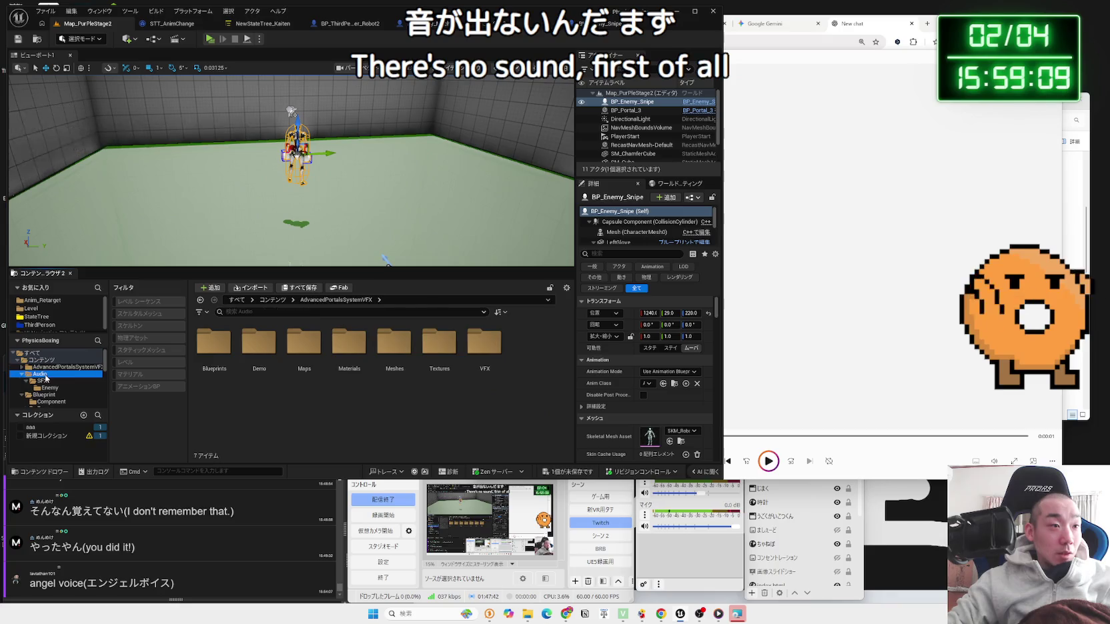
double_click(214, 330)
double_click(213, 331)
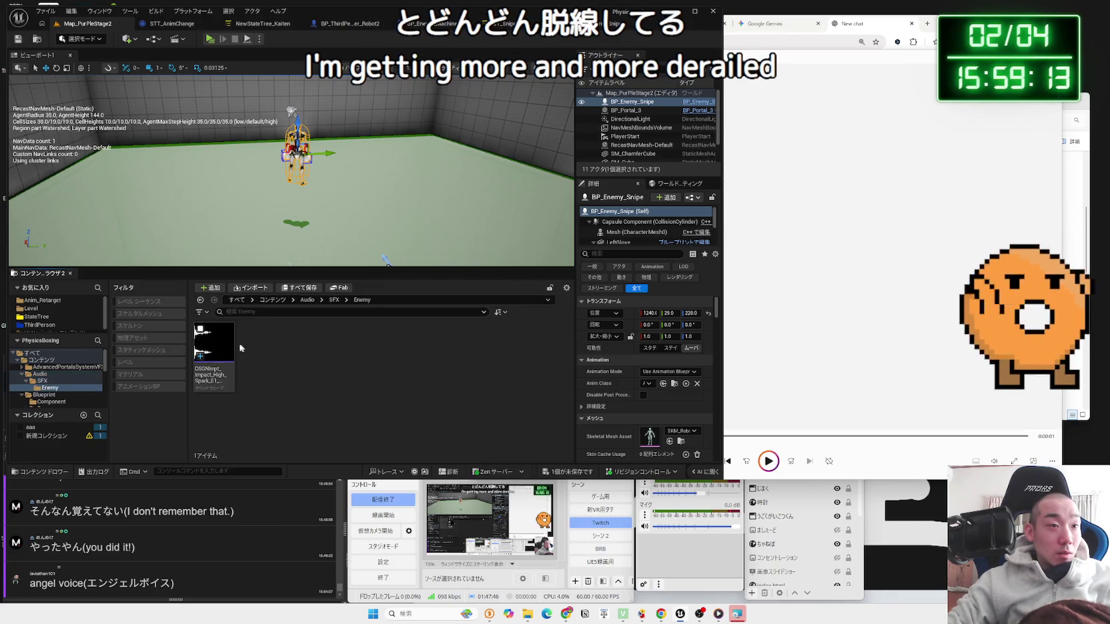
right_click(222, 365)
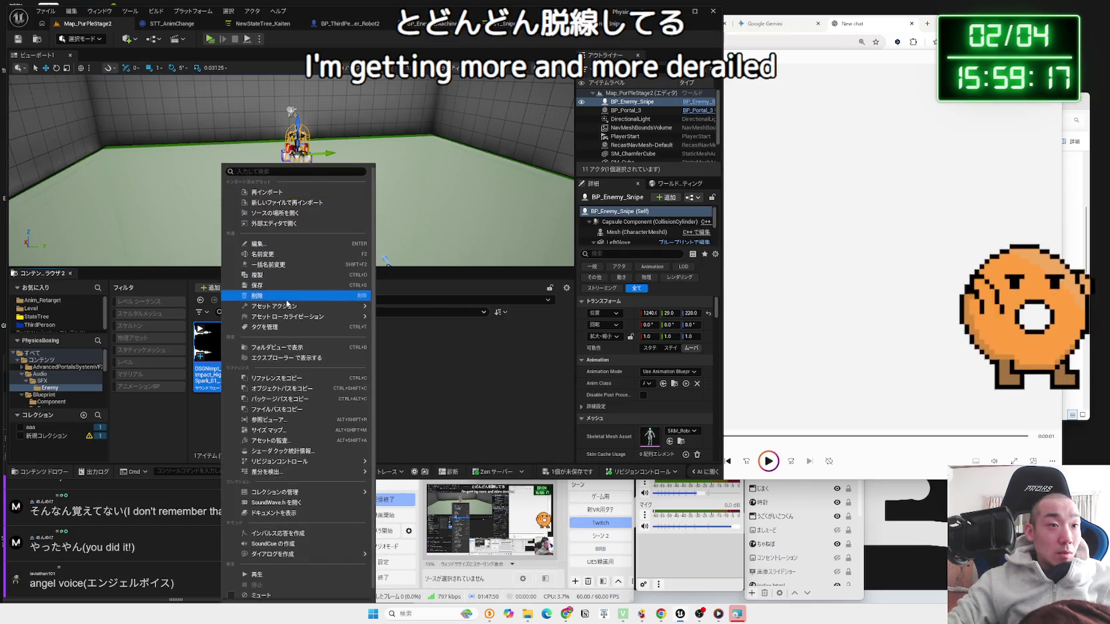
click(276, 575)
Step: Look through the impact sound's asset options, then open DSGNImpt_Impact_High_Spark_01 in its sound wave editor
right_click(222, 345)
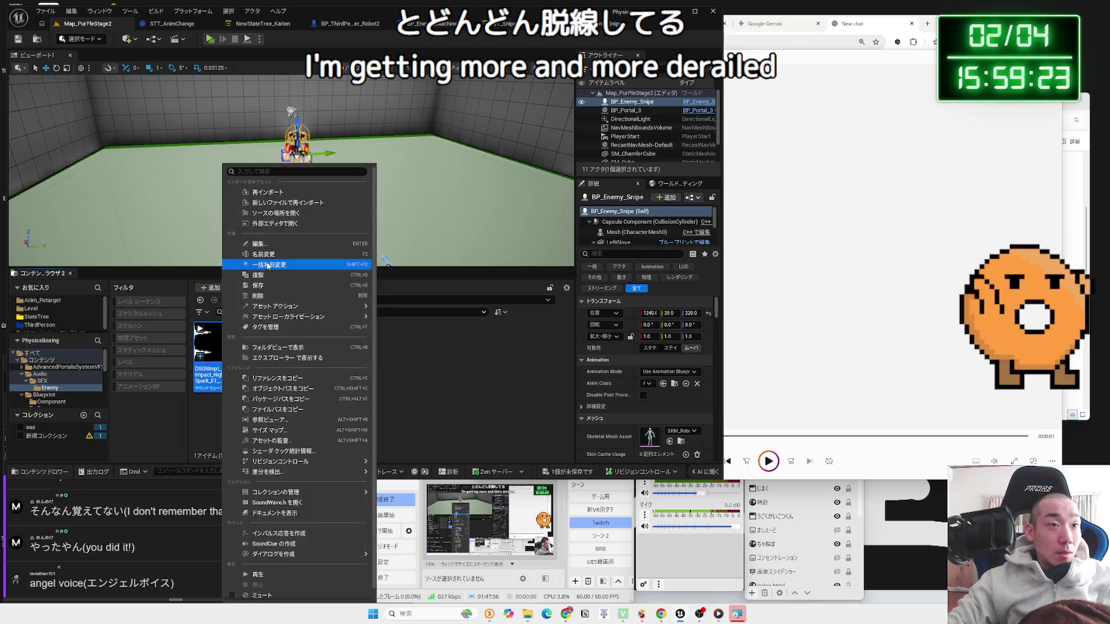
mouse_move(287, 319)
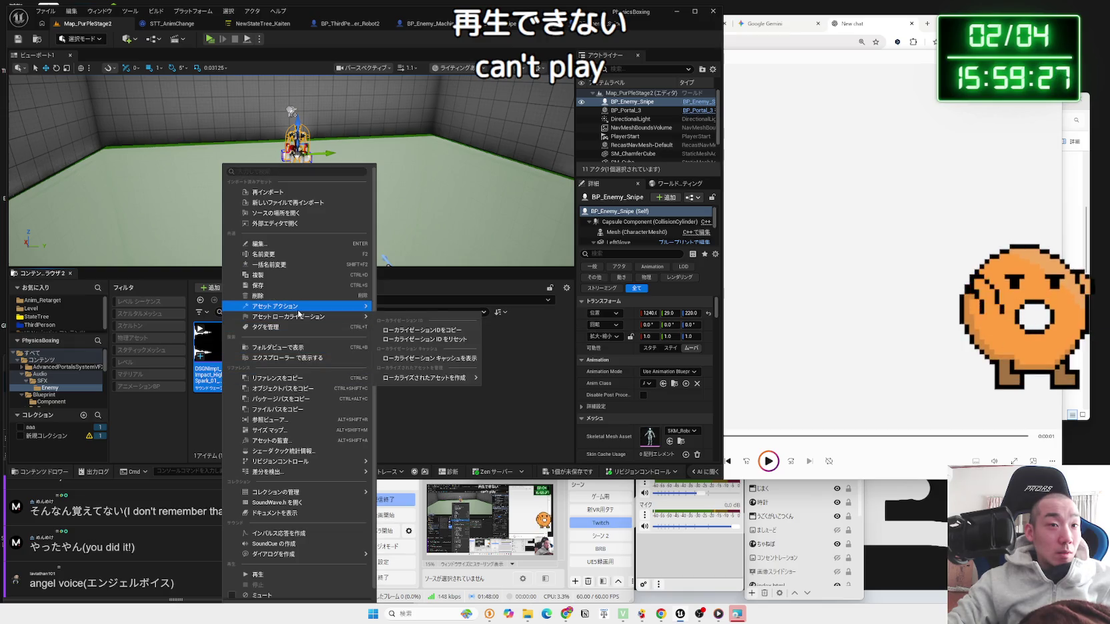
mouse_move(298, 307)
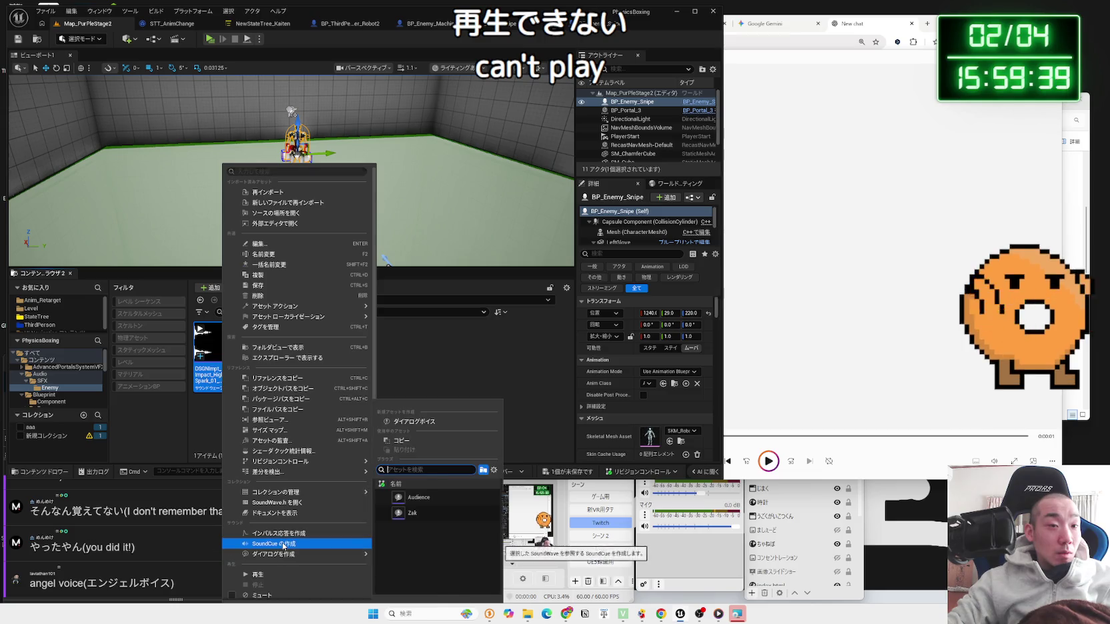
mouse_move(287, 488)
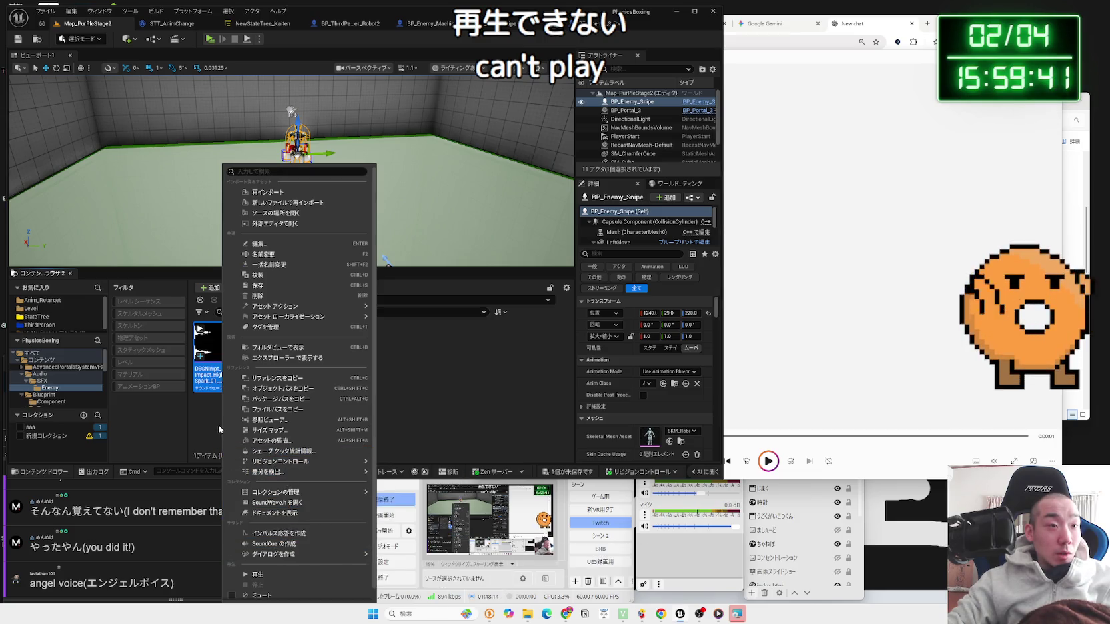
click(215, 377)
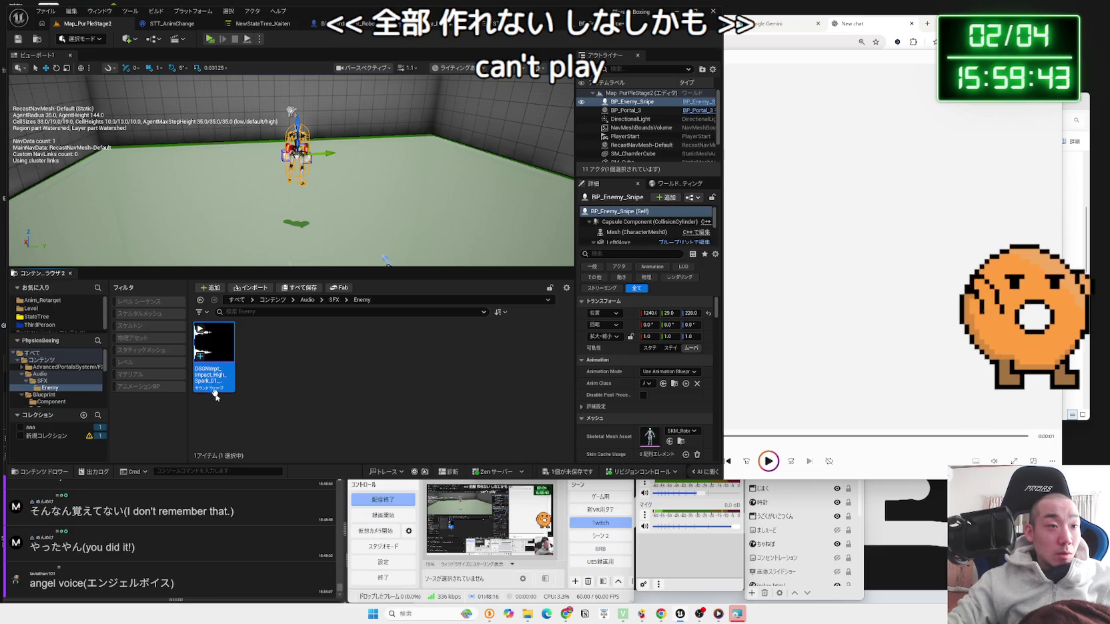
right_click(216, 380)
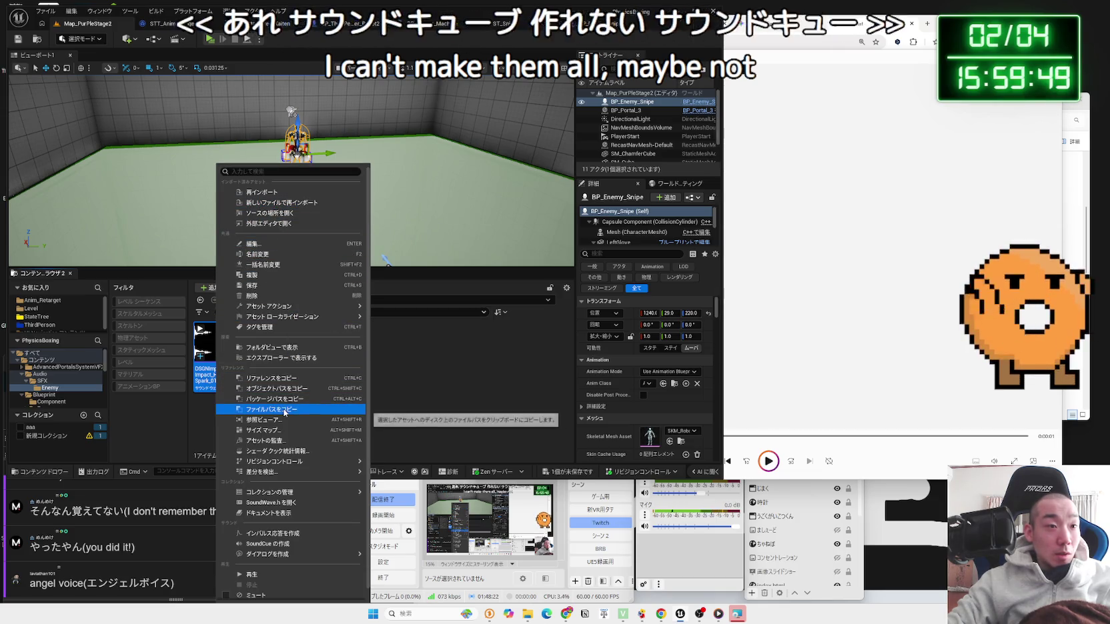
mouse_move(276, 477)
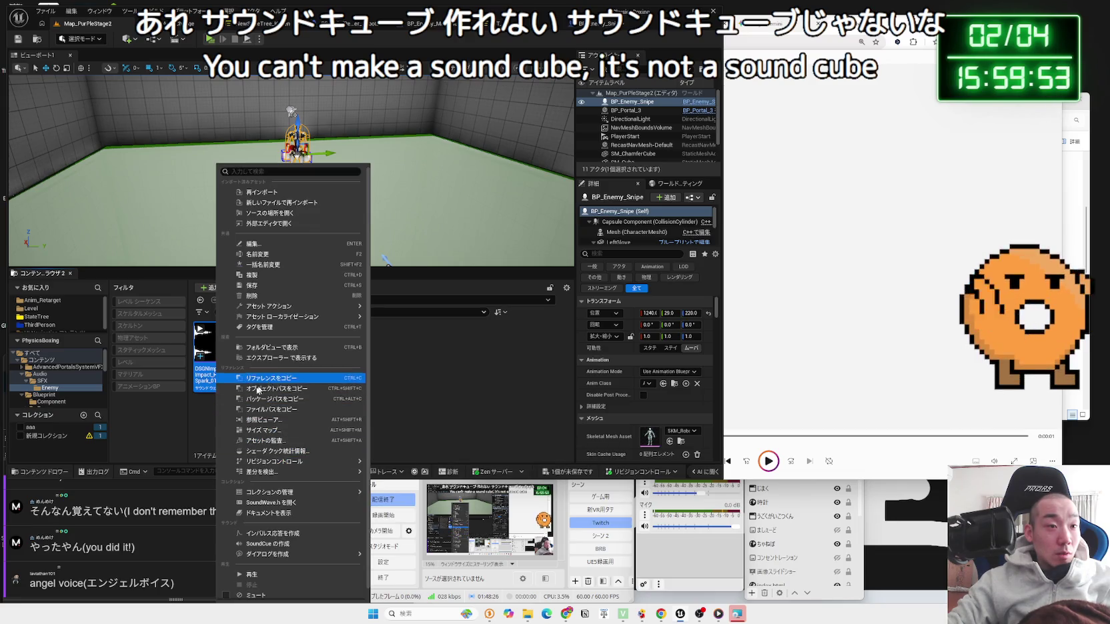
click(209, 378)
double_click(206, 374)
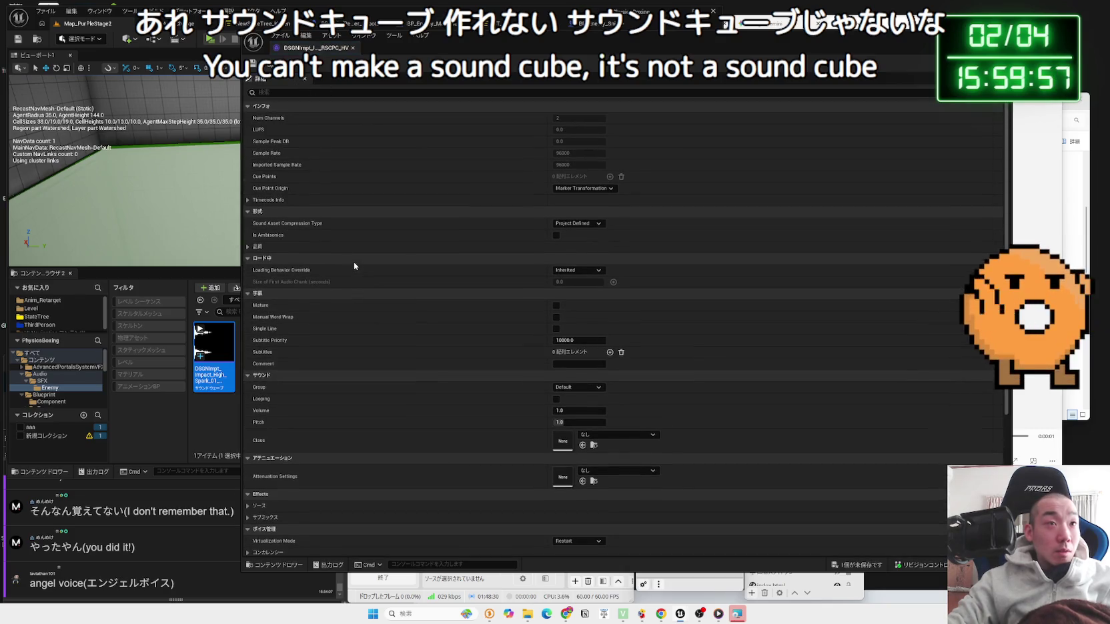
mouse_move(209, 370)
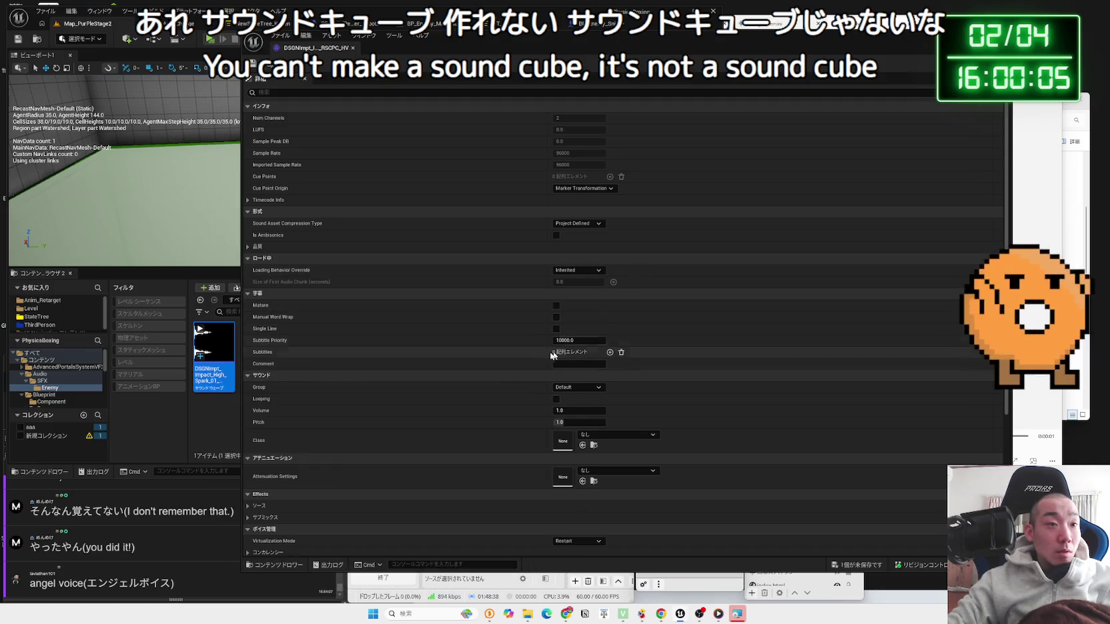
scroll(467, 356, down, 3)
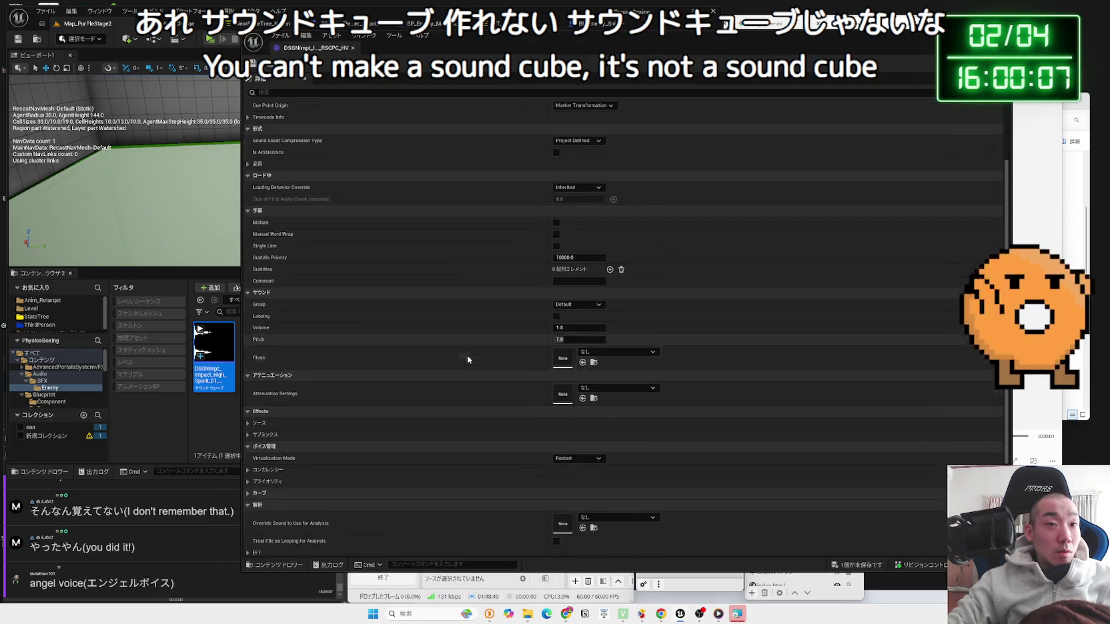
scroll(467, 356, down, 3)
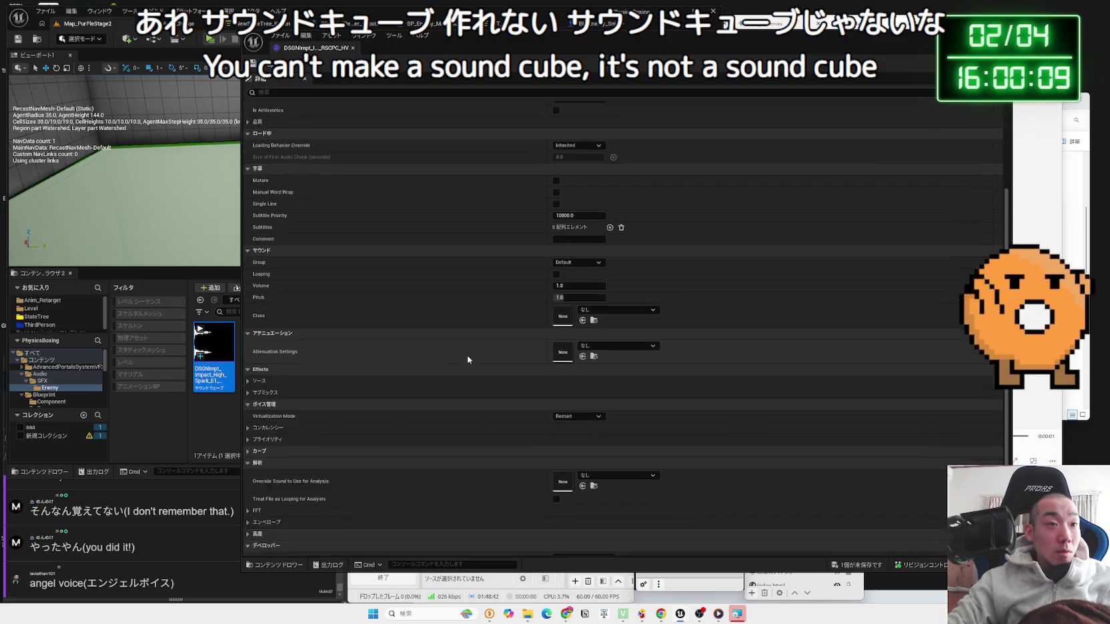
scroll(467, 360, down, 2)
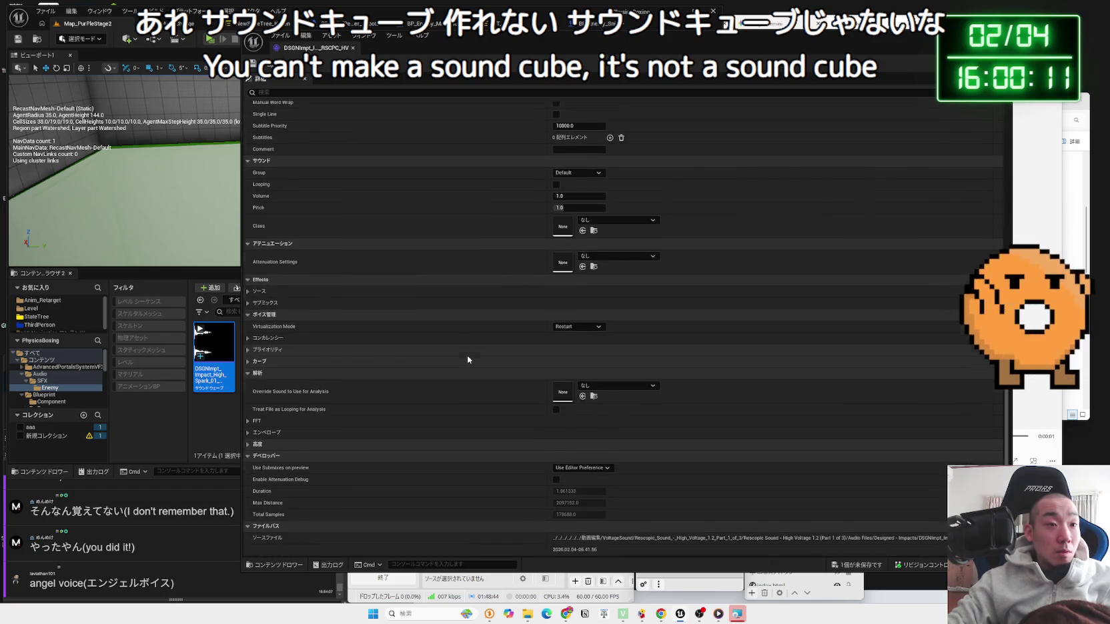
scroll(468, 359, up, 8)
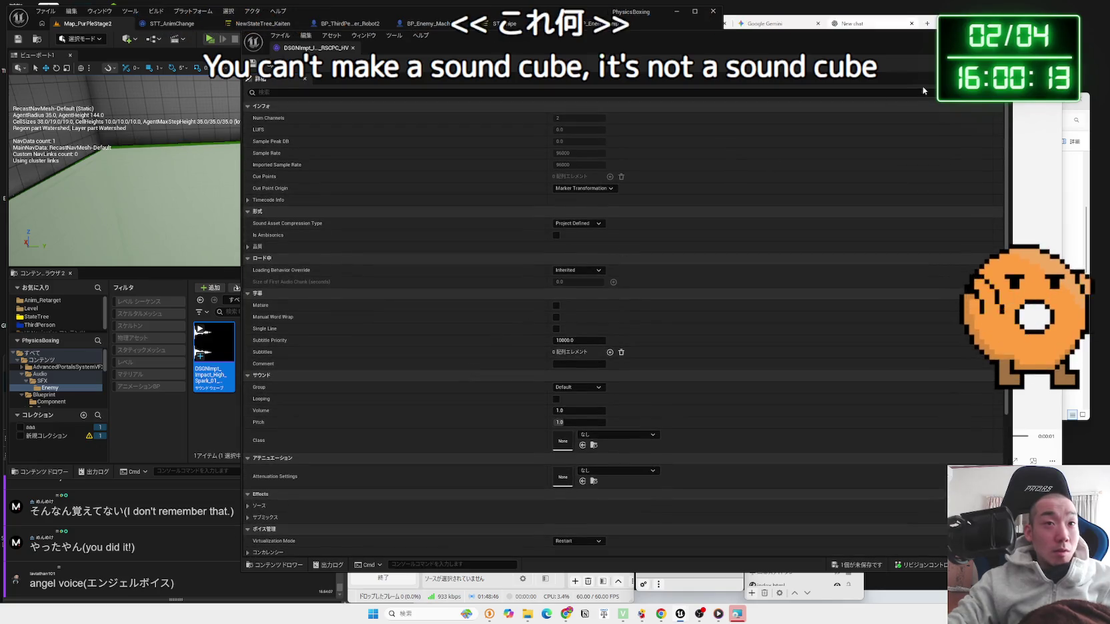
click(997, 37)
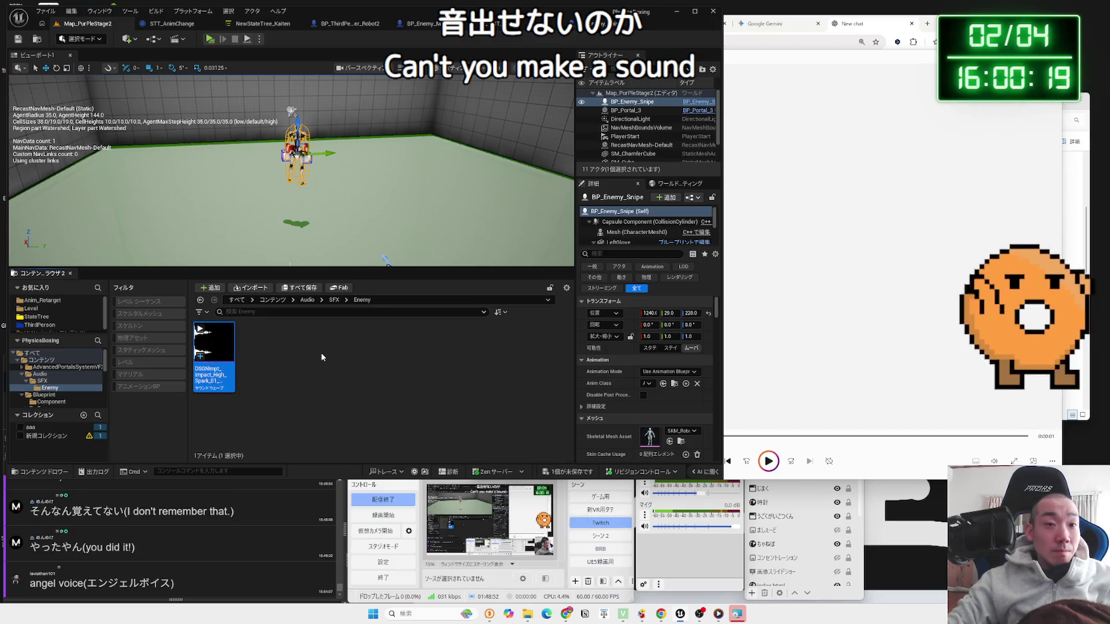
Step: Save the BP_Enemy_Snipe blueprint and preview the impact sound again
click(567, 472)
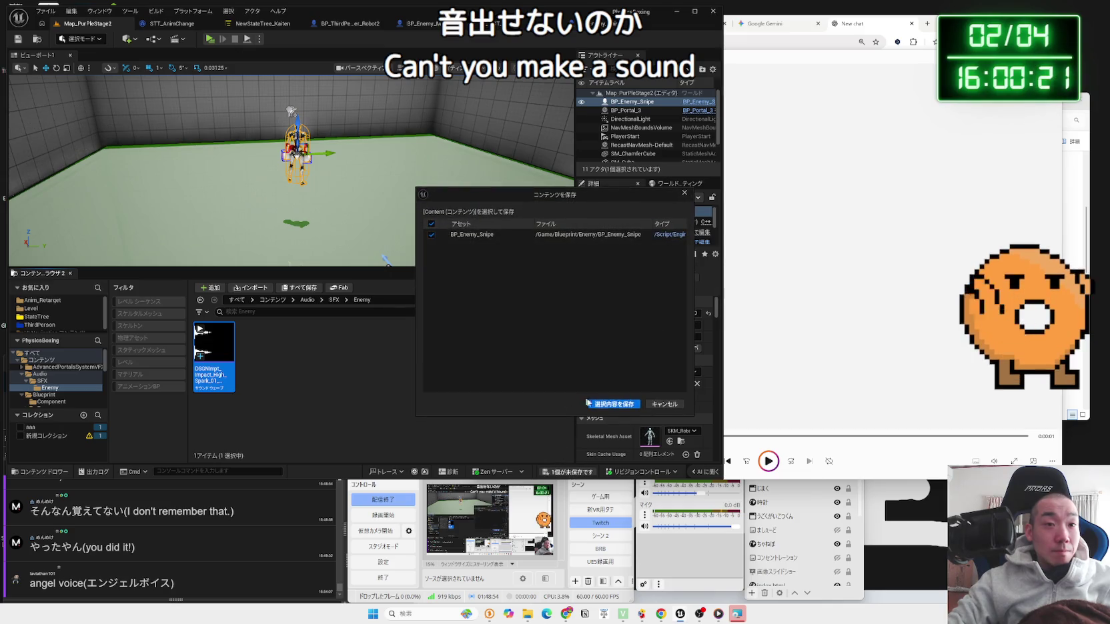
click(589, 404)
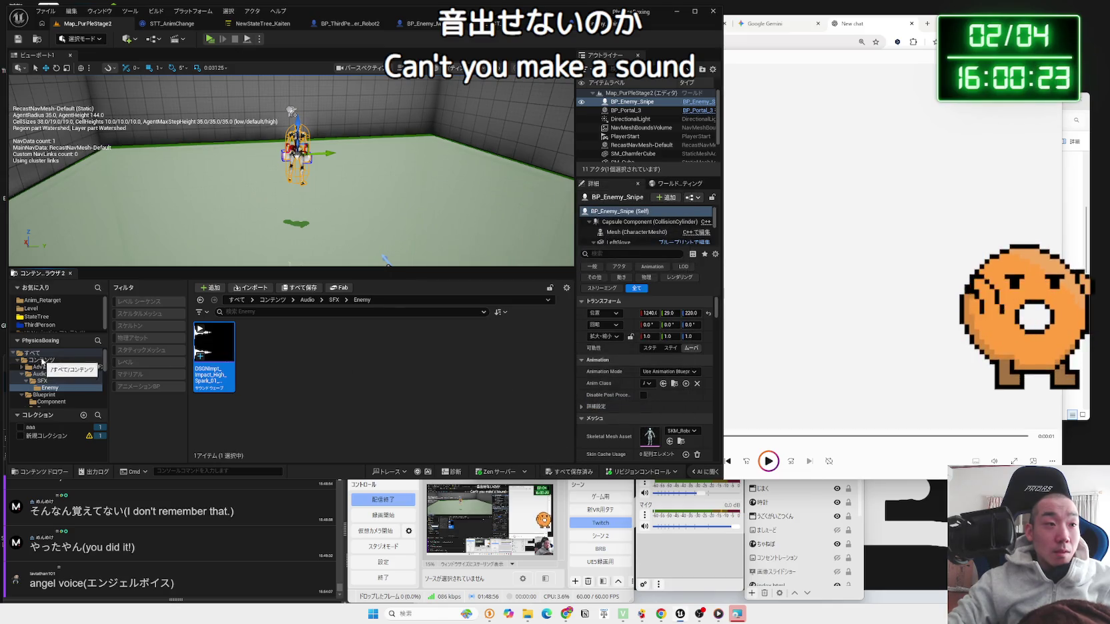
mouse_move(212, 342)
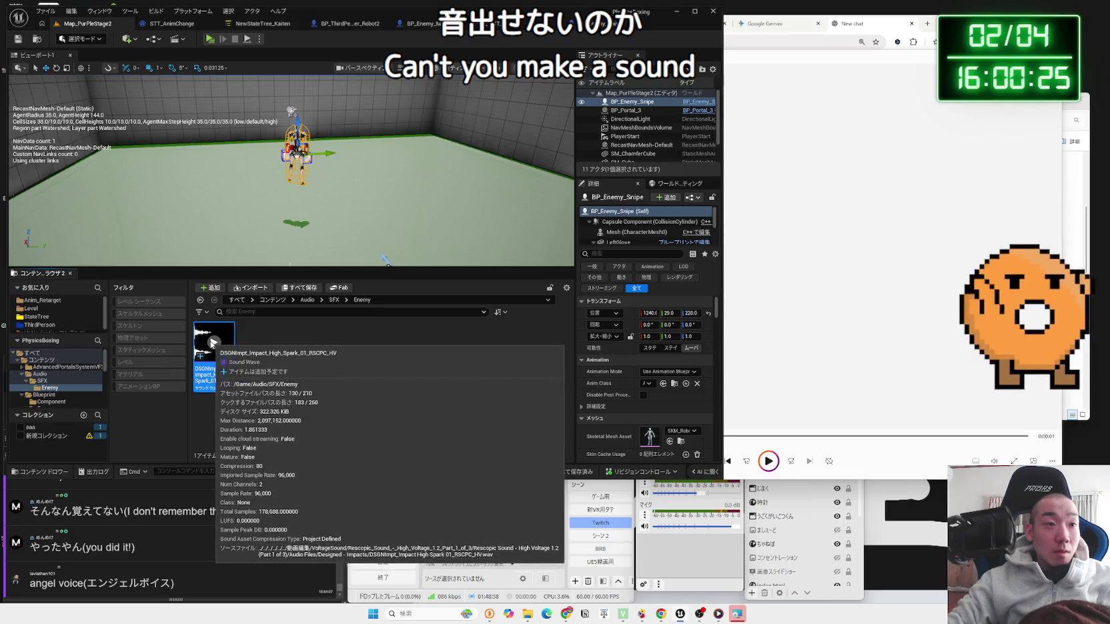
click(213, 342)
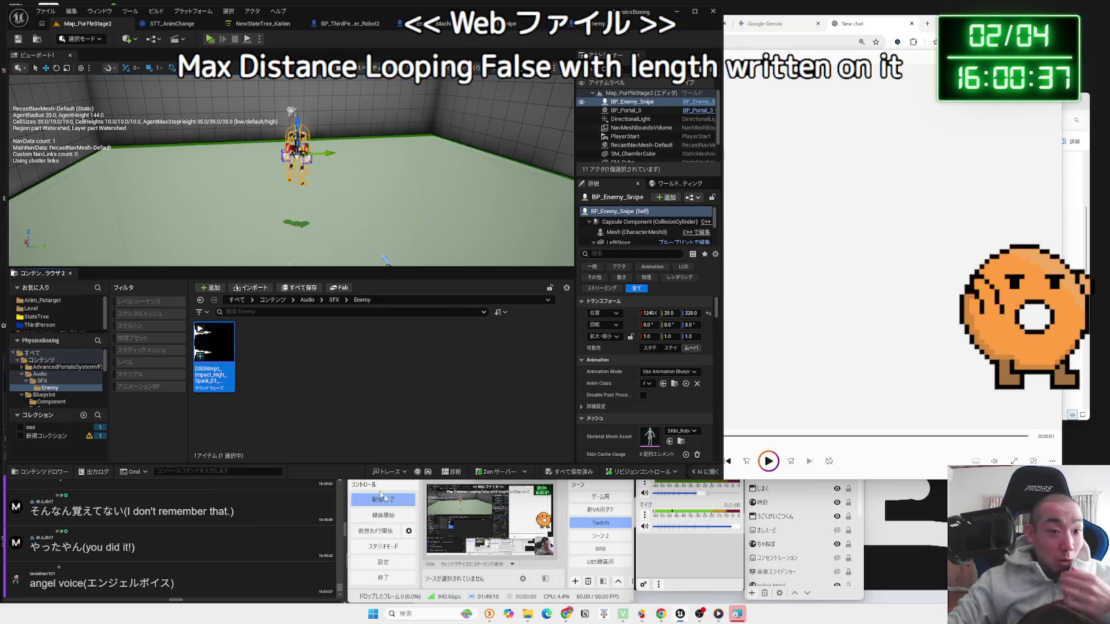
Step: Delete the impact sound asset with 削除, confirm in Delete Assets, and bring Gemini forward
mouse_move(526, 606)
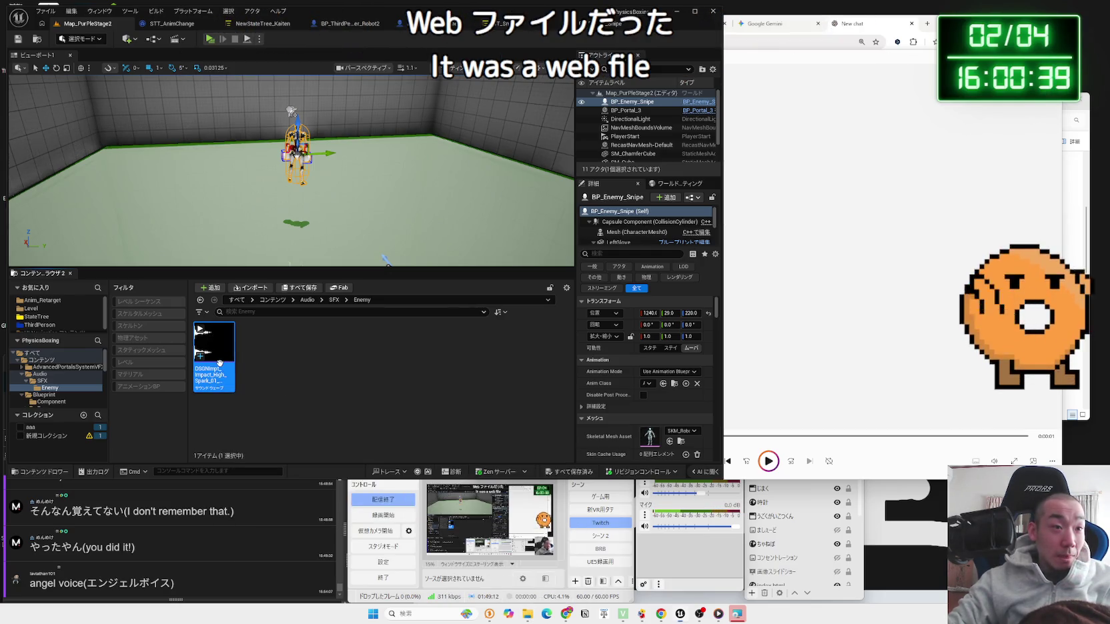
right_click(230, 362)
click(252, 296)
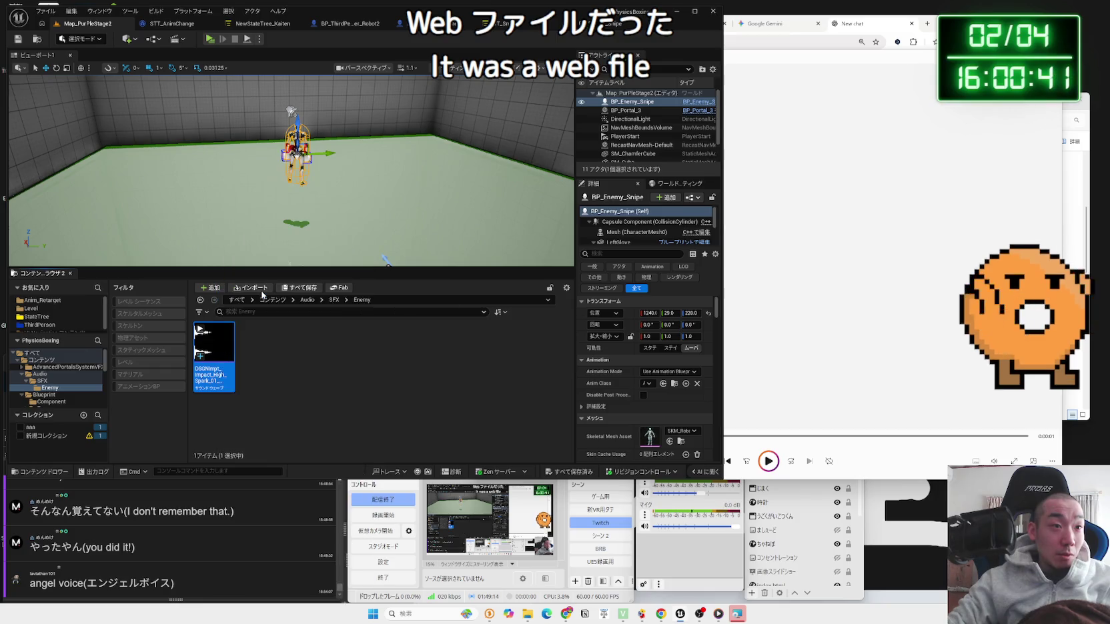
click(509, 445)
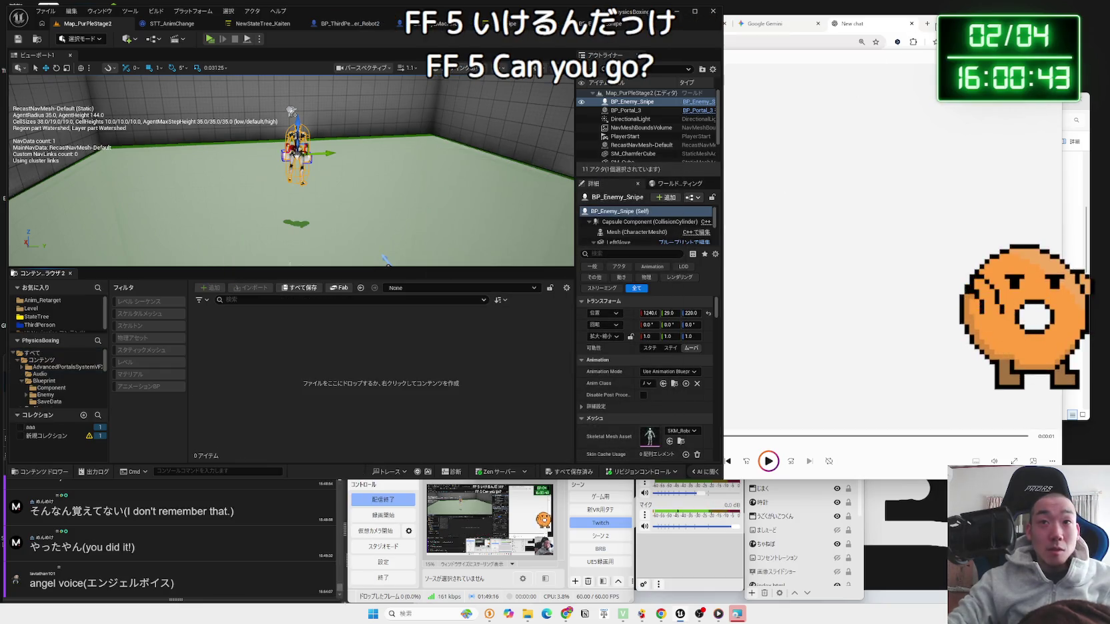
click(737, 250)
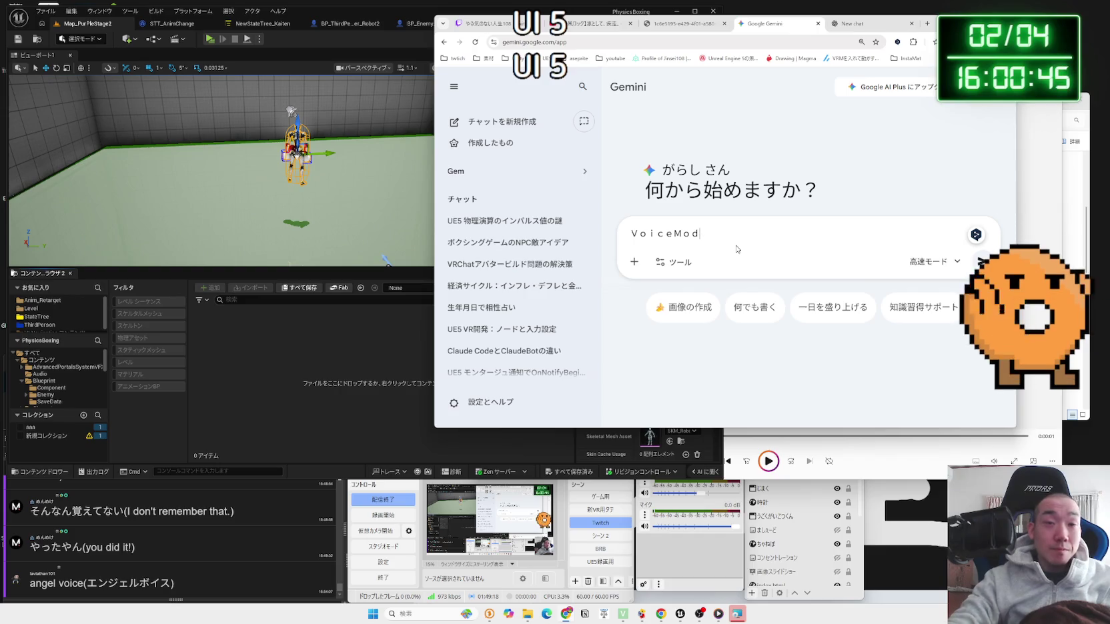
Step: Ask Gemini whether UE5 can use Wave files
key(BackSpace)
key(BackSpace)
text(５ってＷ)
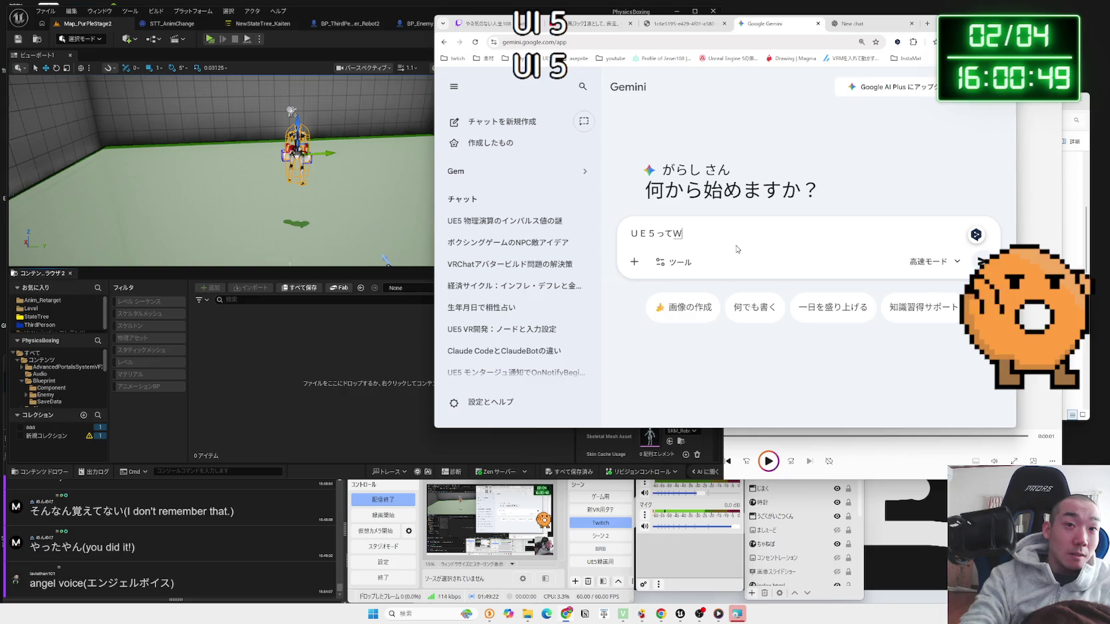
text(ａｖｅファイルいけｔｔ)
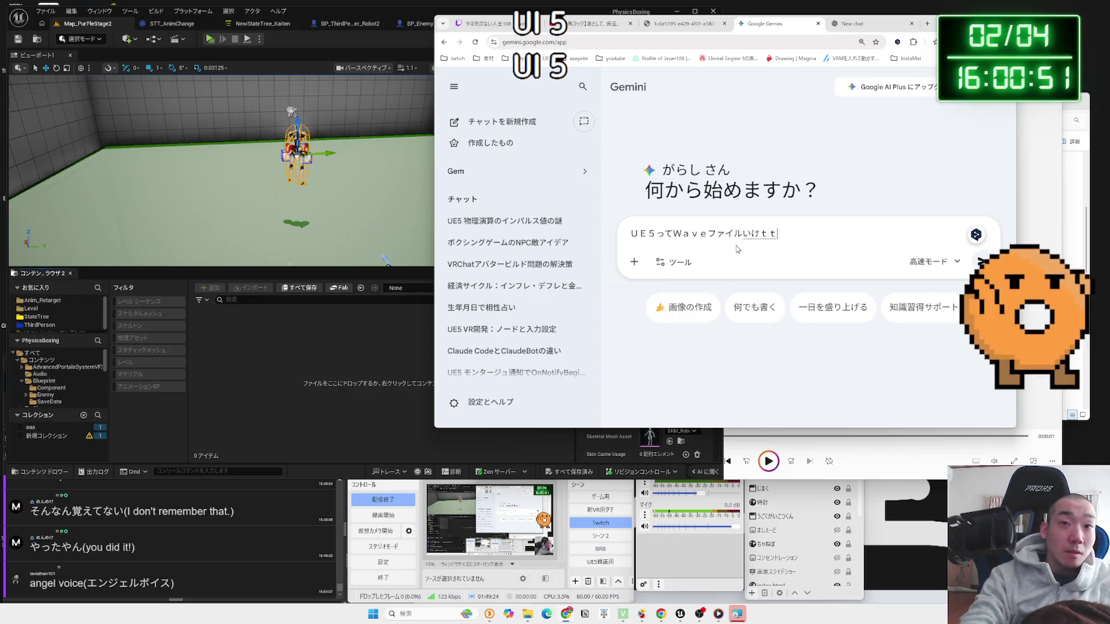
key(Return)
key(Return)
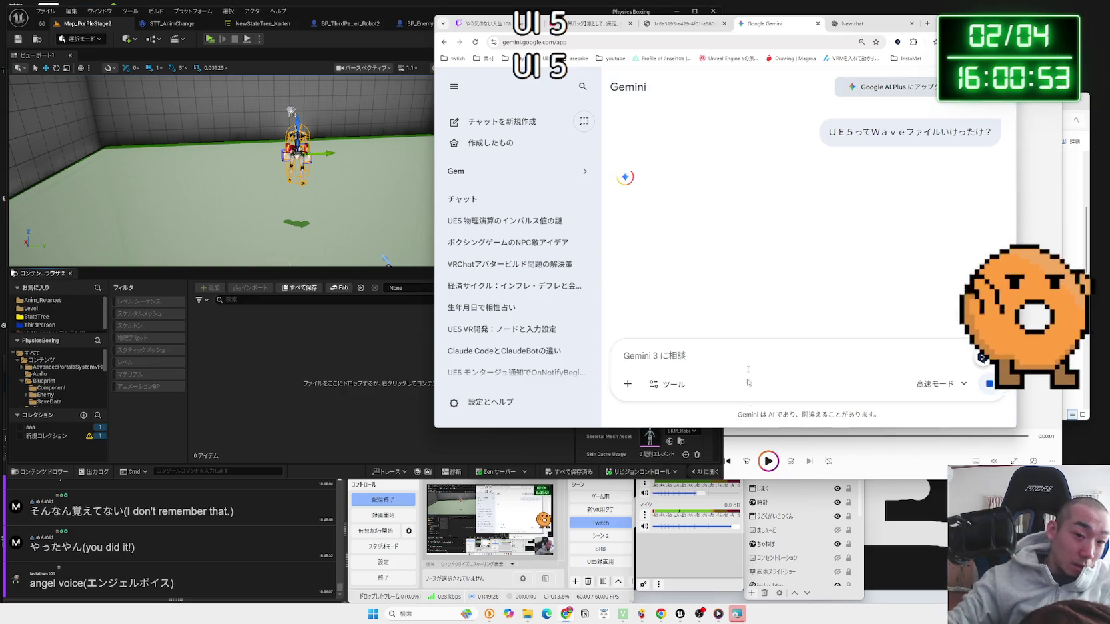
Step: Finish the Paravo installer and launch Paravo
click(735, 612)
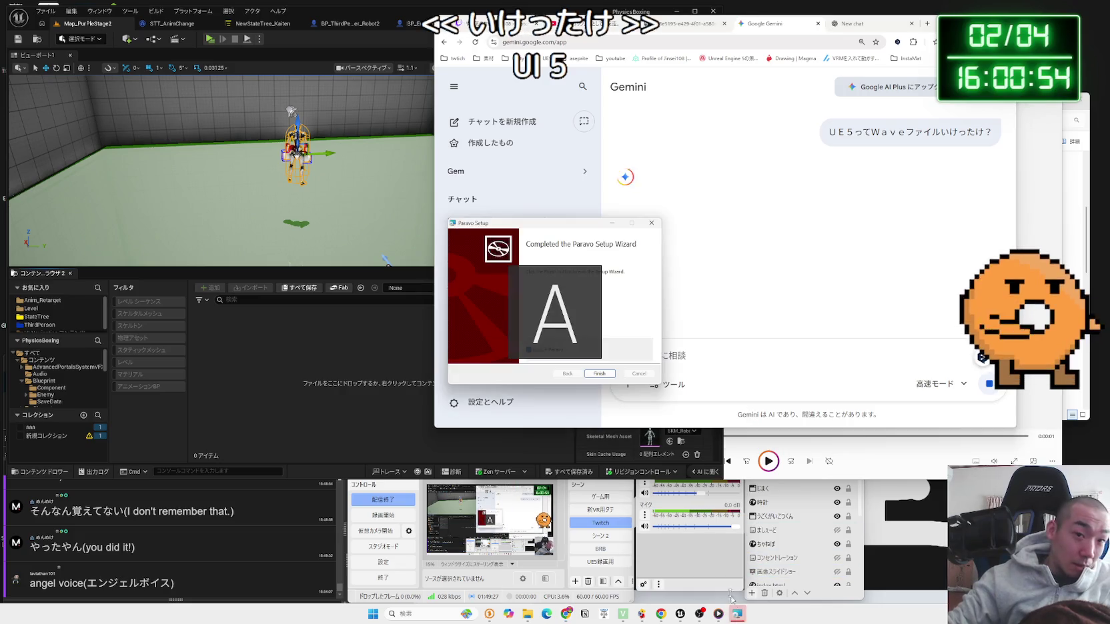
click(599, 374)
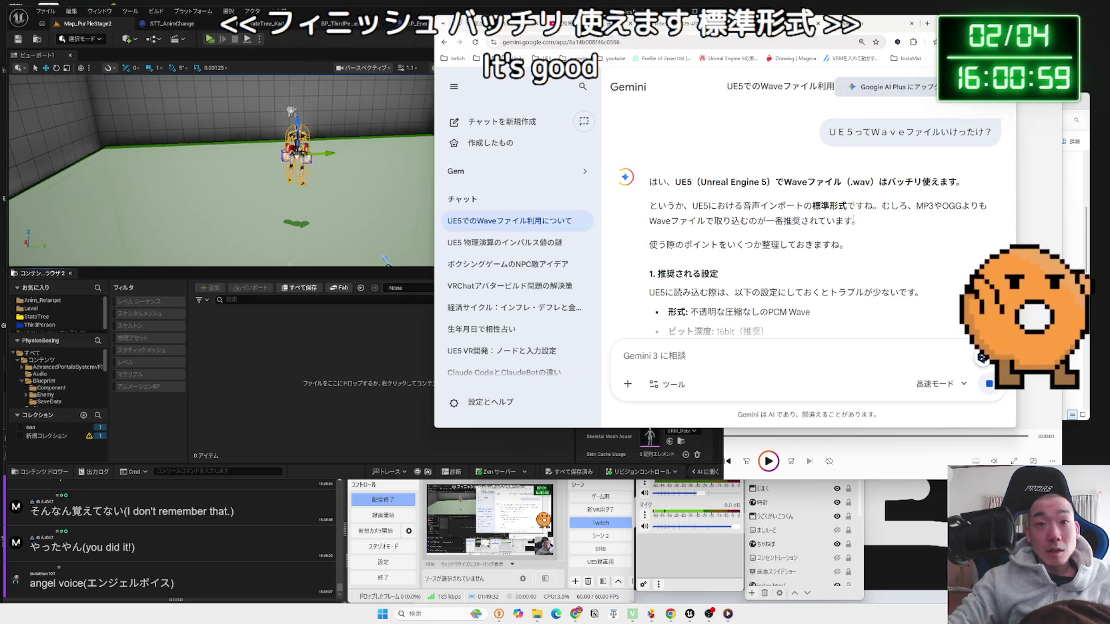
scroll(854, 219, down, 2)
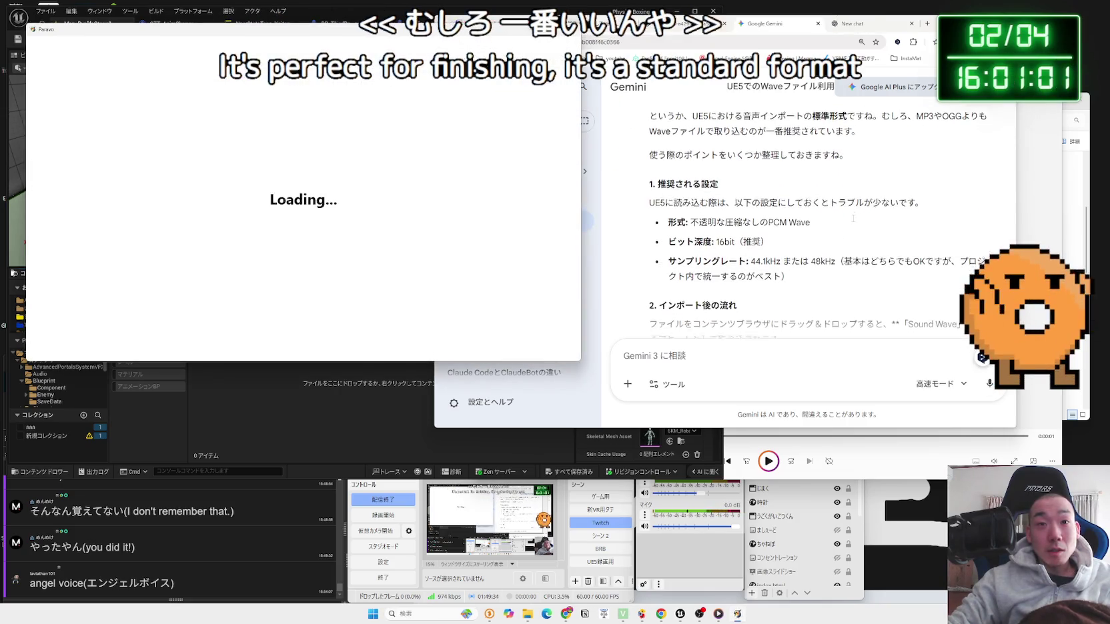
Step: Keep Paravo model v2.5 Develop selected as the voice model
scroll(852, 219, down, 4)
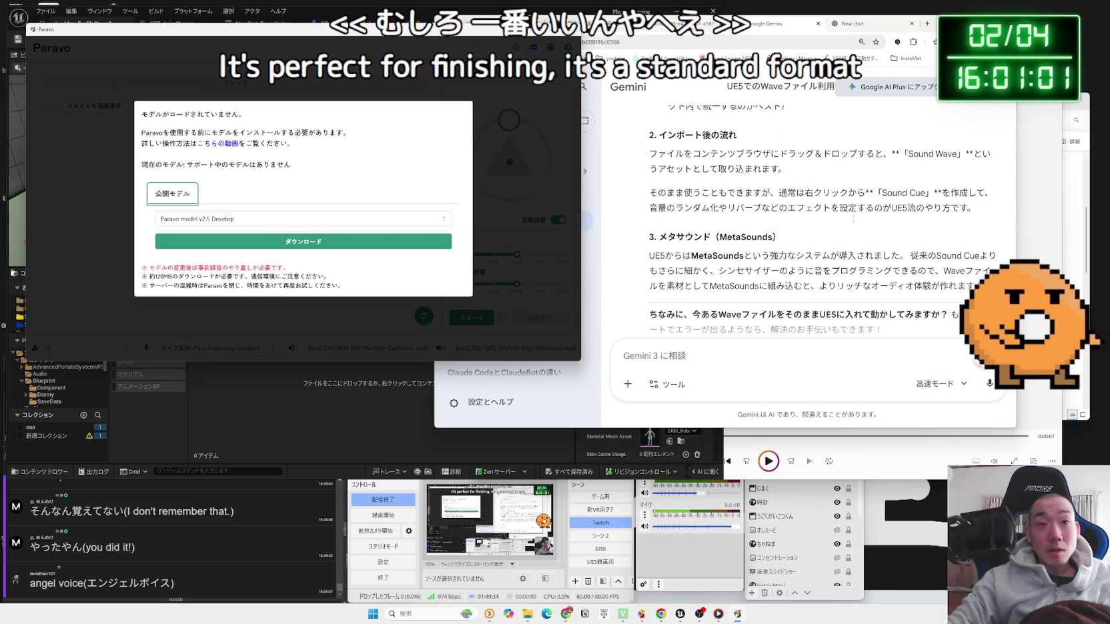
click(305, 221)
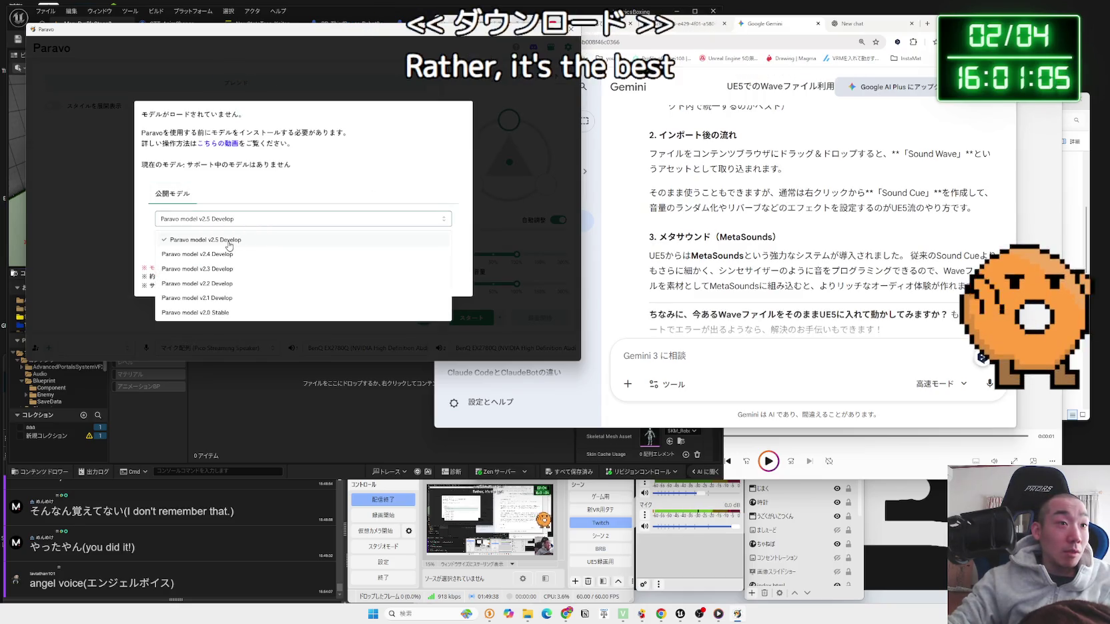
click(240, 239)
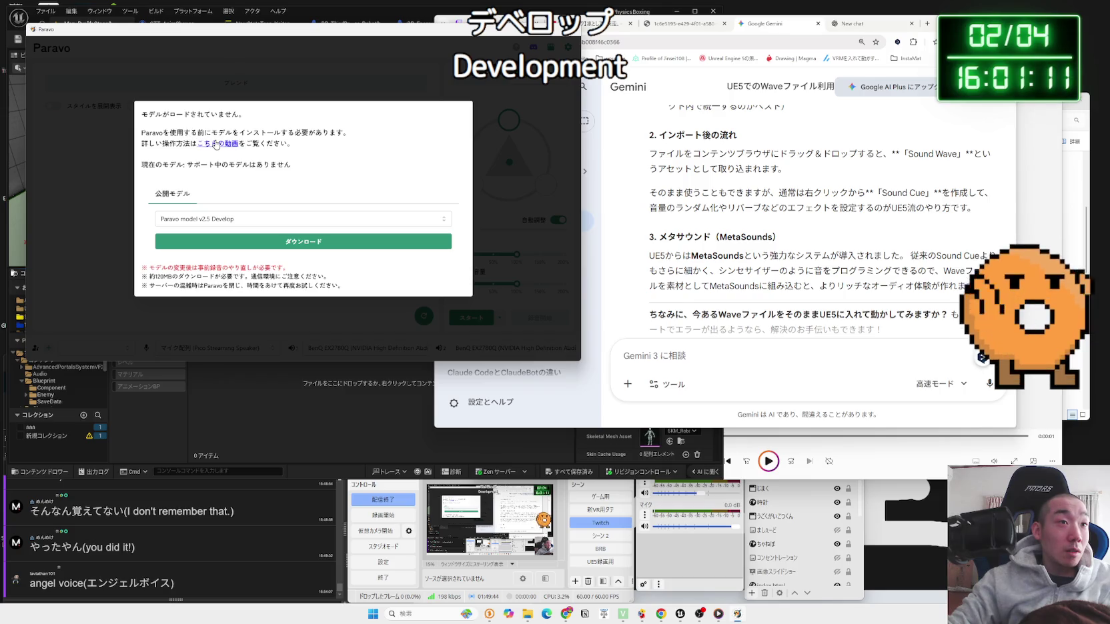
click(216, 144)
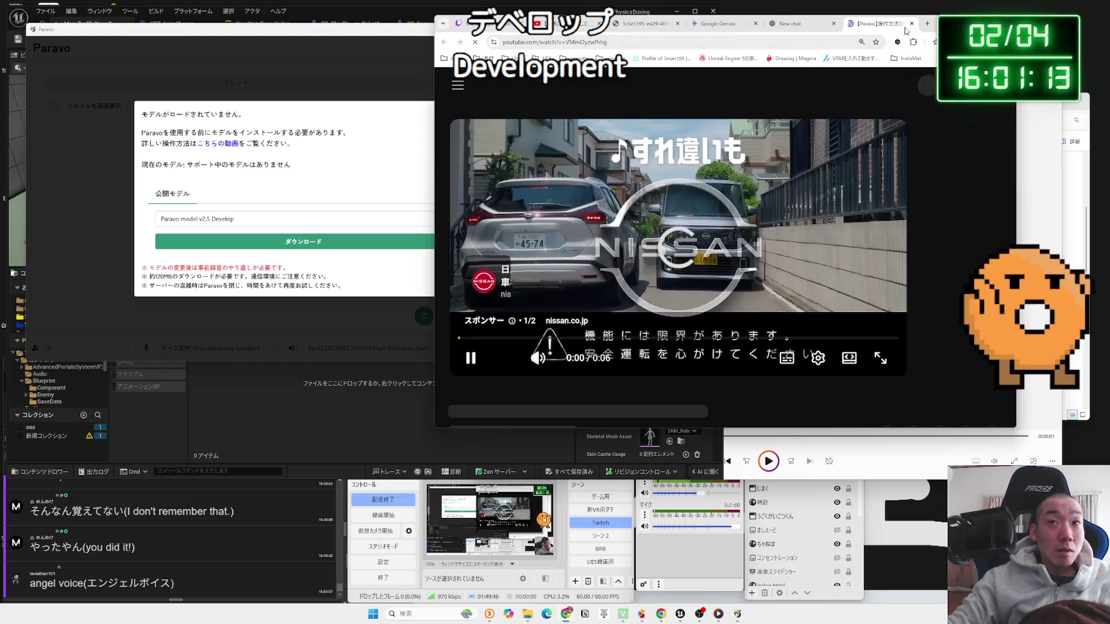
click(911, 23)
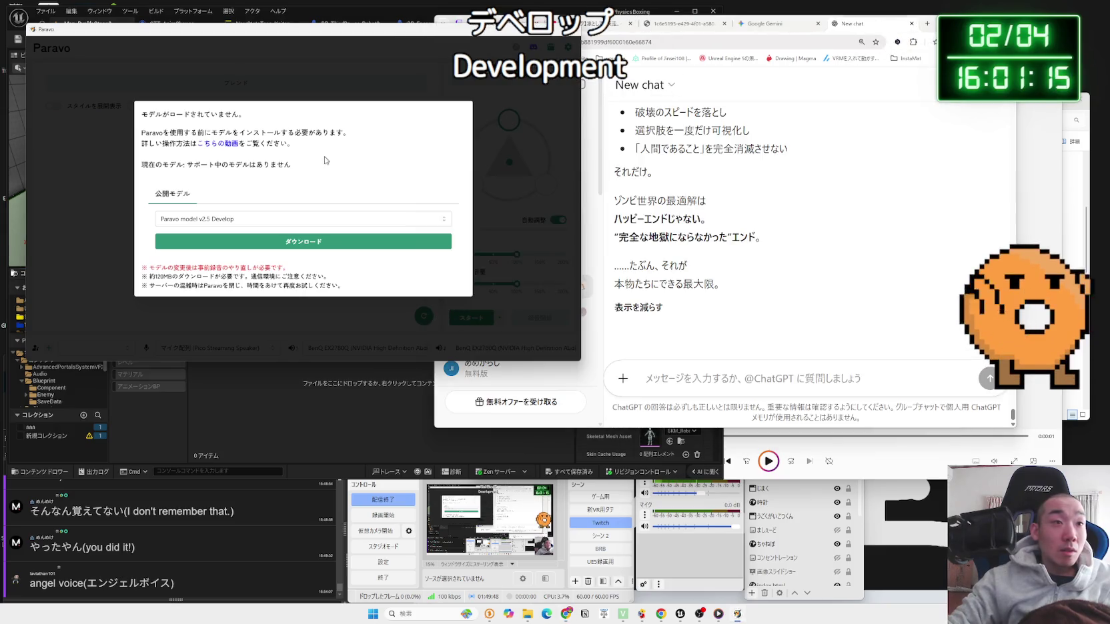
Step: Download the v2.5 Develop model and start recording a voice sample in 事前録音
click(288, 244)
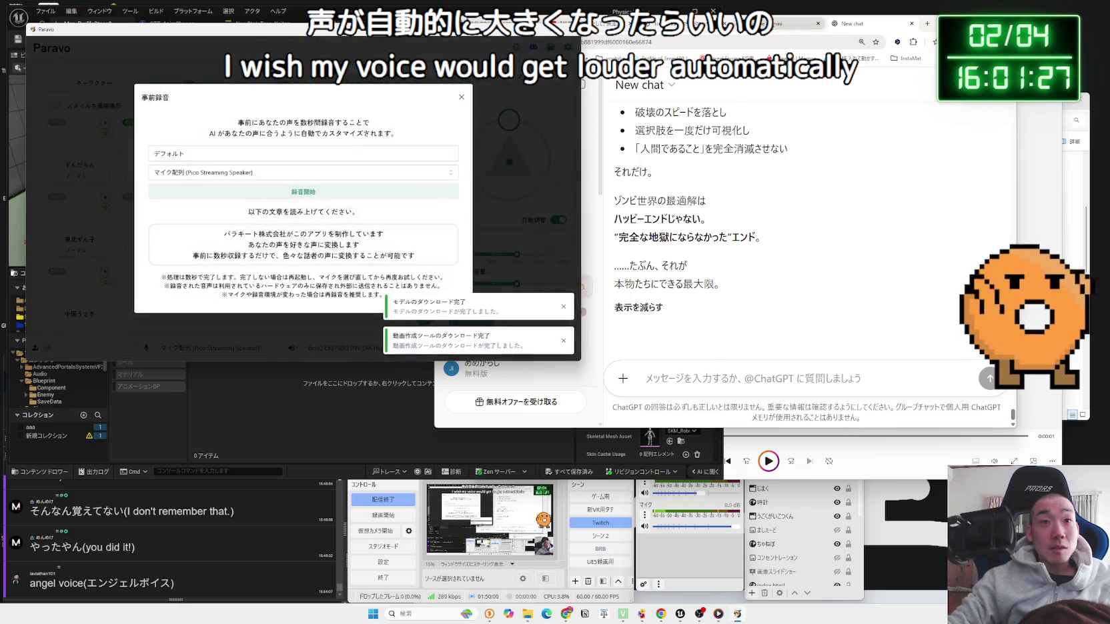
click(794, 23)
click(331, 33)
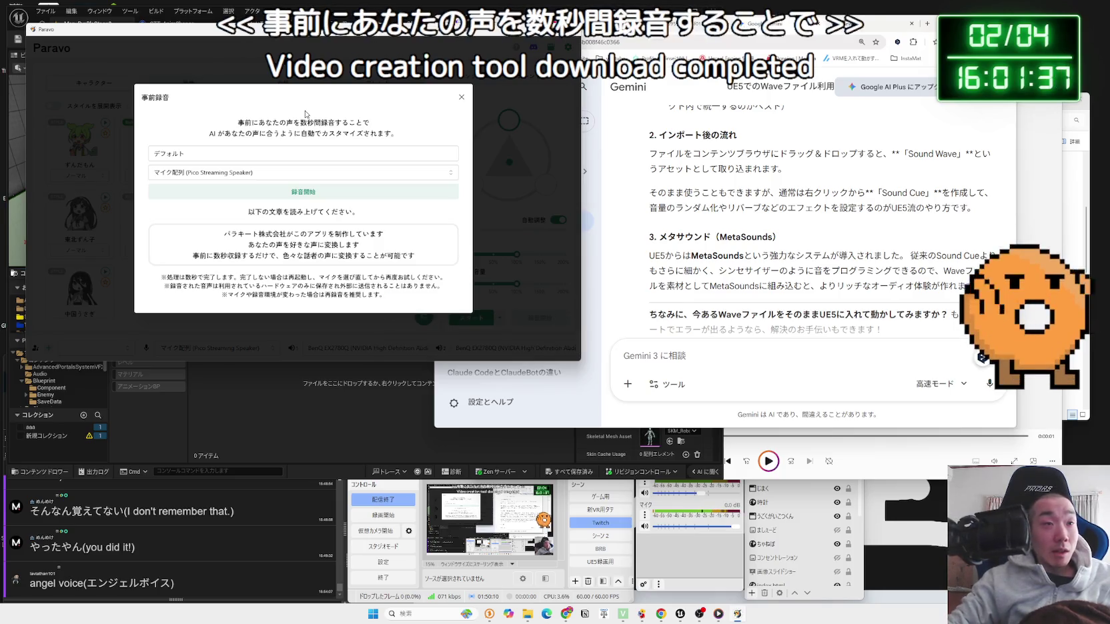
click(306, 193)
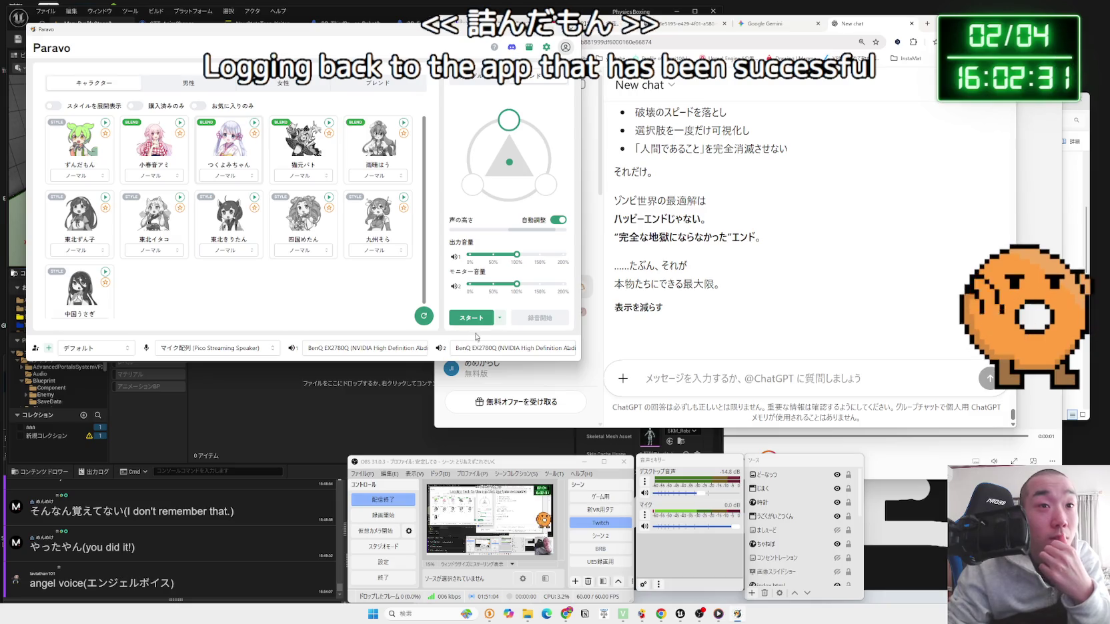
Step: Set マイク (USB MICROPHONE) as the input, keeping the current output and monitor devices
click(467, 318)
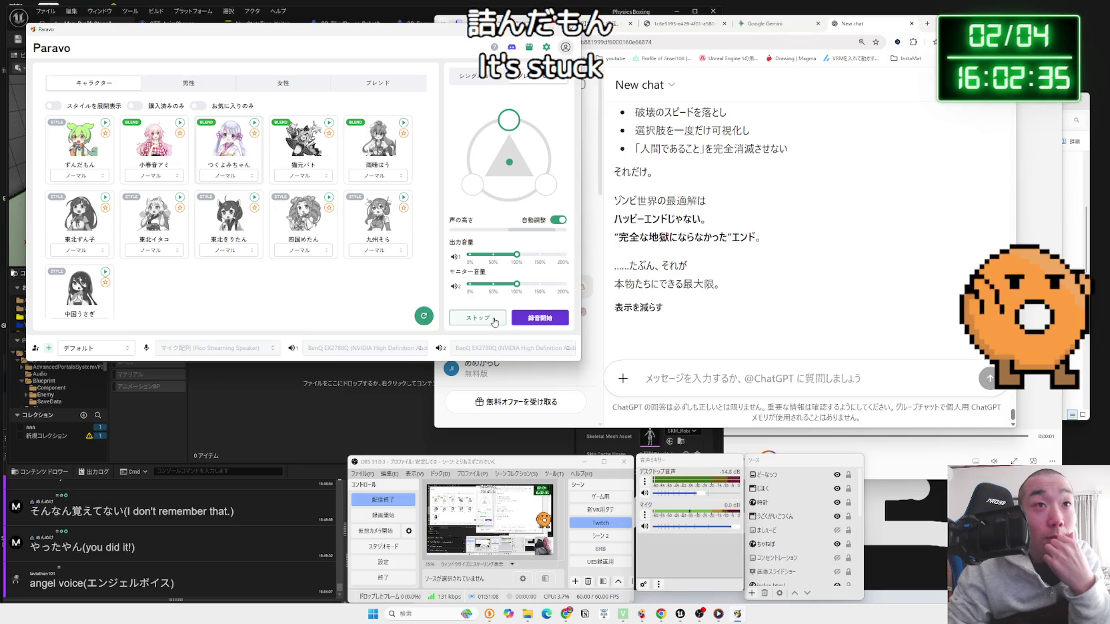
click(494, 322)
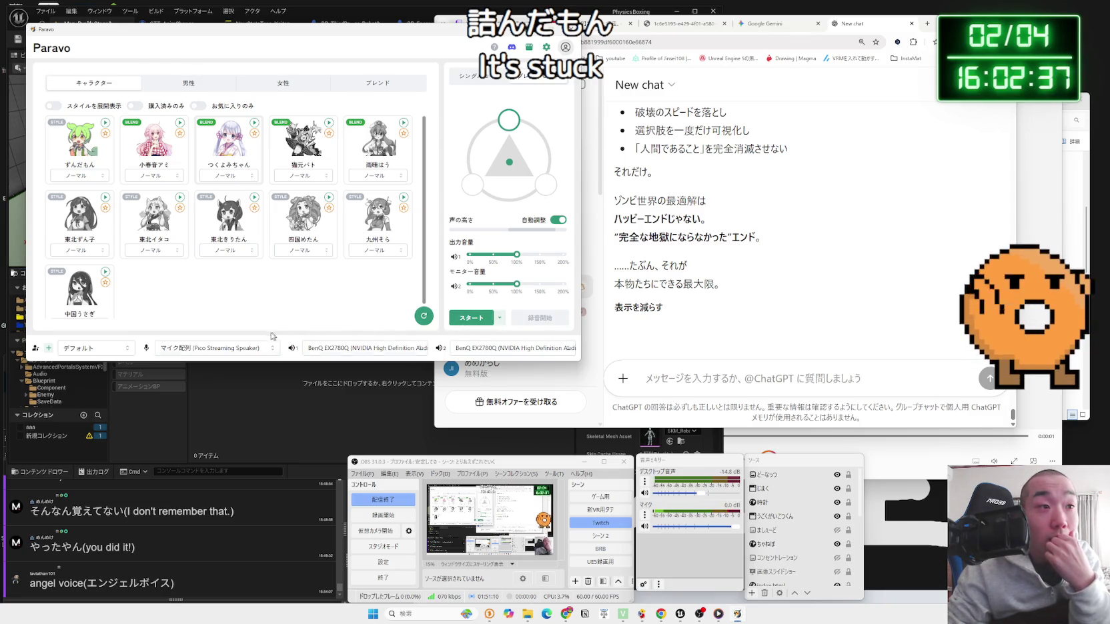
click(256, 351)
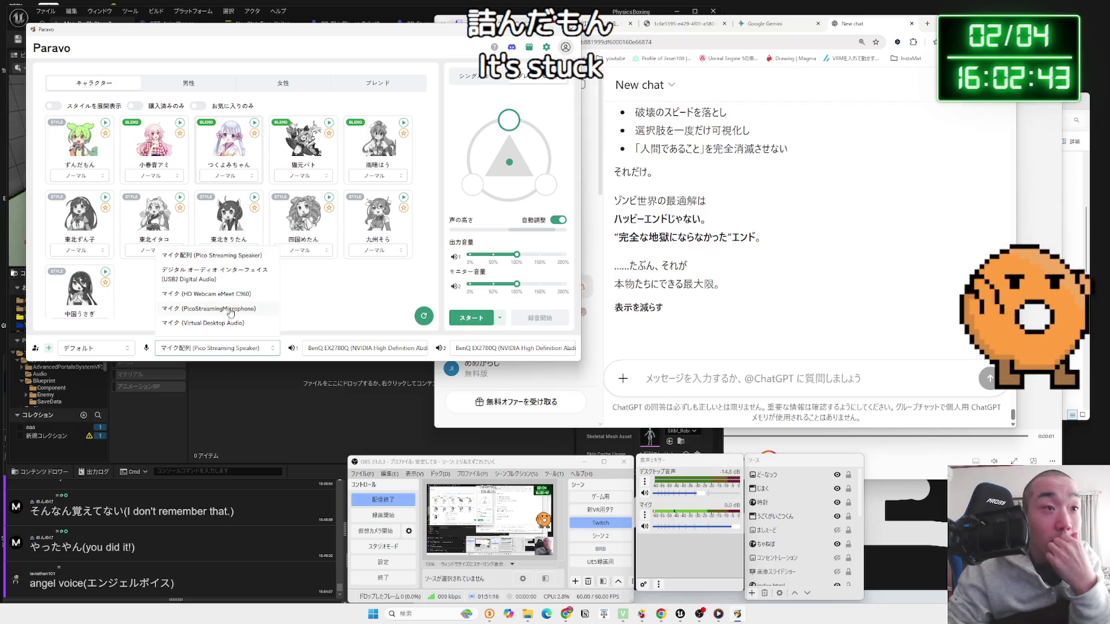
scroll(231, 326, down, 2)
click(232, 330)
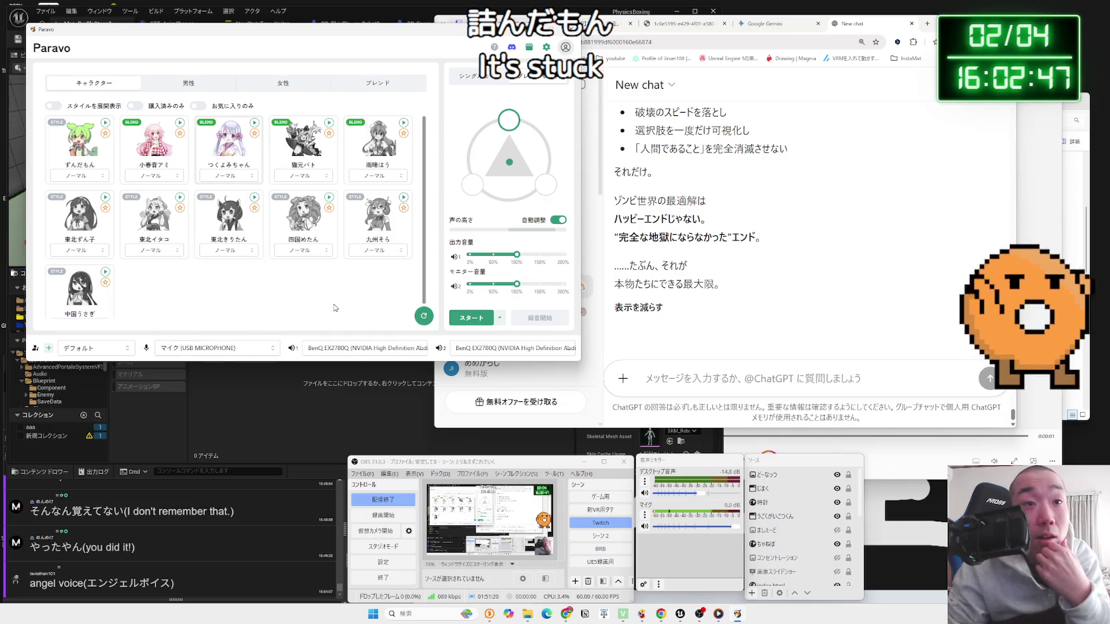
click(362, 349)
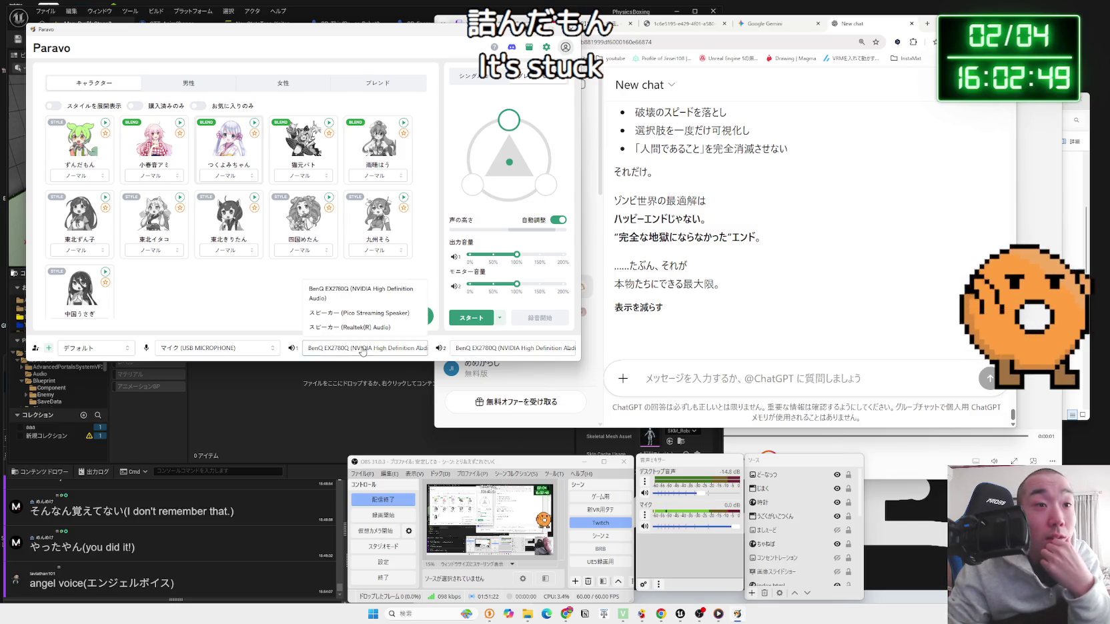
click(469, 349)
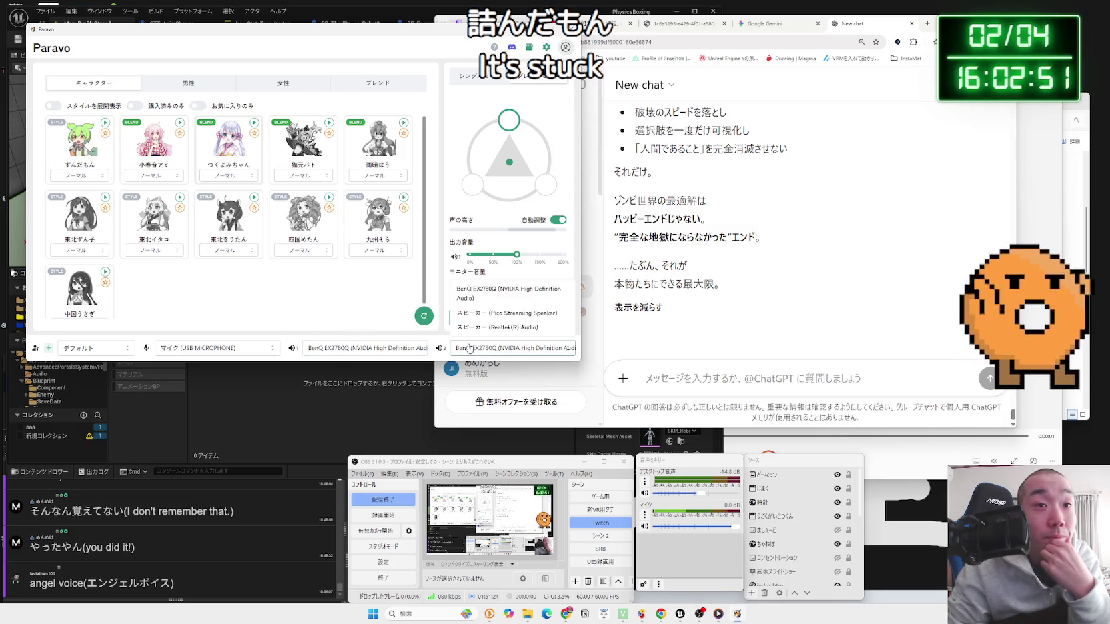
click(380, 319)
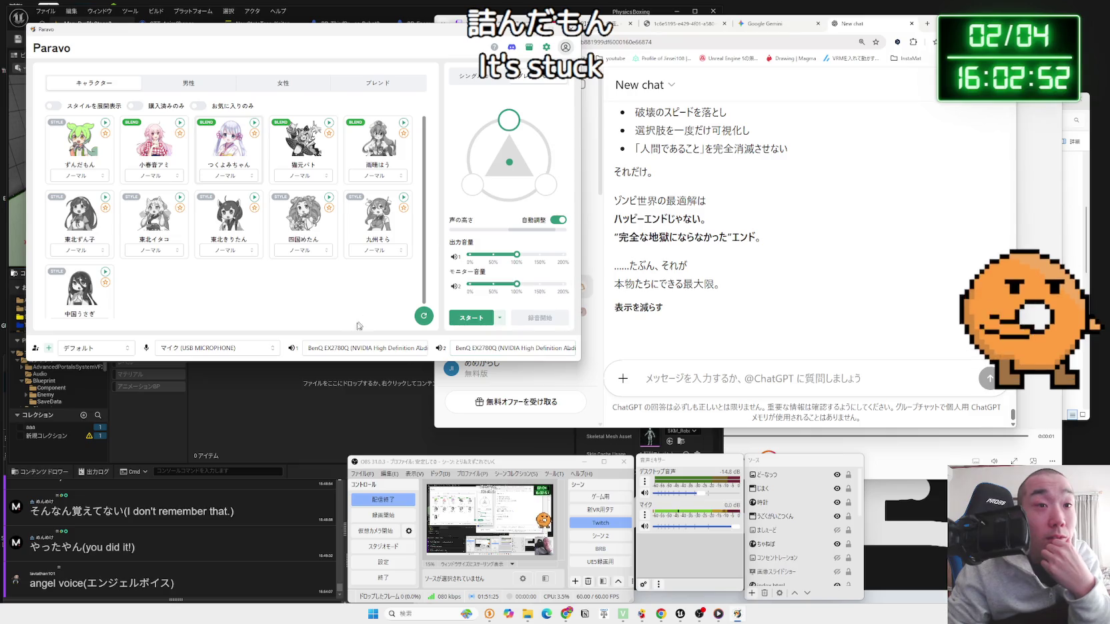
click(126, 349)
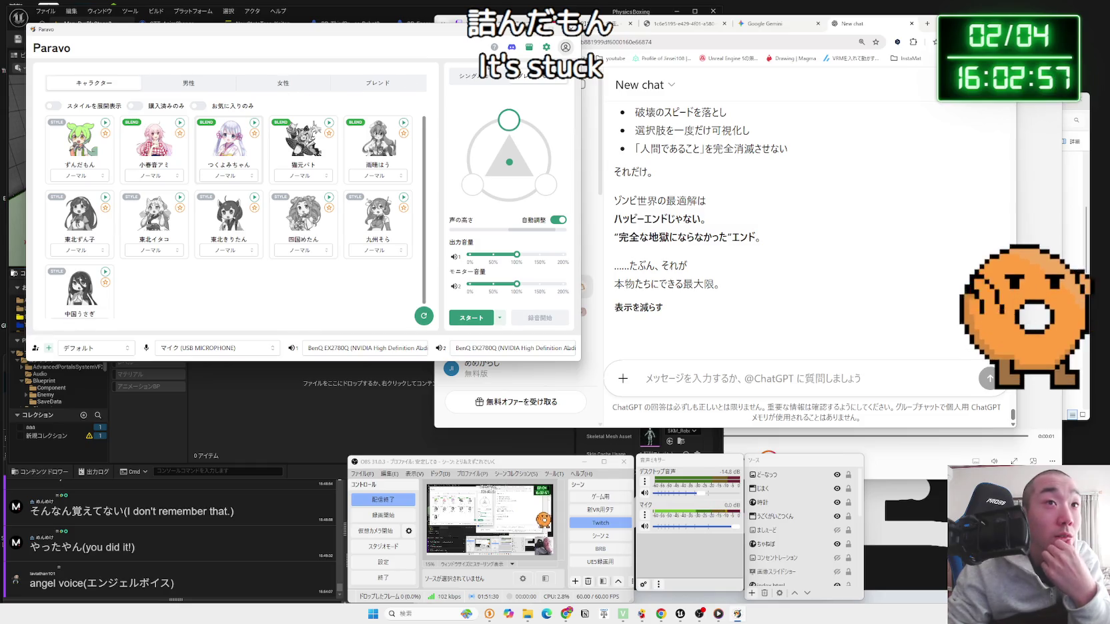
Step: Choose ずんだもん on the シングル tab and mute the microphone in the streaming software
click(480, 84)
click(530, 84)
click(479, 77)
click(74, 150)
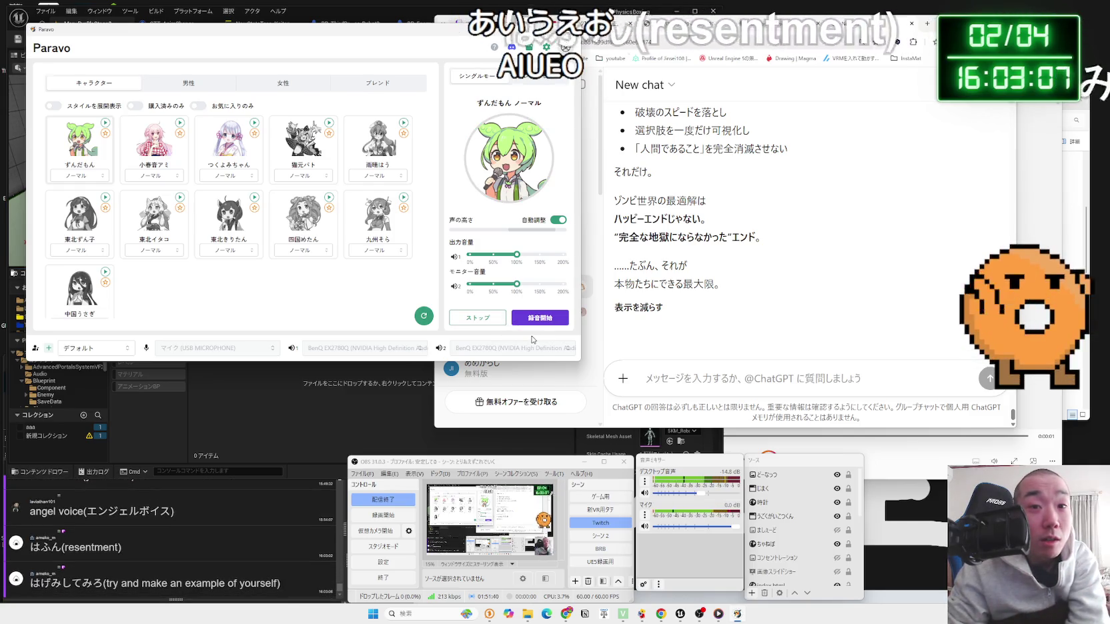
click(644, 527)
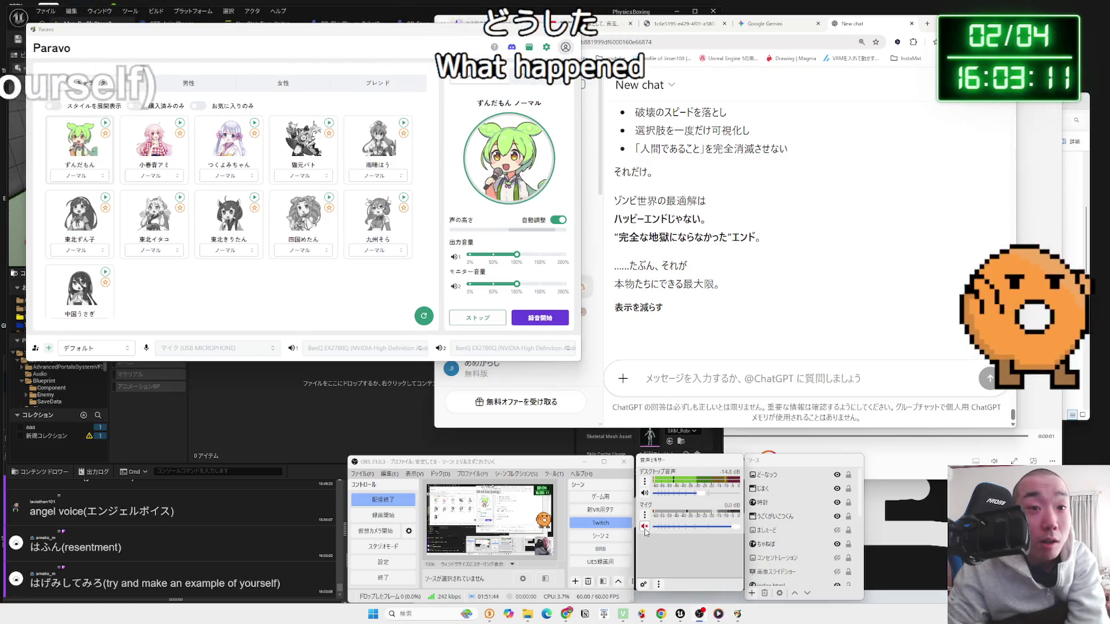
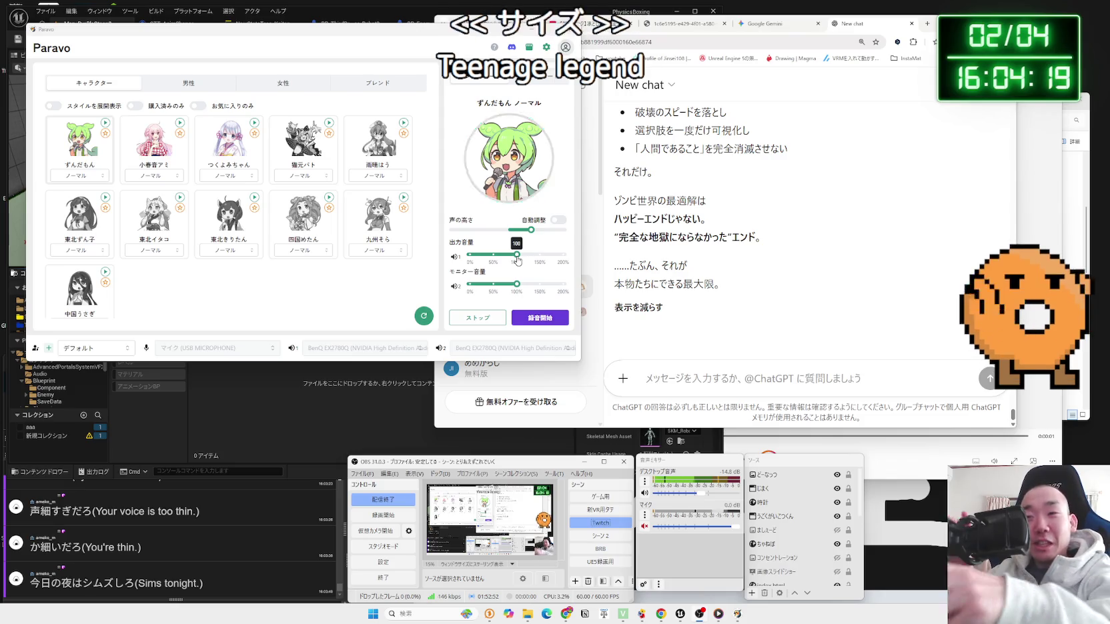
Step: Lower the ずんだもん pitch to -5, then switch to 小春音アミ with pitch 11
mouse_move(507, 288)
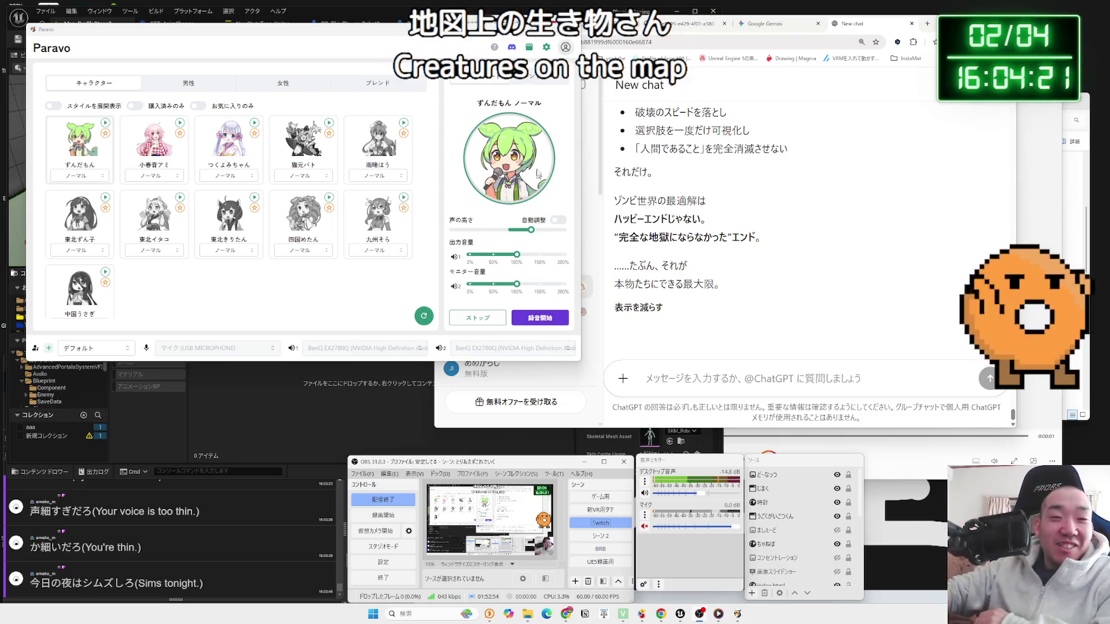
mouse_move(516, 258)
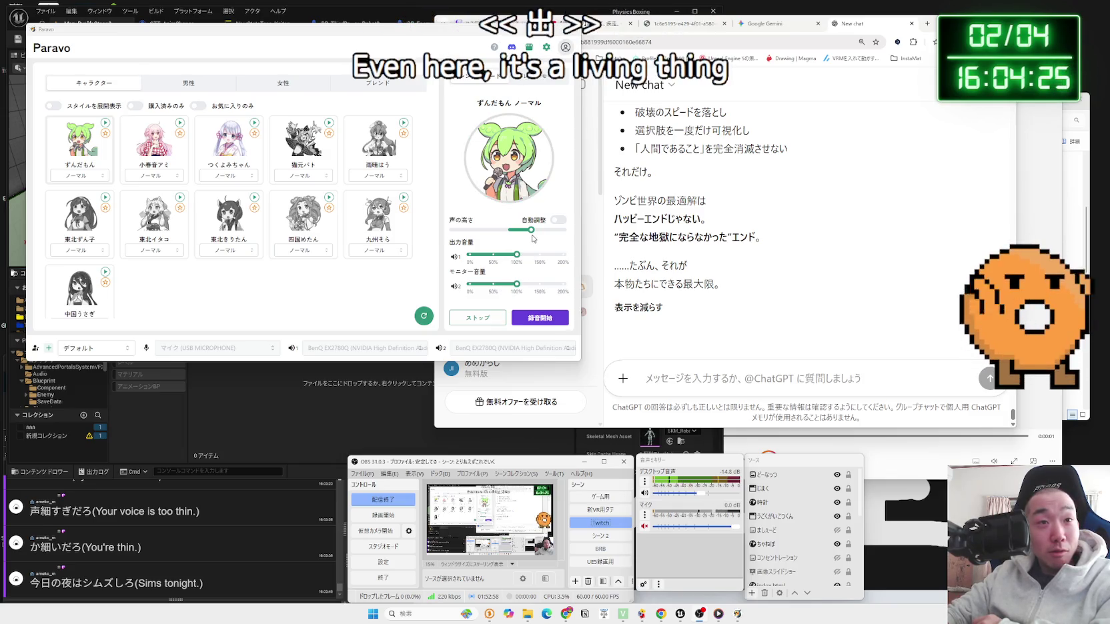
mouse_move(531, 229)
mouse_down()
mouse_move(450, 232)
mouse_move(502, 234)
mouse_up()
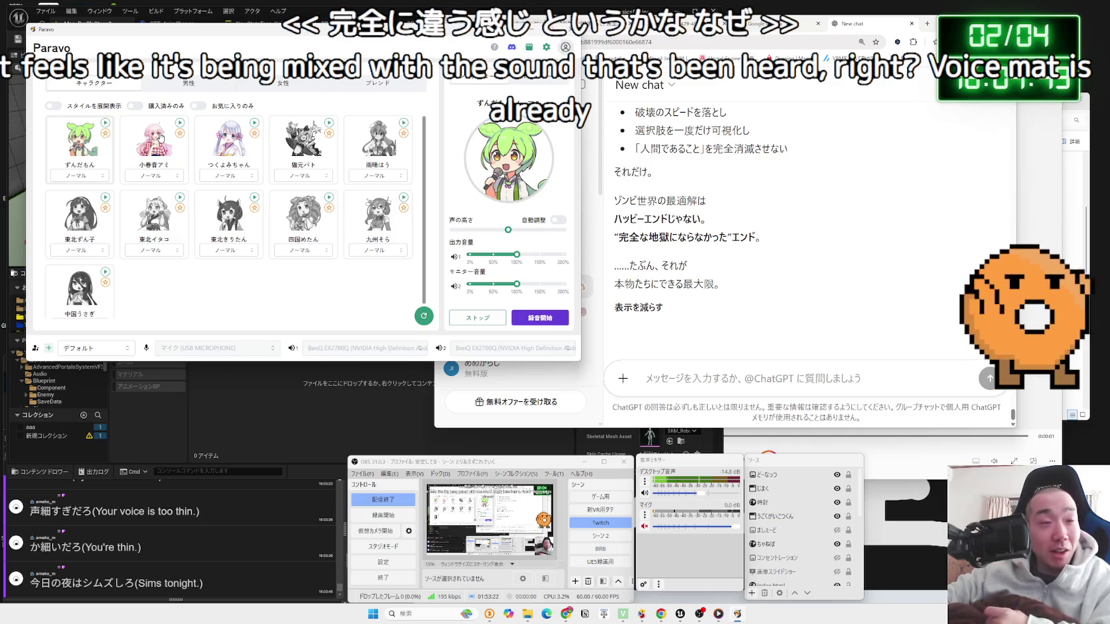
click(160, 137)
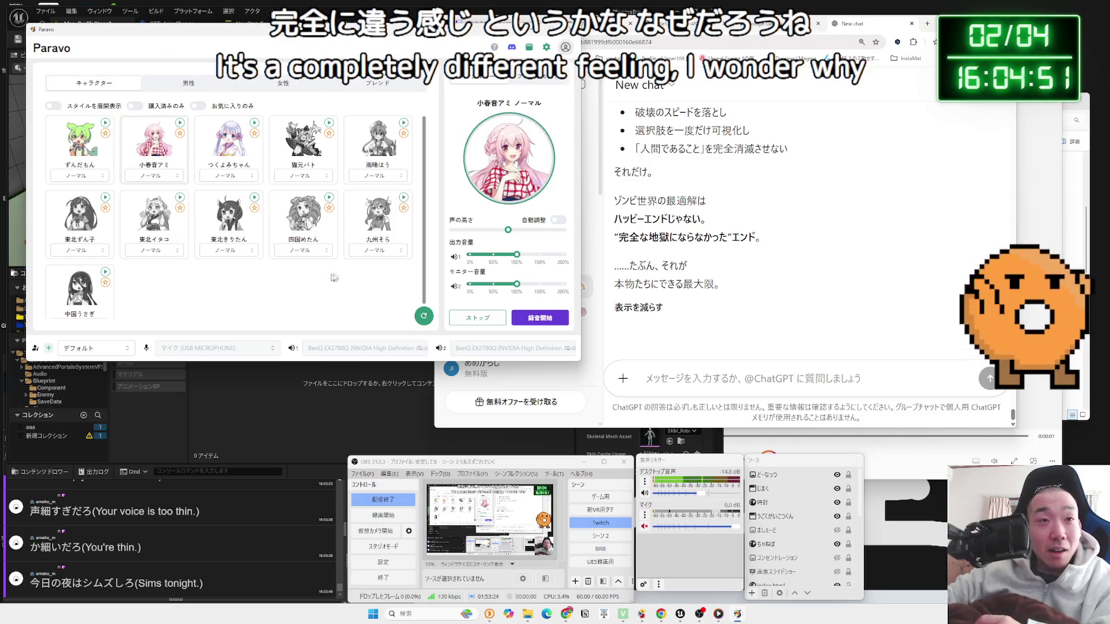
mouse_move(507, 230)
mouse_move(509, 231)
mouse_down()
mouse_move(534, 233)
mouse_move(512, 231)
mouse_up()
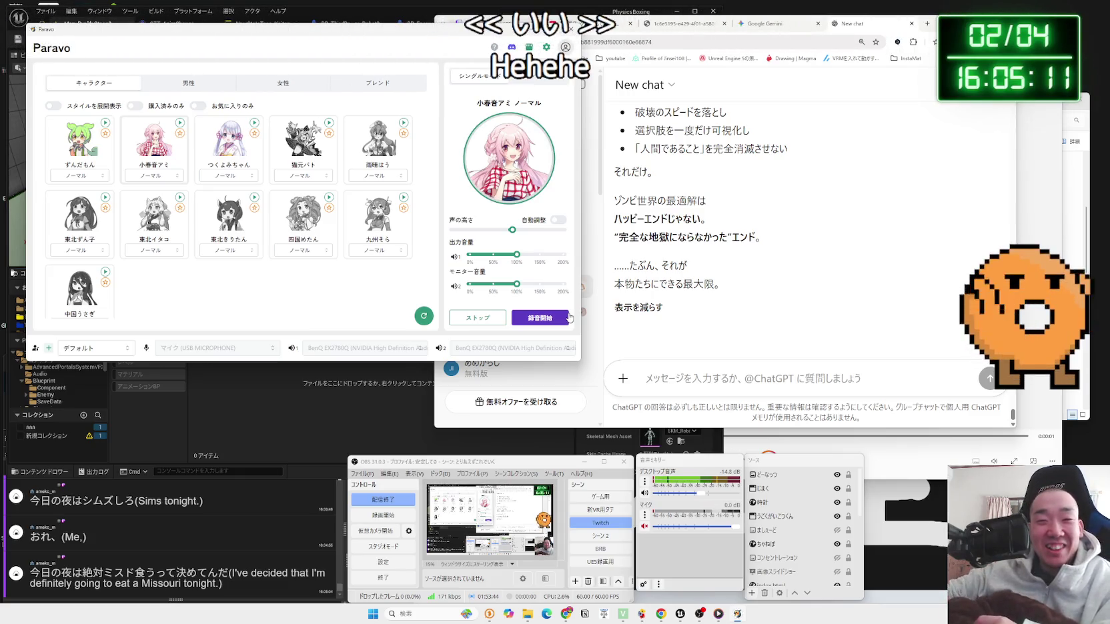
Step: Unmute the microphone, stop the voice conversion and close Paravo
click(644, 526)
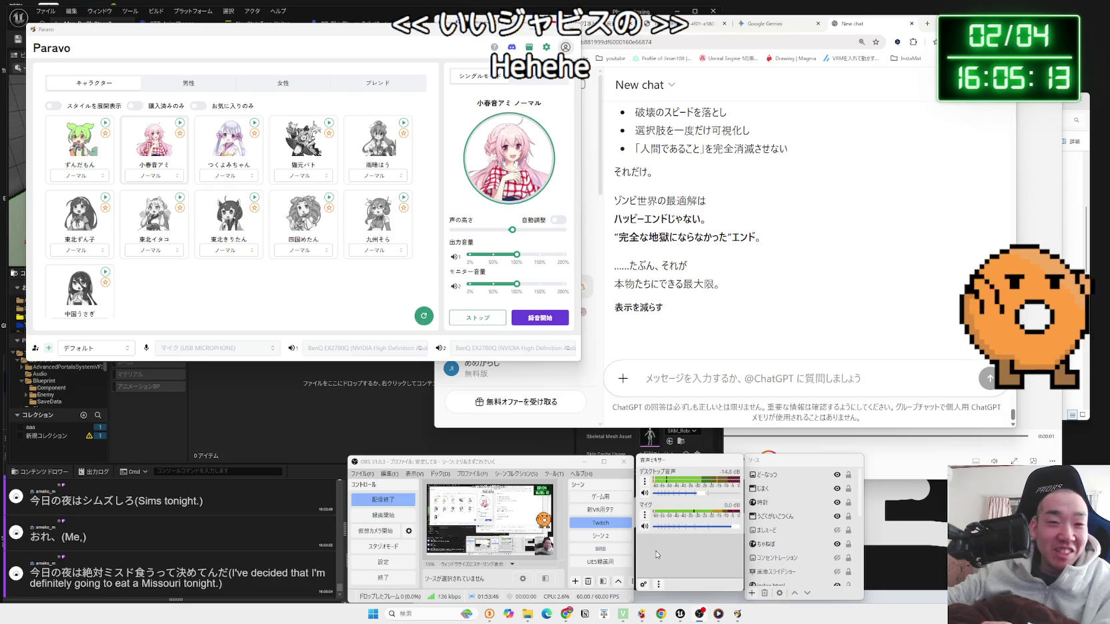
click(462, 322)
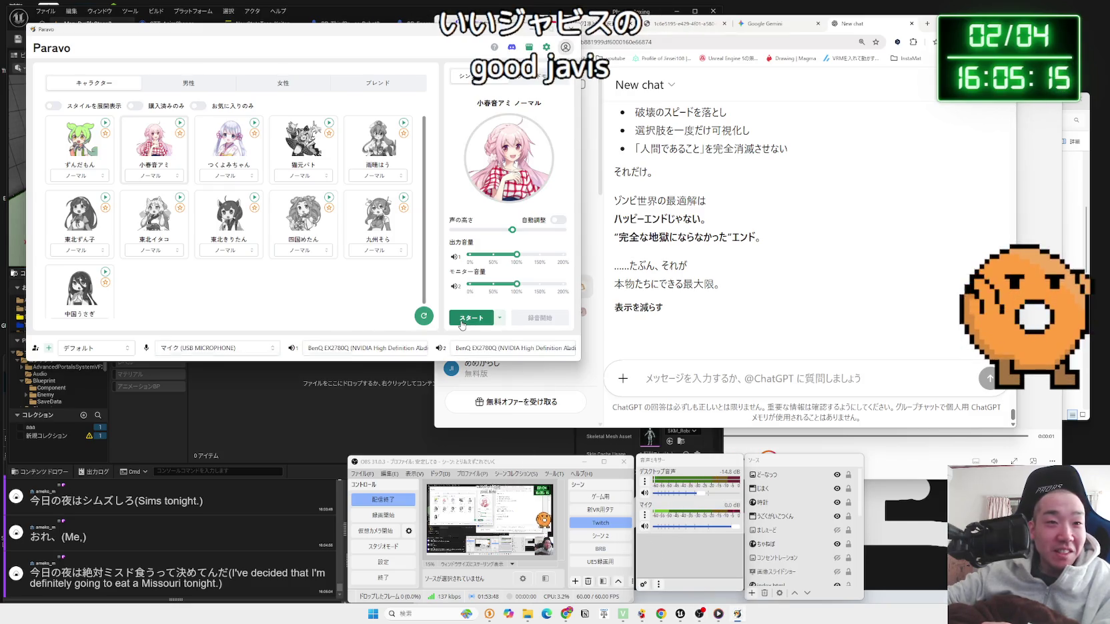
click(571, 33)
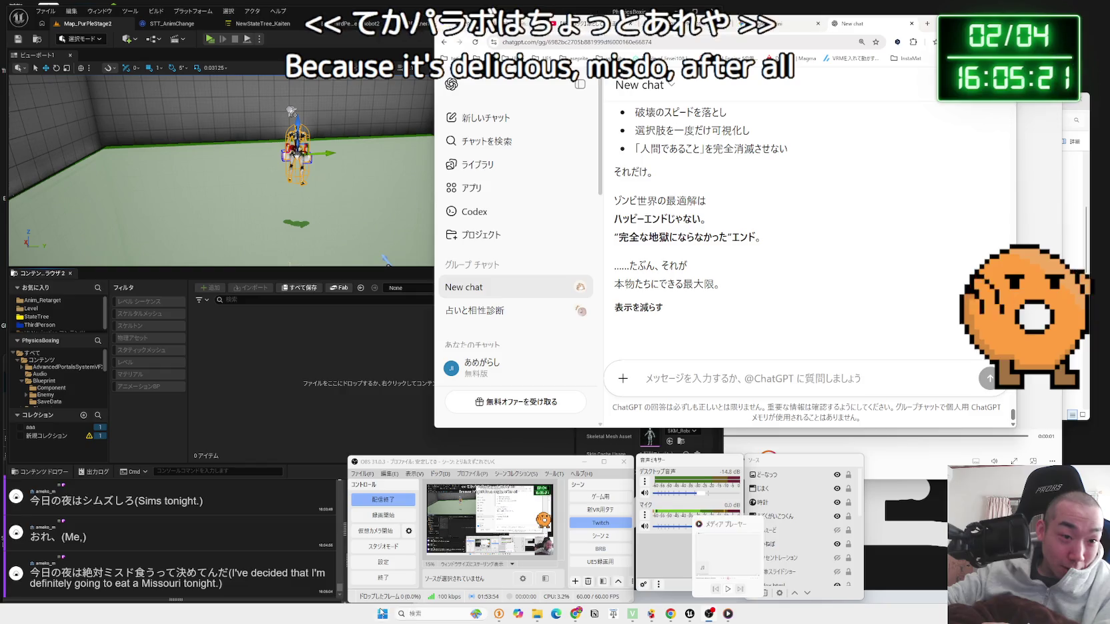
Step: Search 東京ポイント from a viewer comment and land on its results
click(382, 613)
click(557, 254)
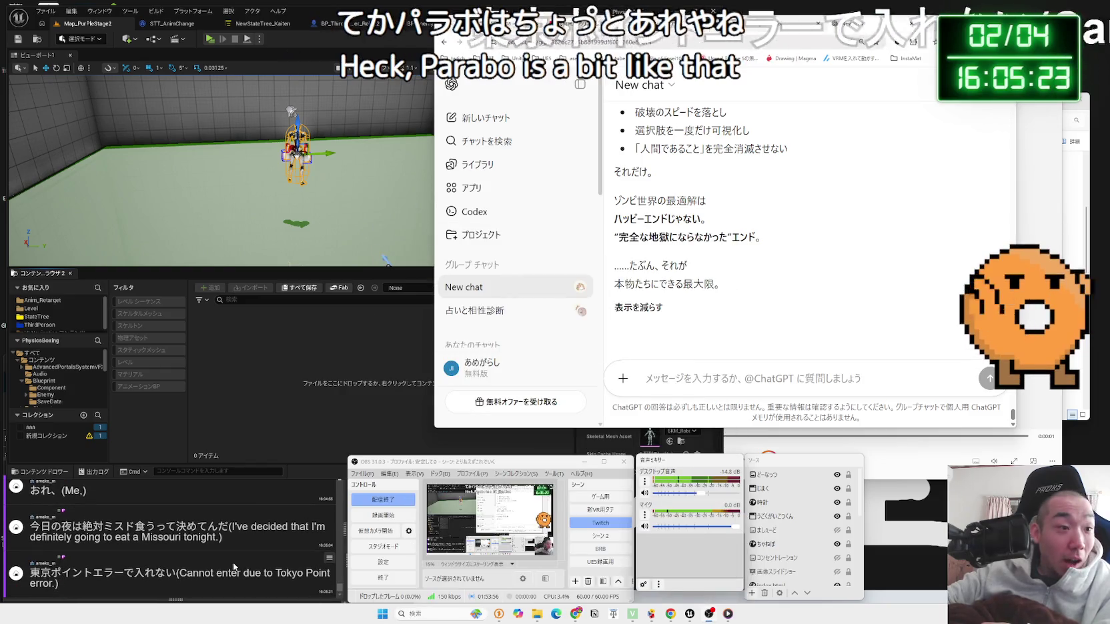
mouse_move(30, 572)
mouse_down()
mouse_move(92, 573)
mouse_move(540, 384)
mouse_up()
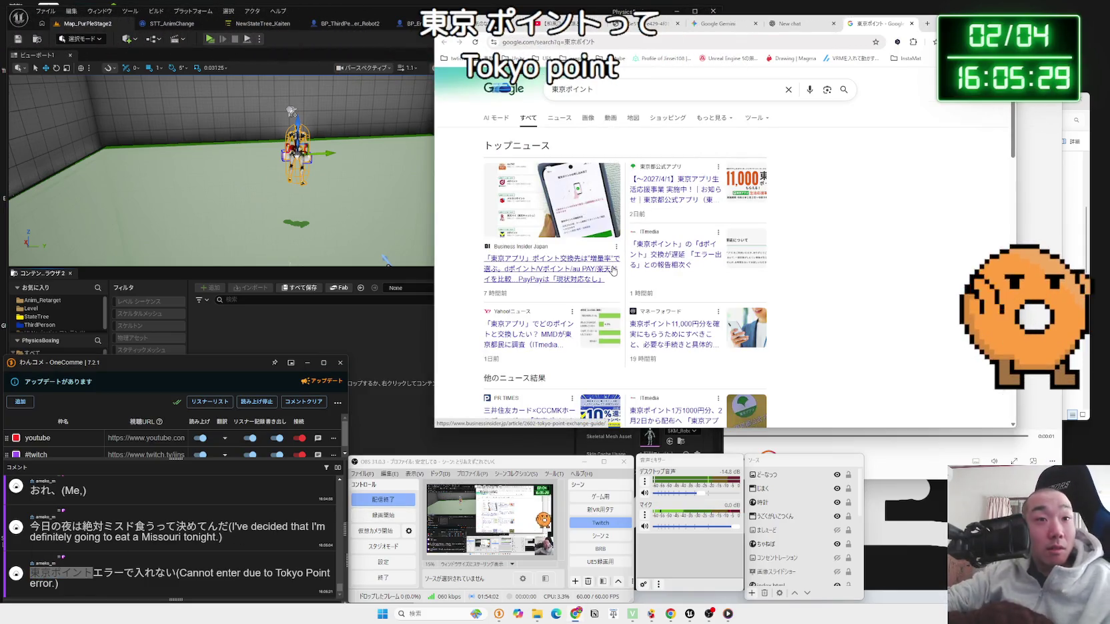
key(alt+Left)
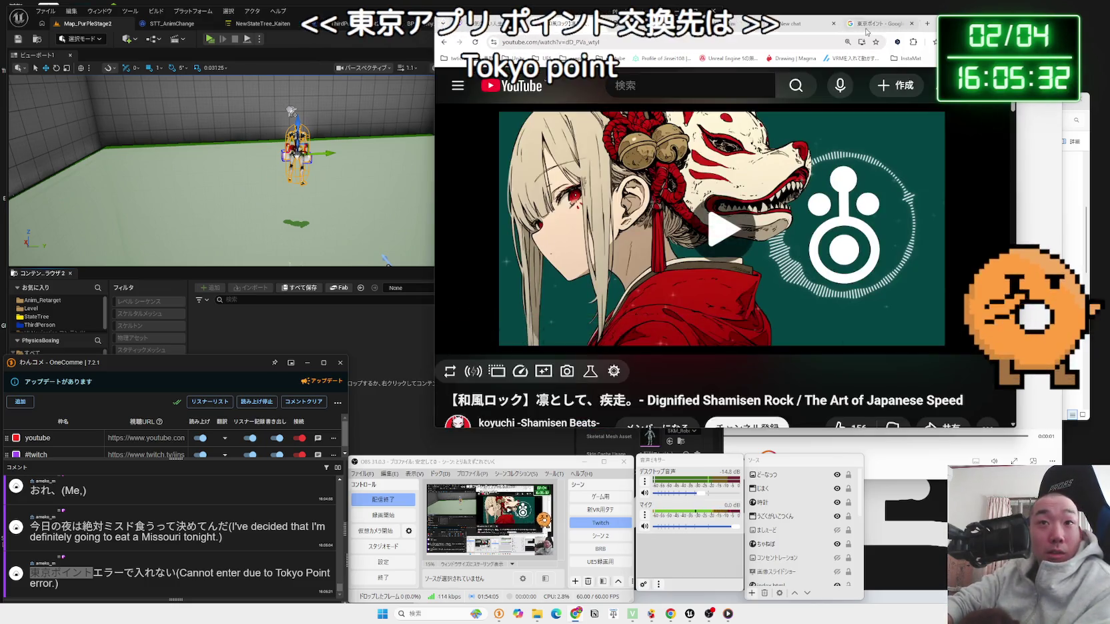
click(867, 29)
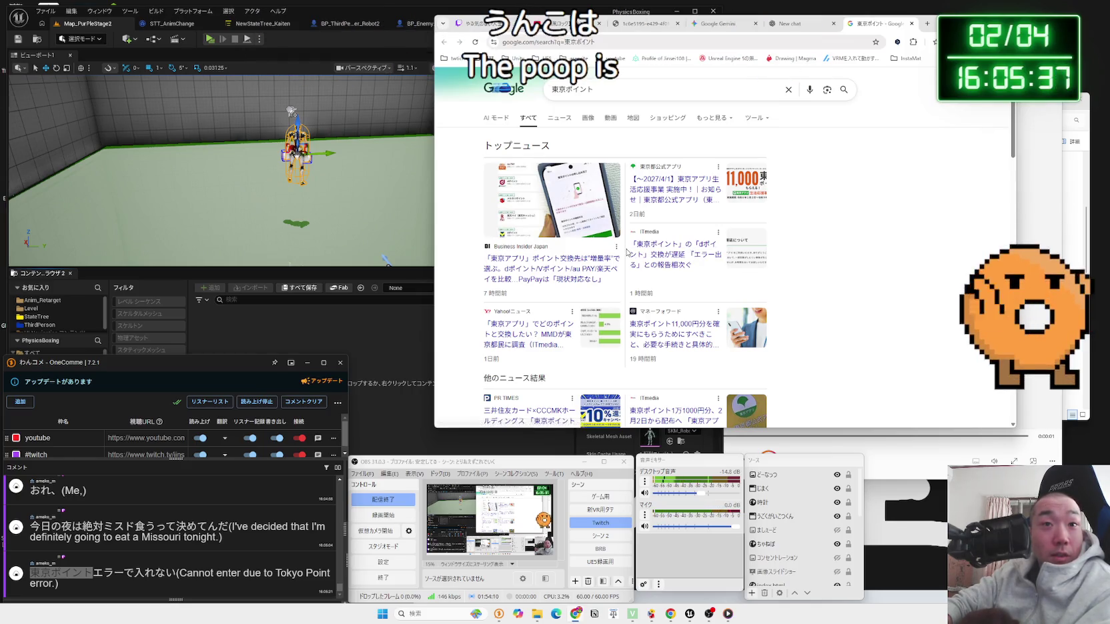
Step: Read the official Tokyo App news article, including its supported OS versions
scroll(541, 234, down, 5)
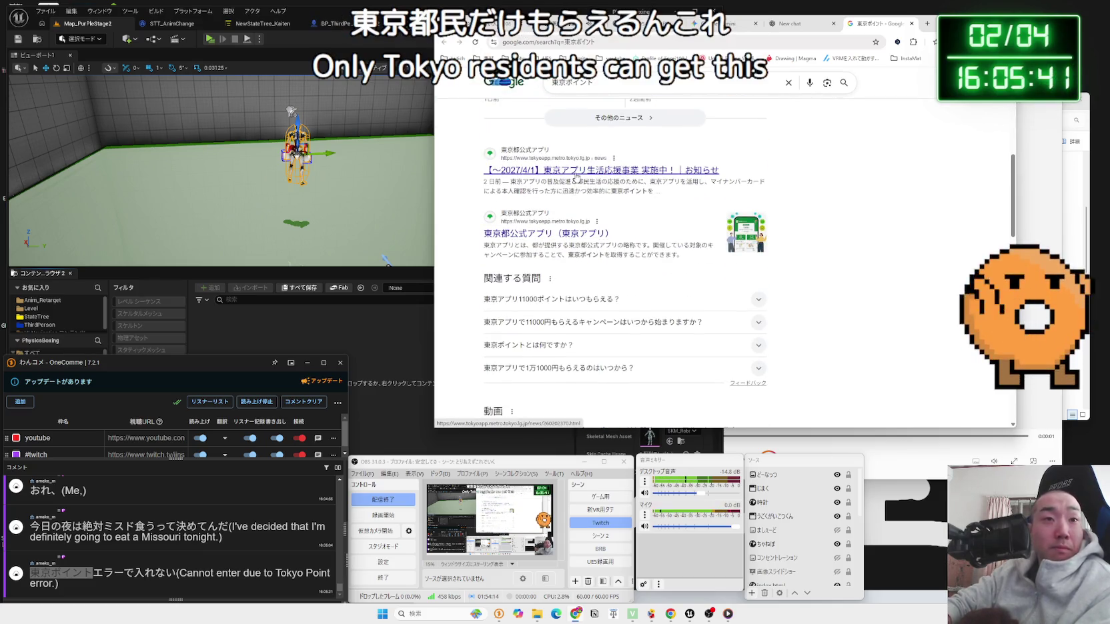
click(576, 176)
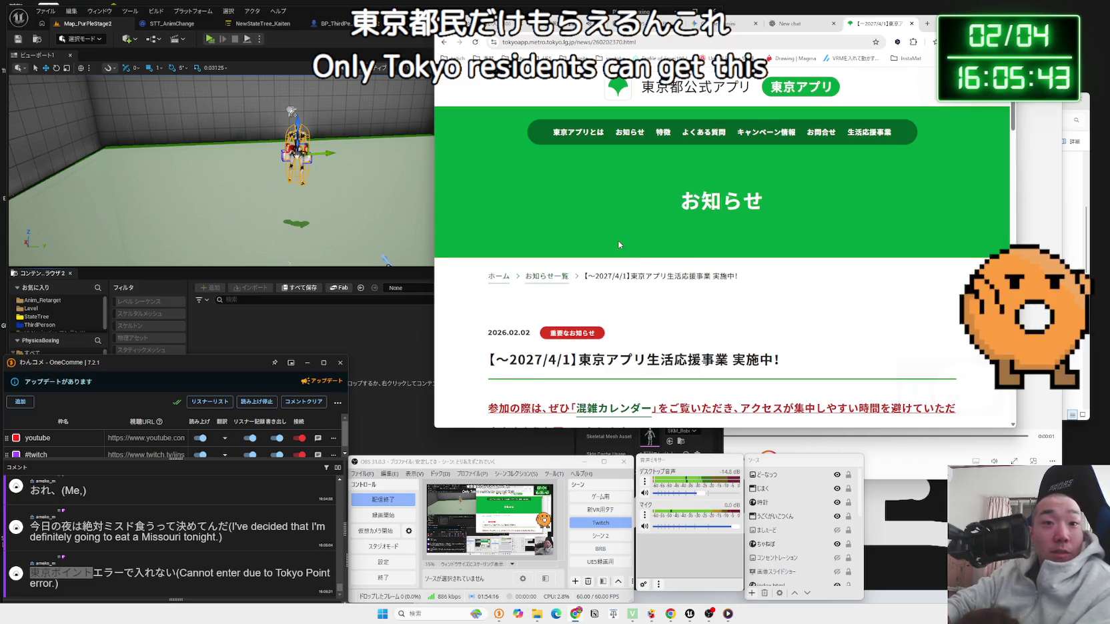
scroll(618, 245, down, 5)
scroll(617, 244, down, 2)
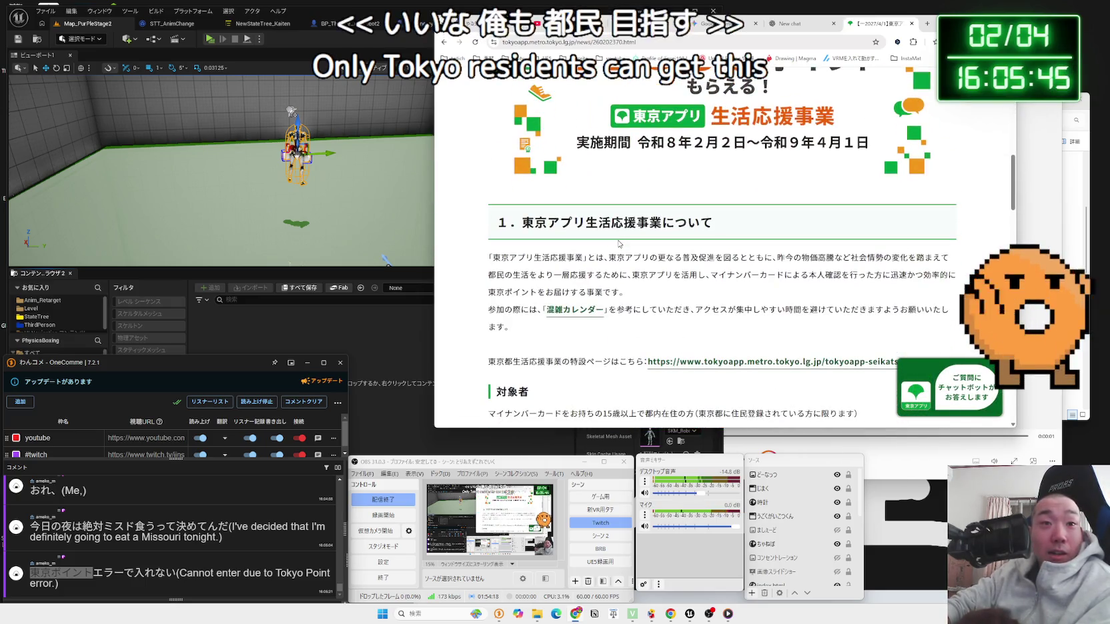
scroll(619, 244, down, 10)
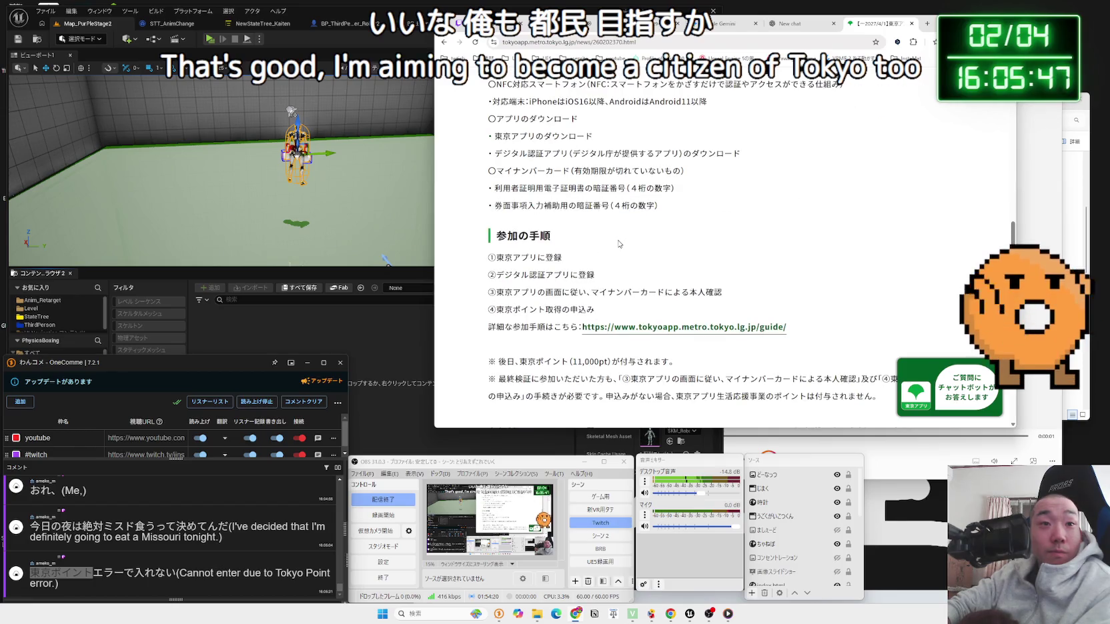
scroll(619, 244, up, 2)
mouse_move(711, 232)
mouse_down()
mouse_move(521, 232)
mouse_move(494, 214)
mouse_up()
mouse_move(579, 251)
mouse_down()
mouse_move(490, 214)
mouse_move(741, 283)
mouse_move(687, 303)
mouse_move(485, 255)
mouse_up()
click(507, 250)
scroll(584, 252, down, 12)
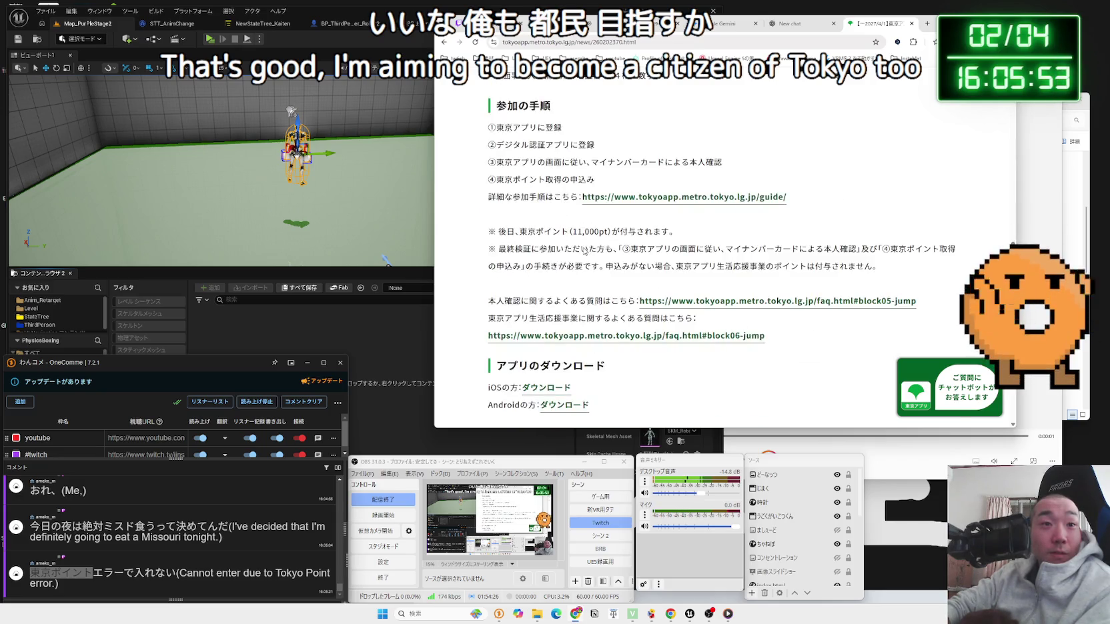
key(alt+Left)
Step: Expand the related questions on when the 11,000 points arrive and when the campaign starts
scroll(587, 213, down, 3)
scroll(589, 193, up, 2)
click(590, 175)
mouse_move(590, 181)
mouse_down()
mouse_move(513, 196)
mouse_move(753, 208)
mouse_move(494, 219)
mouse_move(497, 186)
mouse_up()
click(512, 208)
click(600, 223)
click(636, 281)
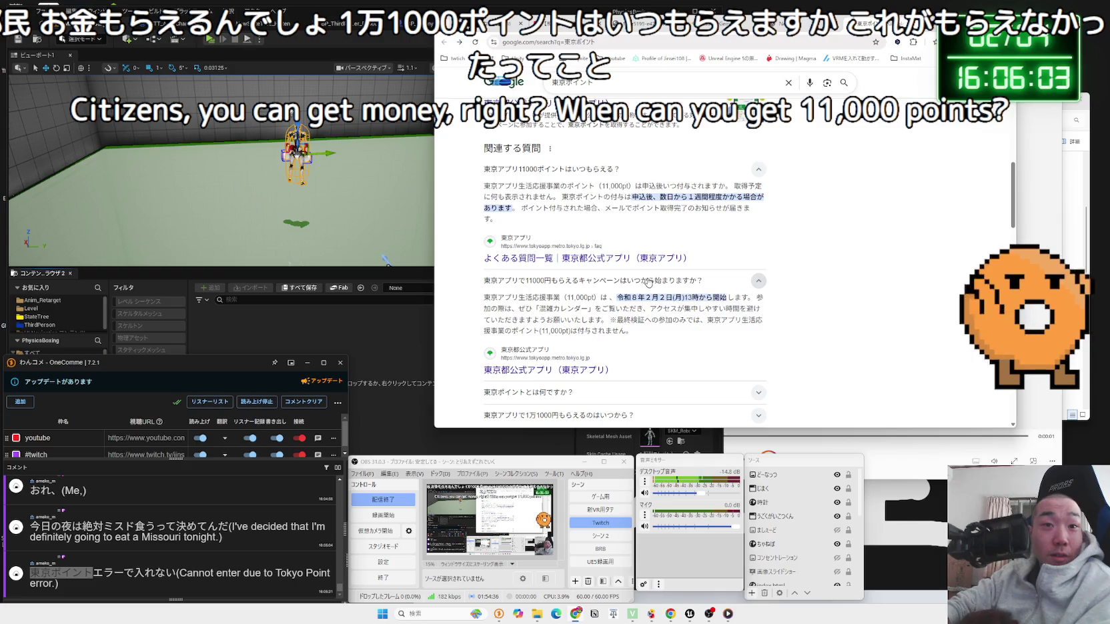
scroll(648, 283, down, 1)
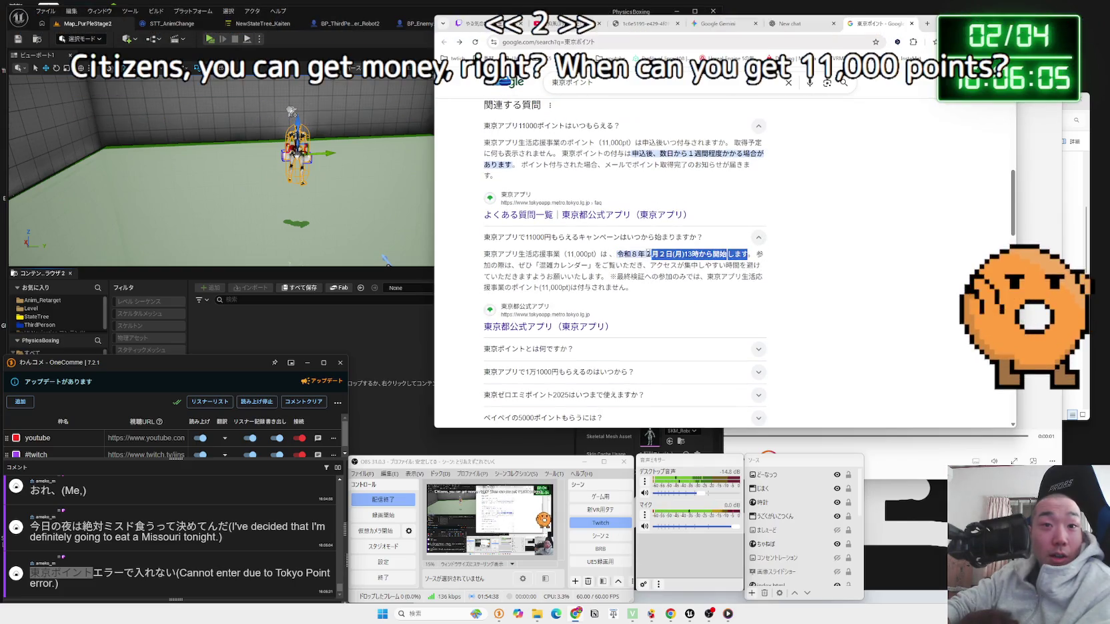
mouse_move(581, 266)
mouse_down()
mouse_move(538, 265)
mouse_move(616, 266)
mouse_move(580, 265)
mouse_move(676, 292)
mouse_up()
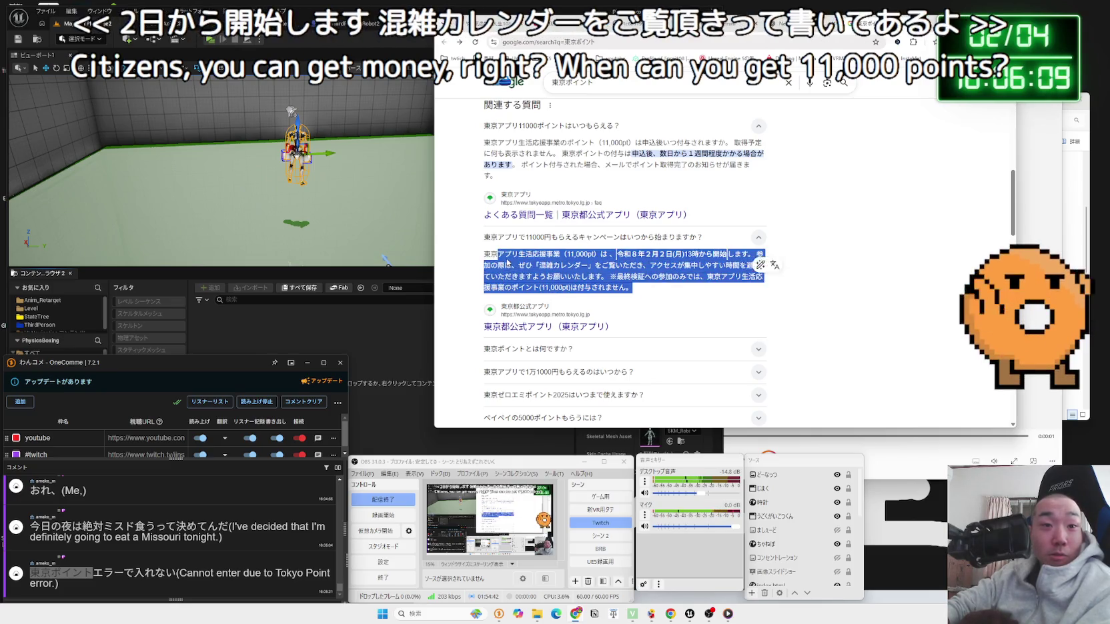
scroll(677, 293, down, 8)
scroll(550, 256, down, 2)
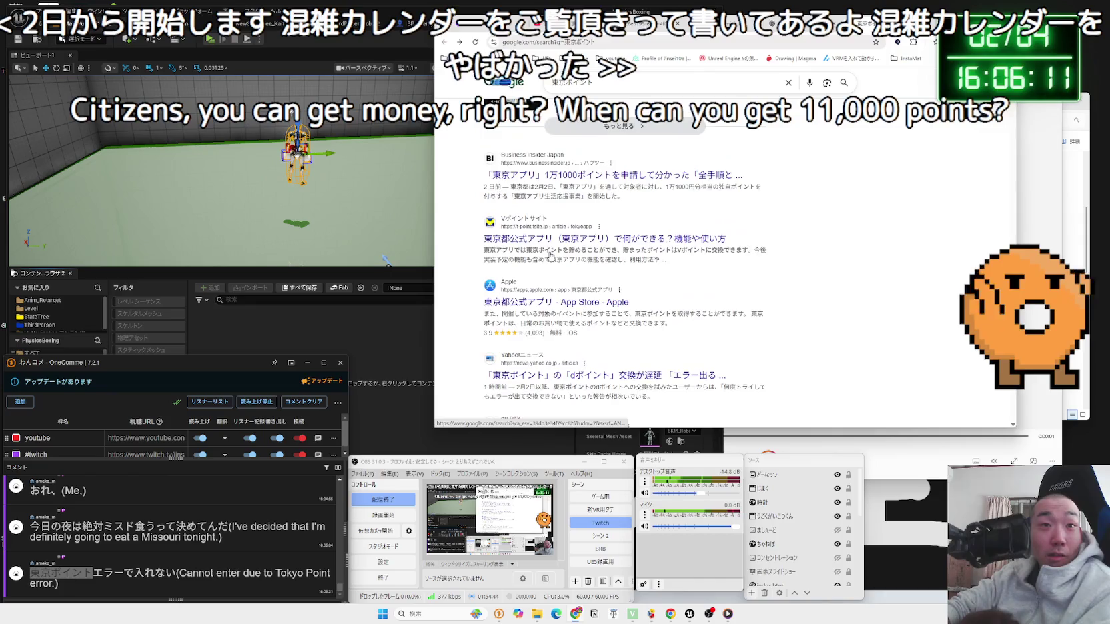
scroll(599, 270, up, 1)
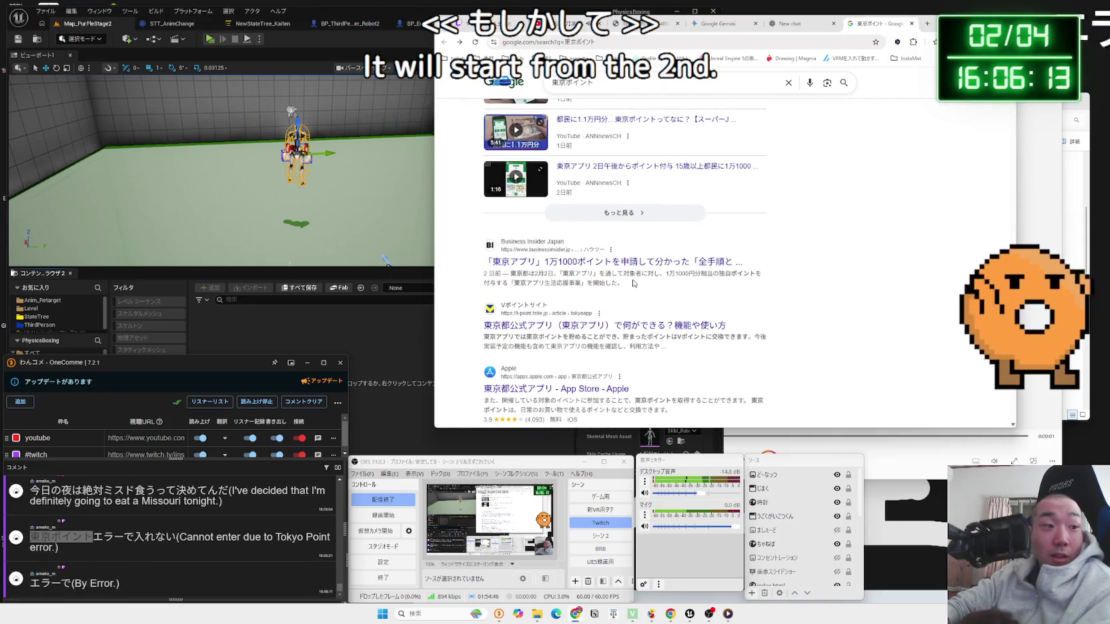
click(636, 25)
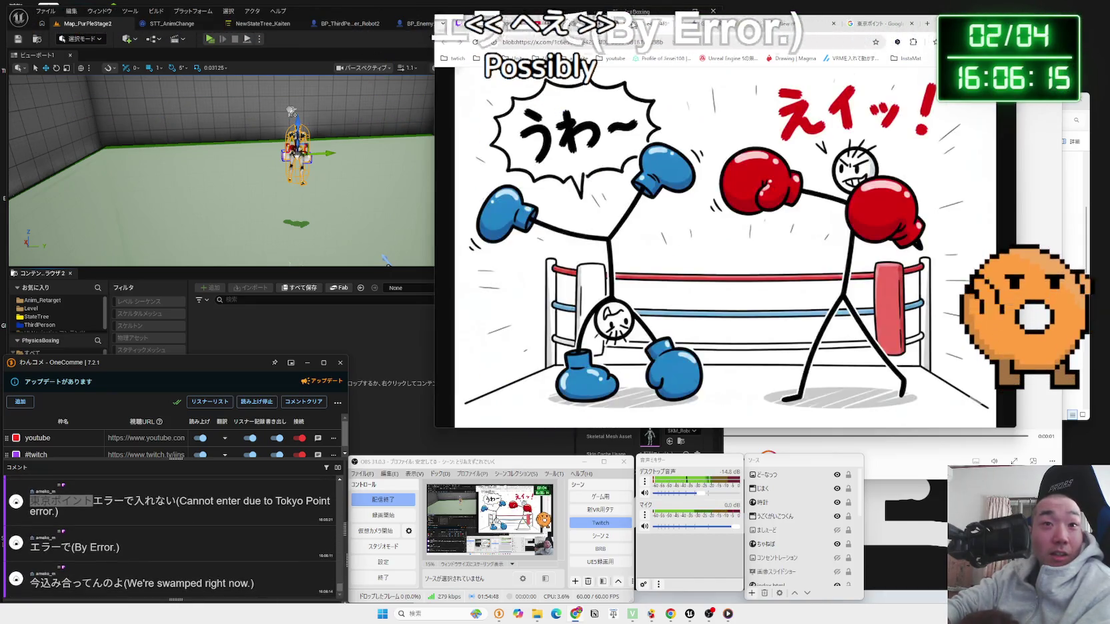
Step: Glance through the Gemini, YouTube, search results and New chat tabs
click(706, 23)
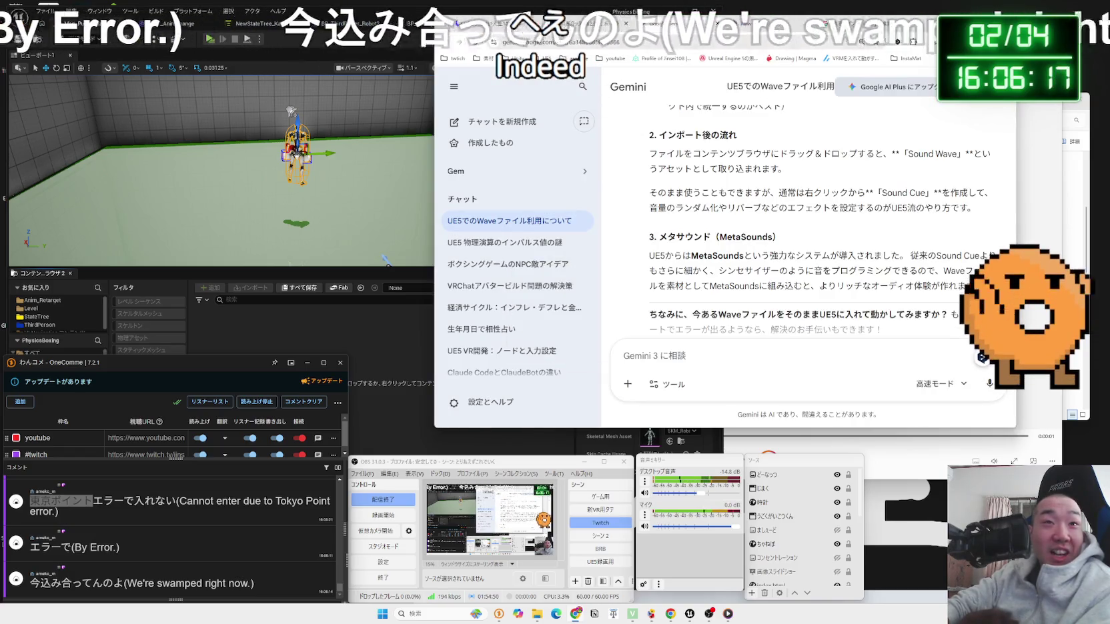
click(780, 24)
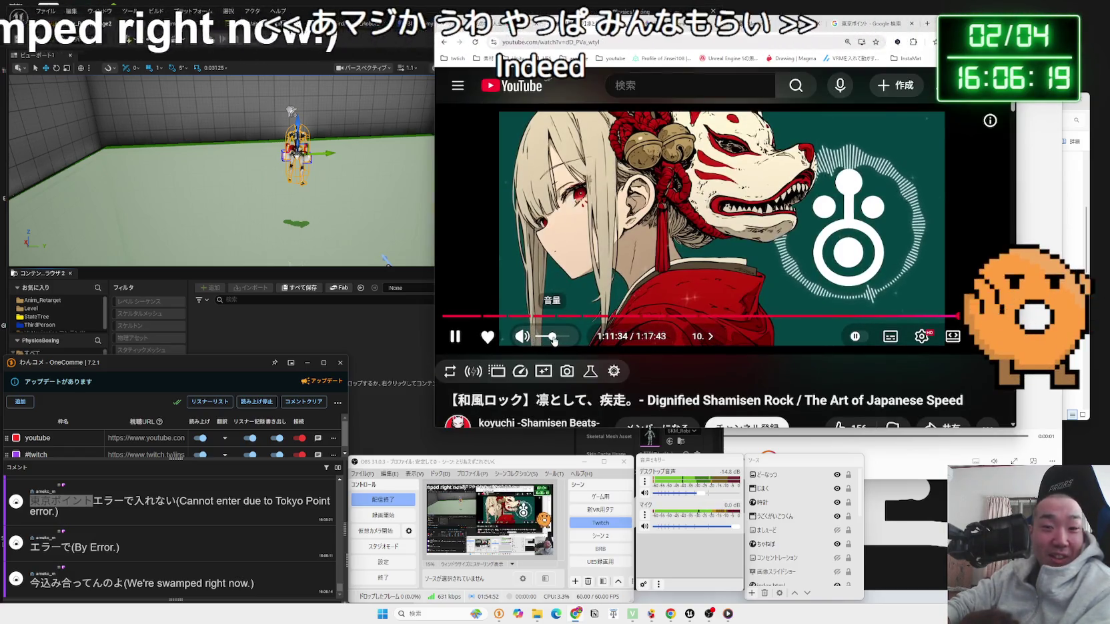
click(860, 24)
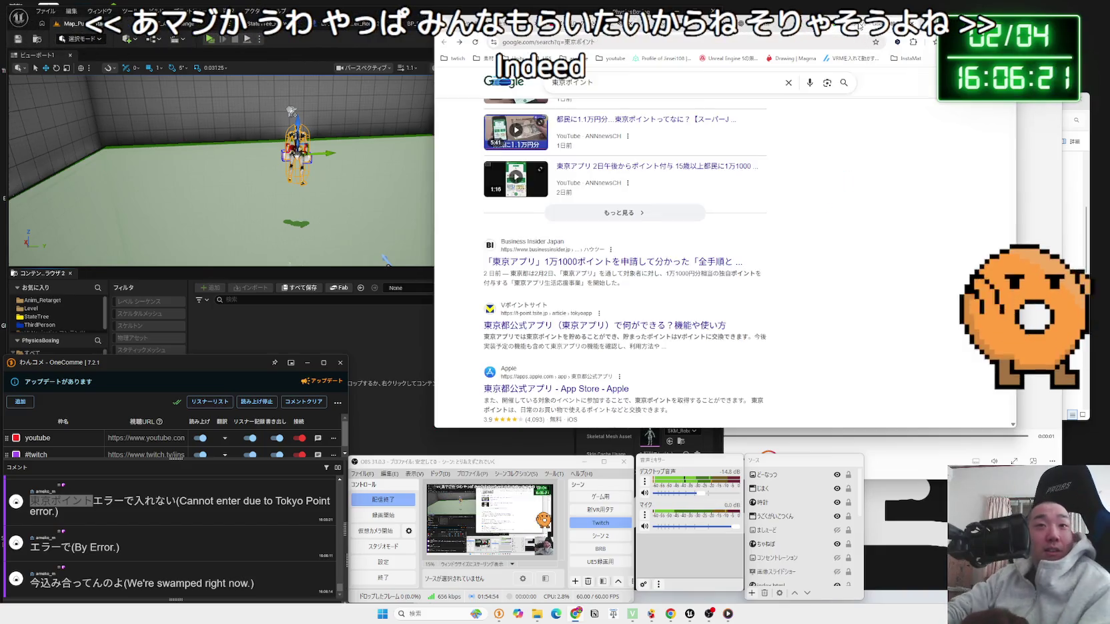
click(777, 24)
click(887, 24)
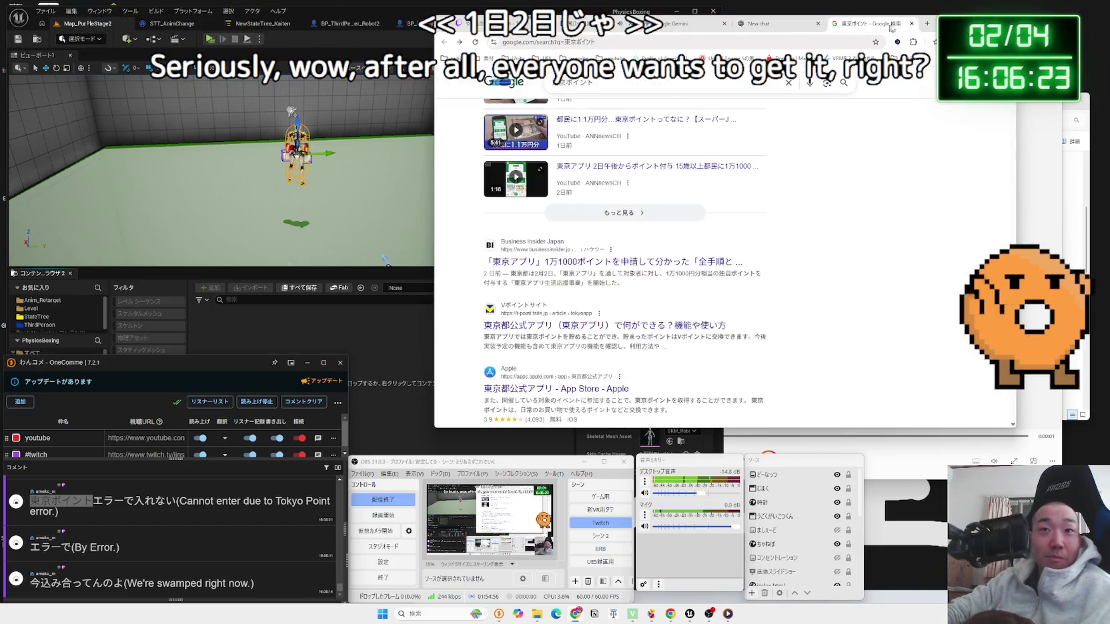
Step: Shift Chrome right to uncover the Unreal viewport, then return to the 東京ポイント results
drag(932, 23, 993, 22)
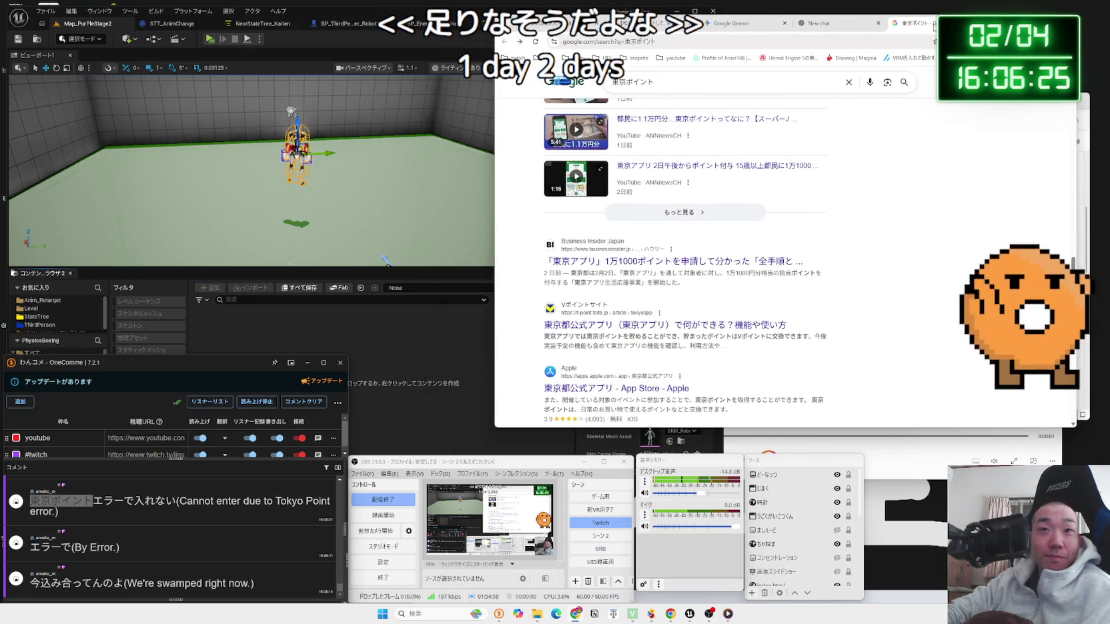
click(748, 30)
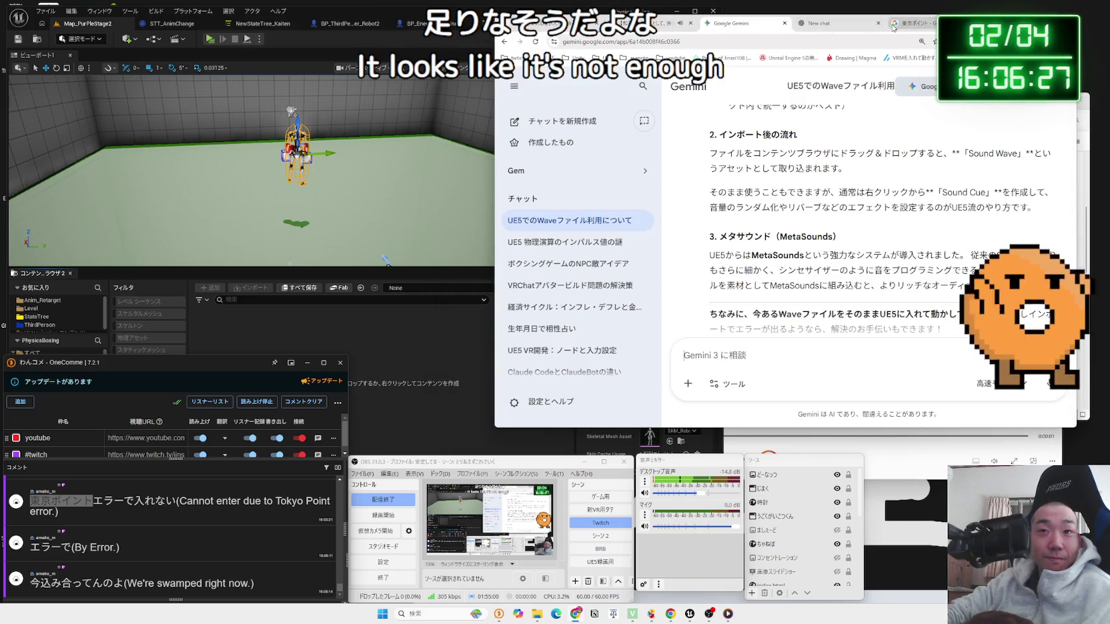
click(893, 25)
click(834, 23)
scroll(835, 165, down, 5)
scroll(902, 124, down, 3)
key(ctrl+Tab)
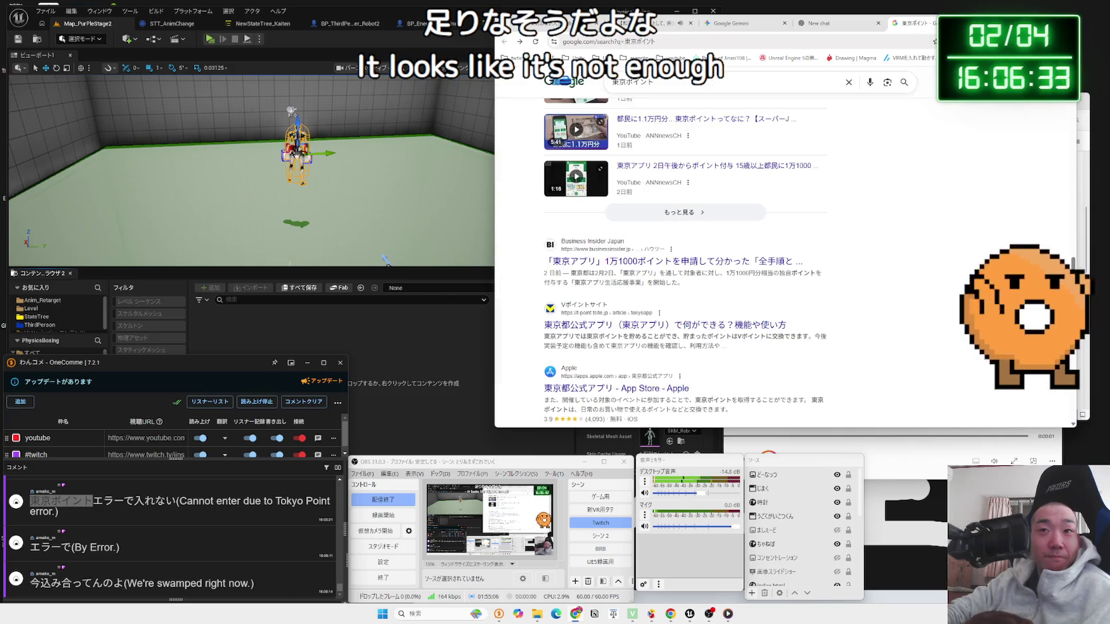
scroll(694, 266, up, 2)
Step: Open BP_Enemy_Snipe's graph and view the Sound pin options on Play Sound at Location
click(376, 191)
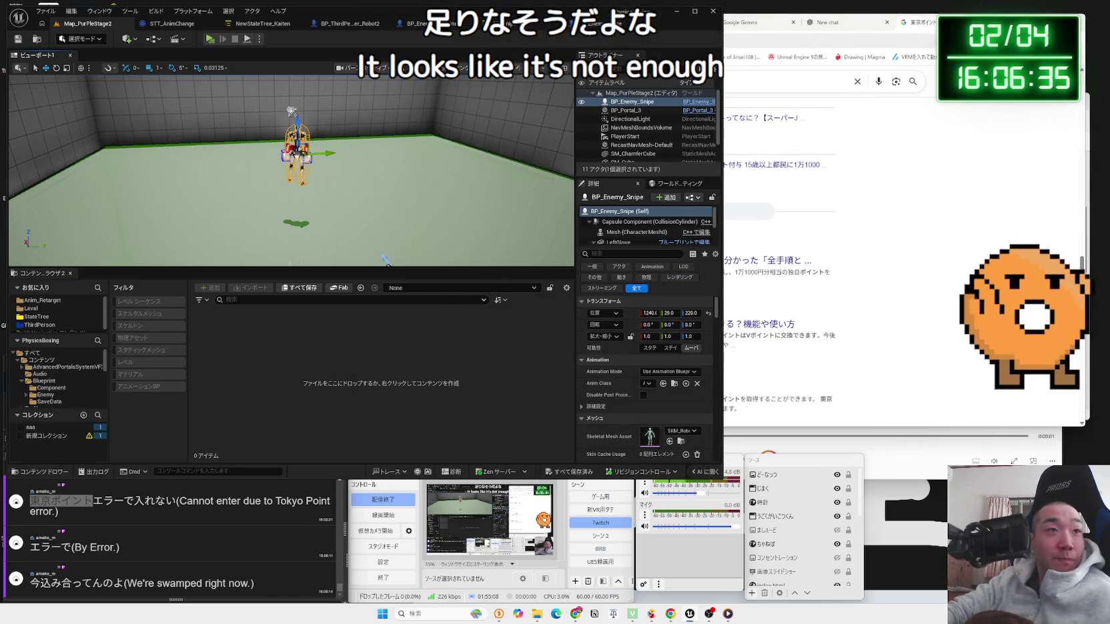
click(321, 212)
click(557, 24)
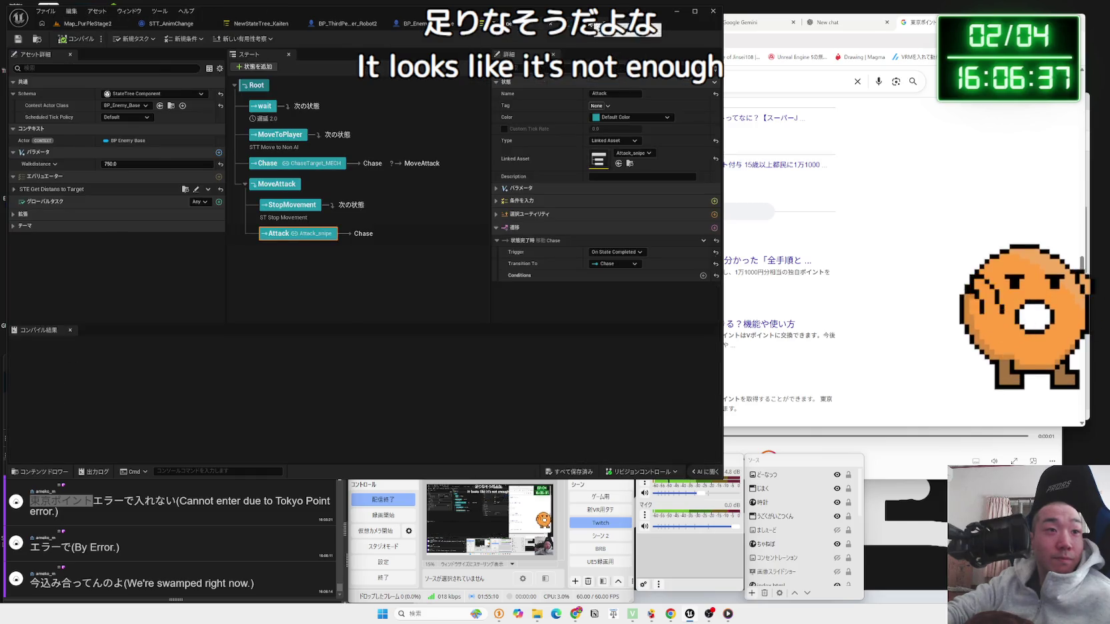
click(589, 25)
click(458, 174)
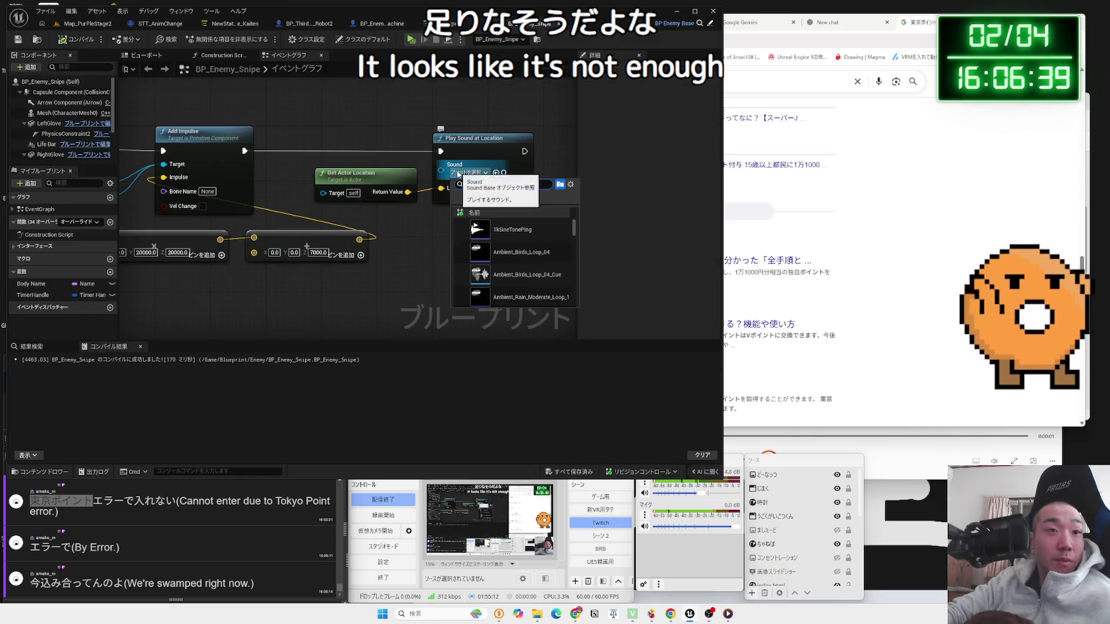
click(444, 230)
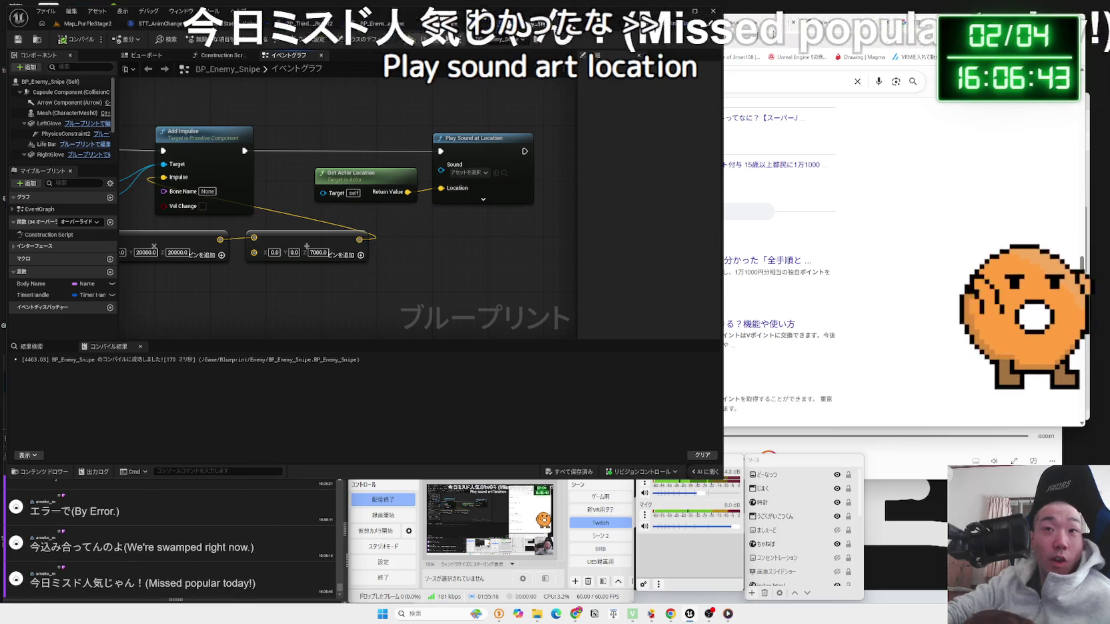
click(798, 74)
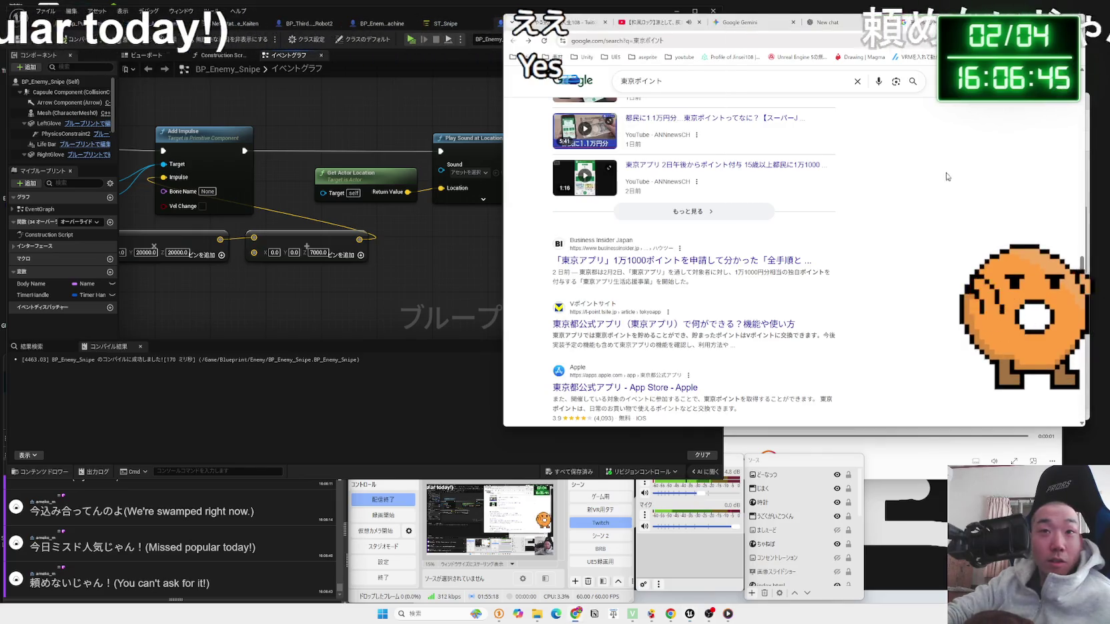
Step: Replace the Google query with ミスド and search it
key(ctrl+a)
key(BackSpace)
text(ml)
key(BackSpace)
key(BackSpace)
text(ミスド)
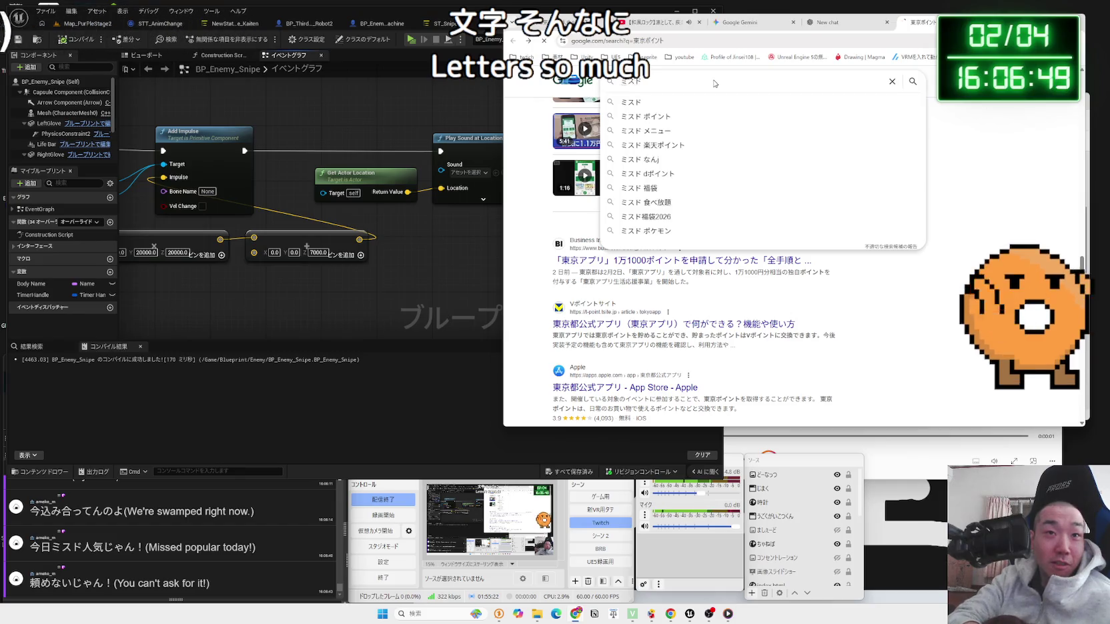
key(Return)
Step: Search ミスド 東京ポイント, skim the results, then close that tab back to Gemini
click(710, 82)
text(と)
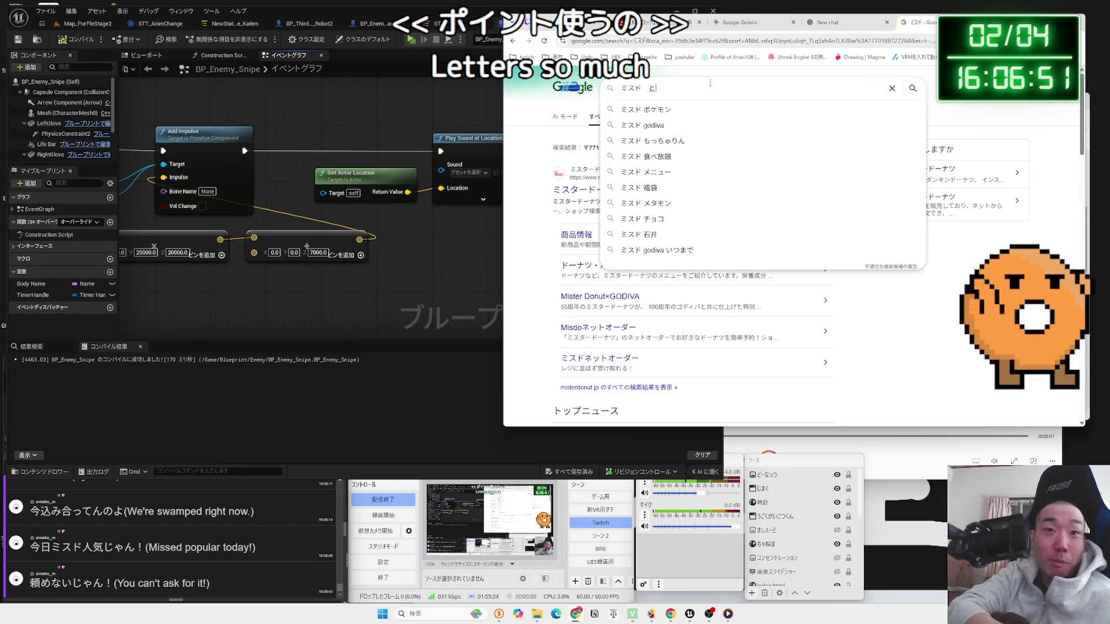
text(うきょうpointo)
key(space)
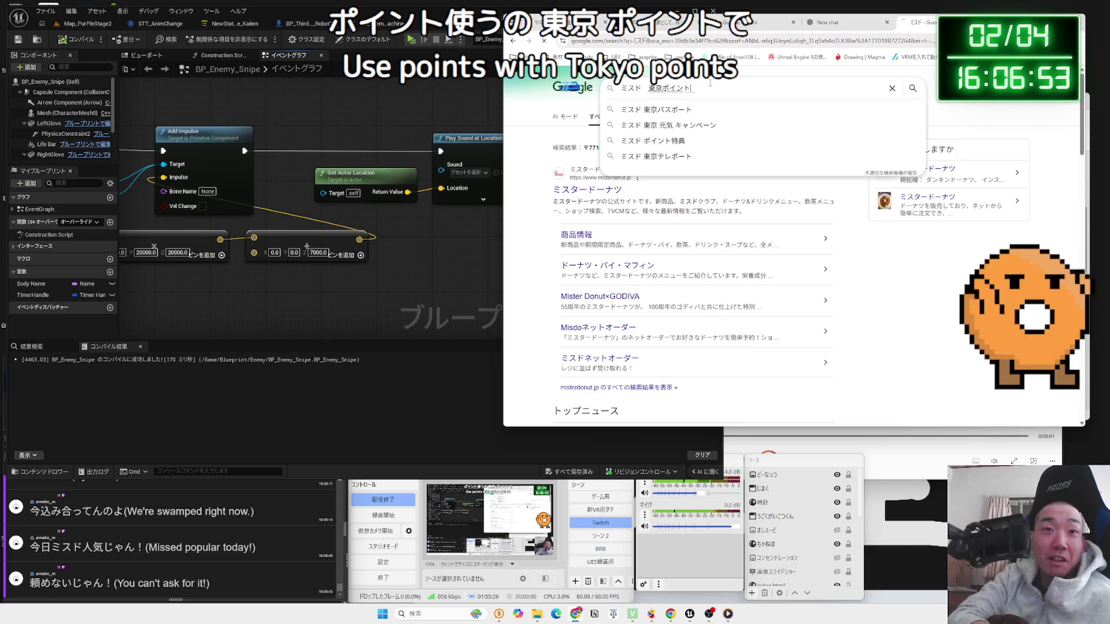
key(Return)
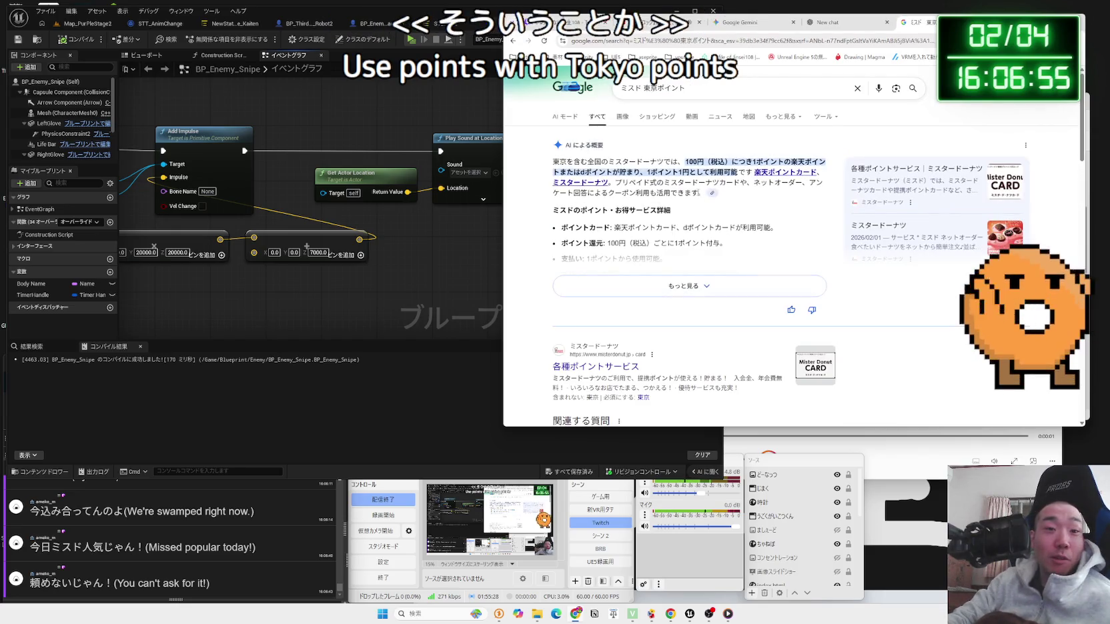
scroll(749, 194, down, 4)
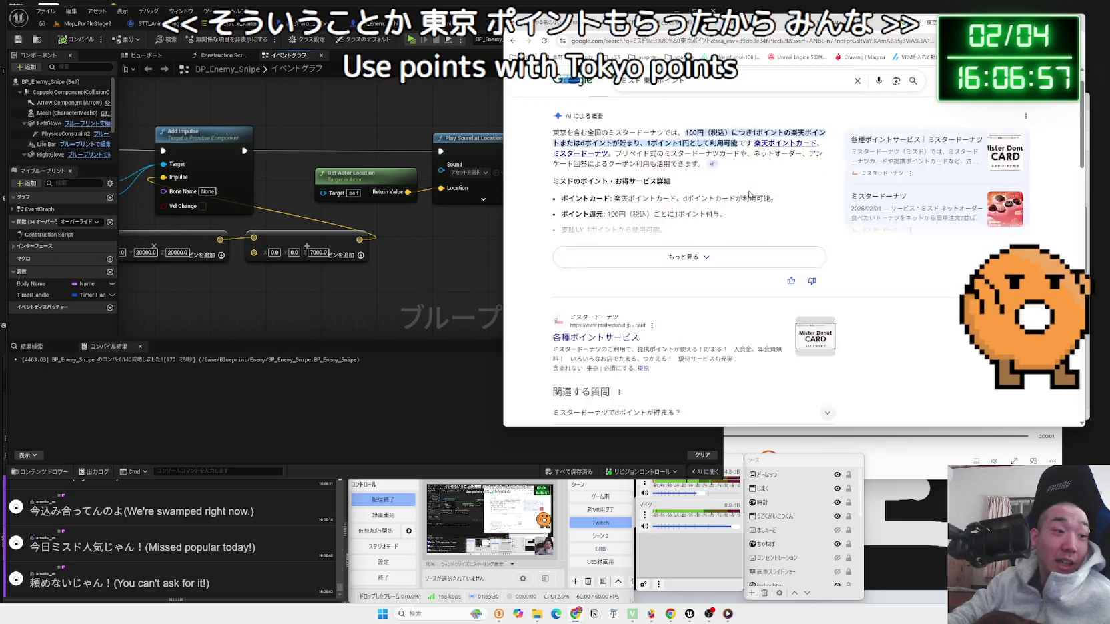
scroll(749, 194, down, 8)
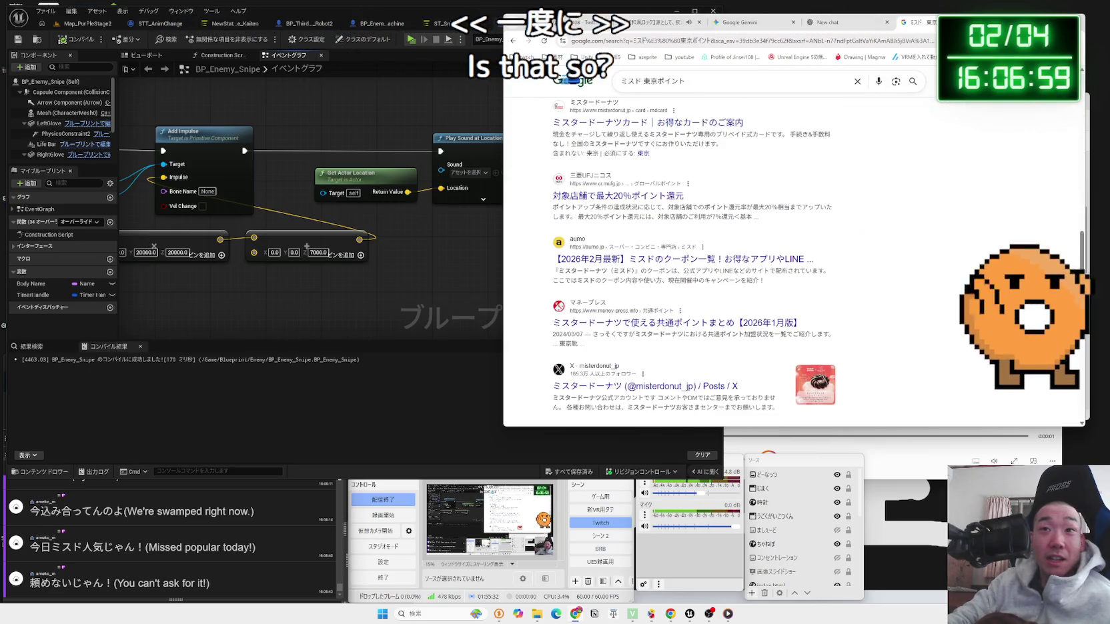
key(ctrl+w)
click(780, 29)
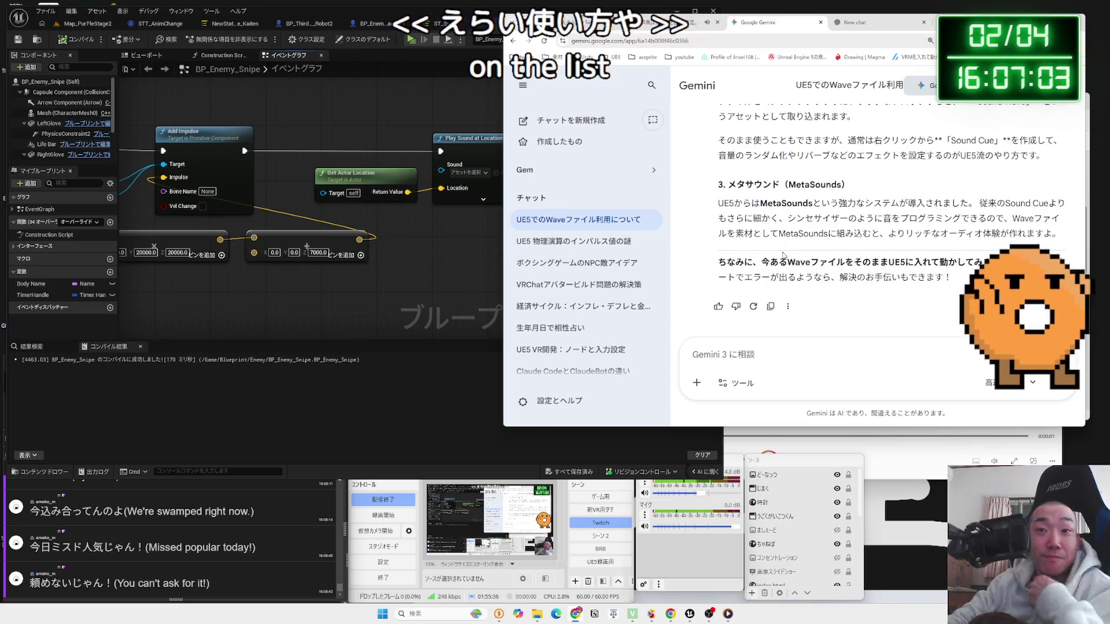
Step: Play the DSGNImpt_Impact High Spark 01_RSCPC_HV clip twice in Media Player
click(881, 460)
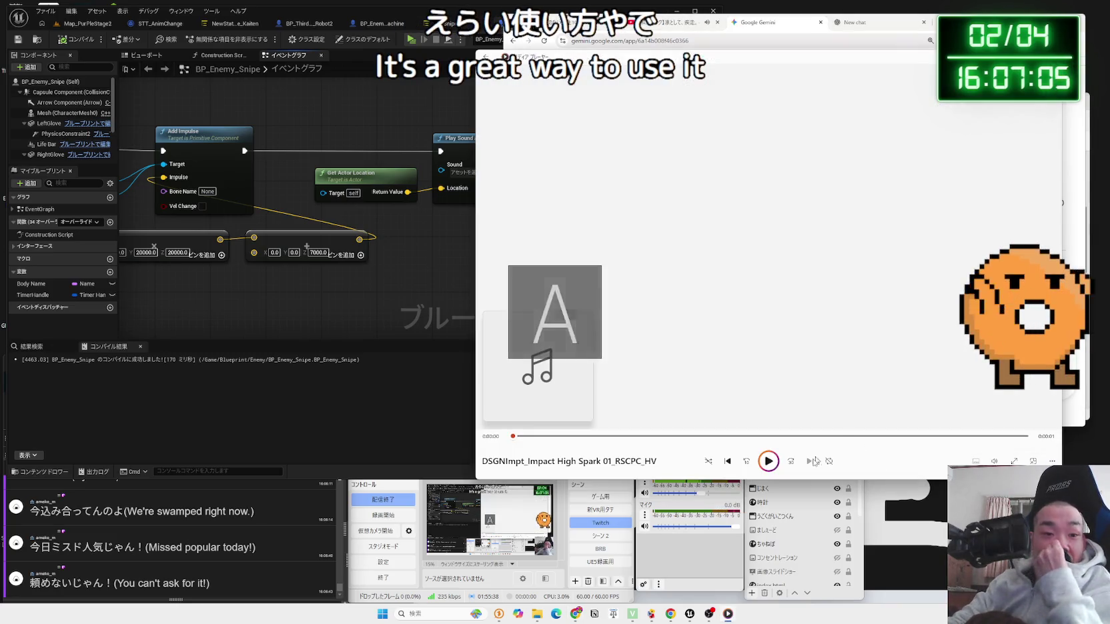
mouse_move(537, 614)
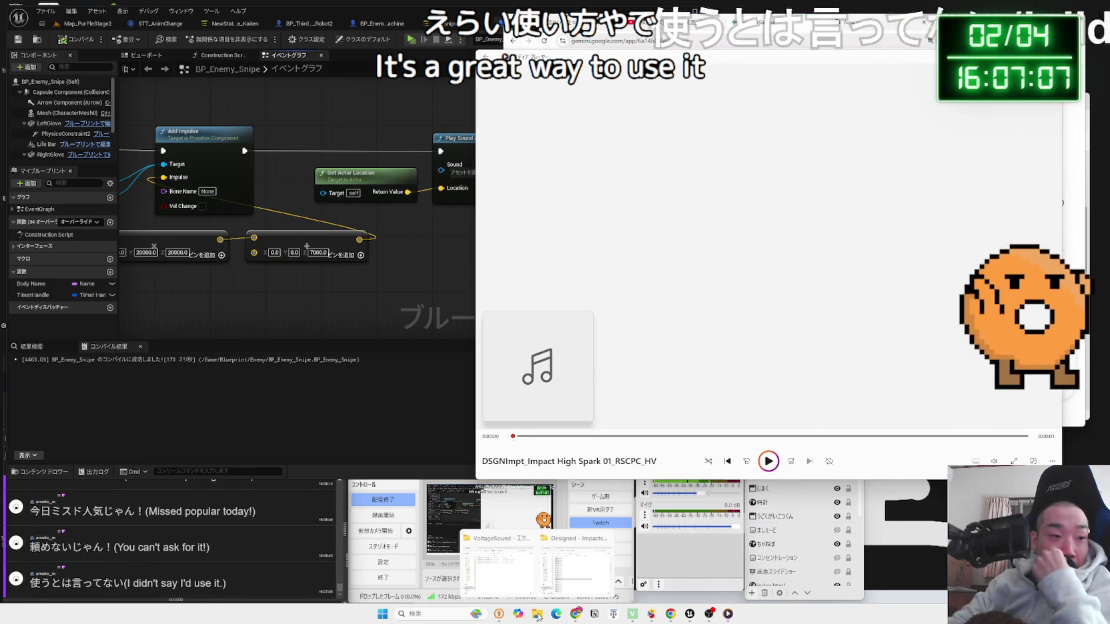
mouse_move(570, 579)
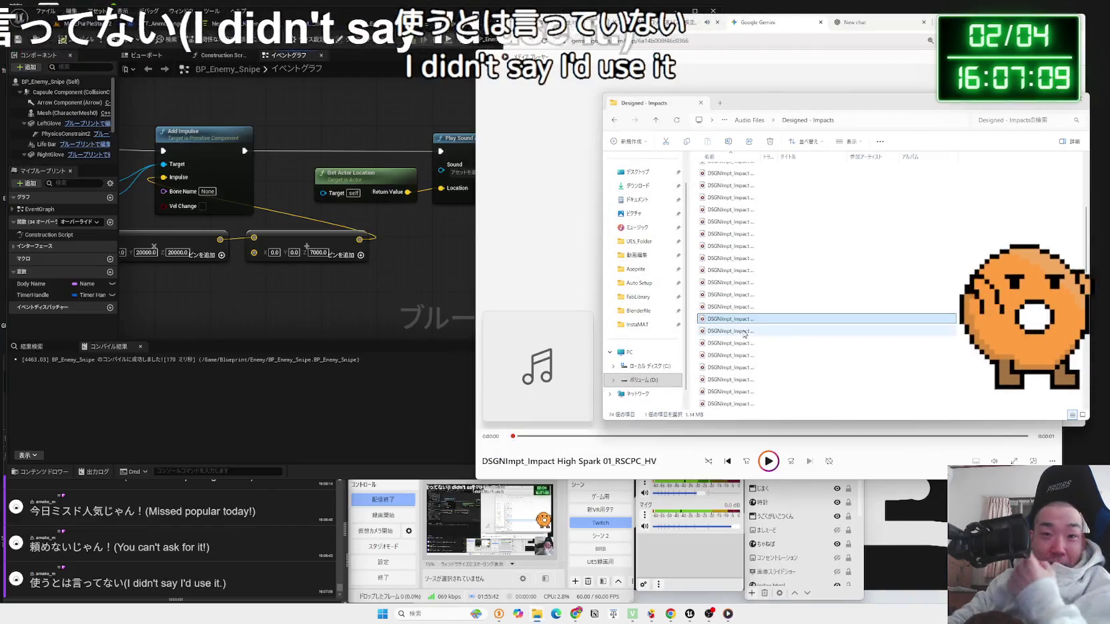
click(761, 465)
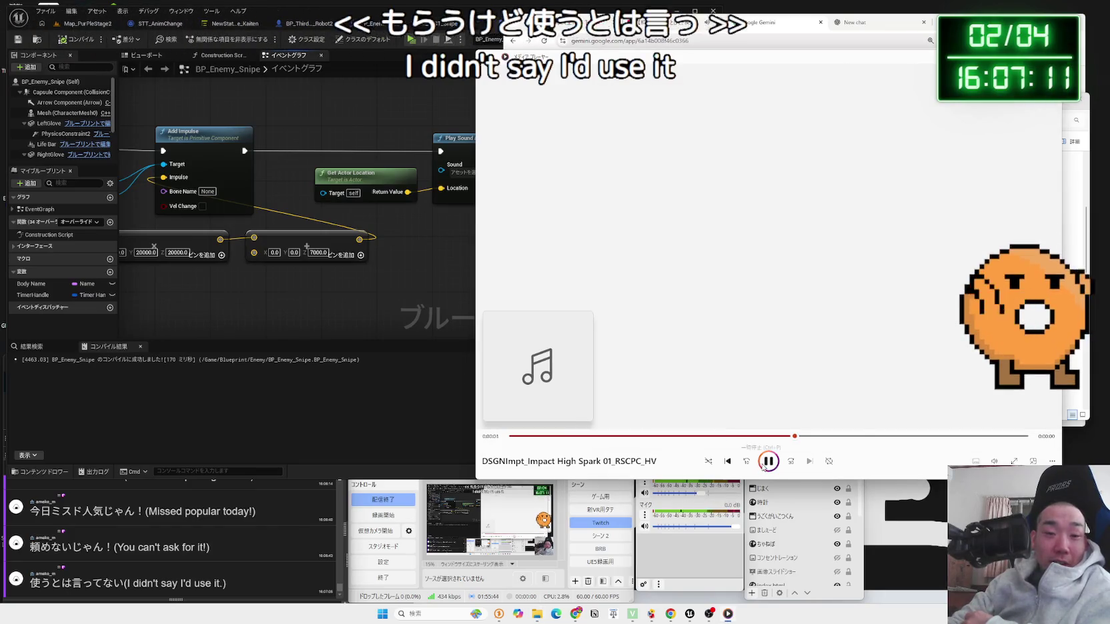
click(769, 462)
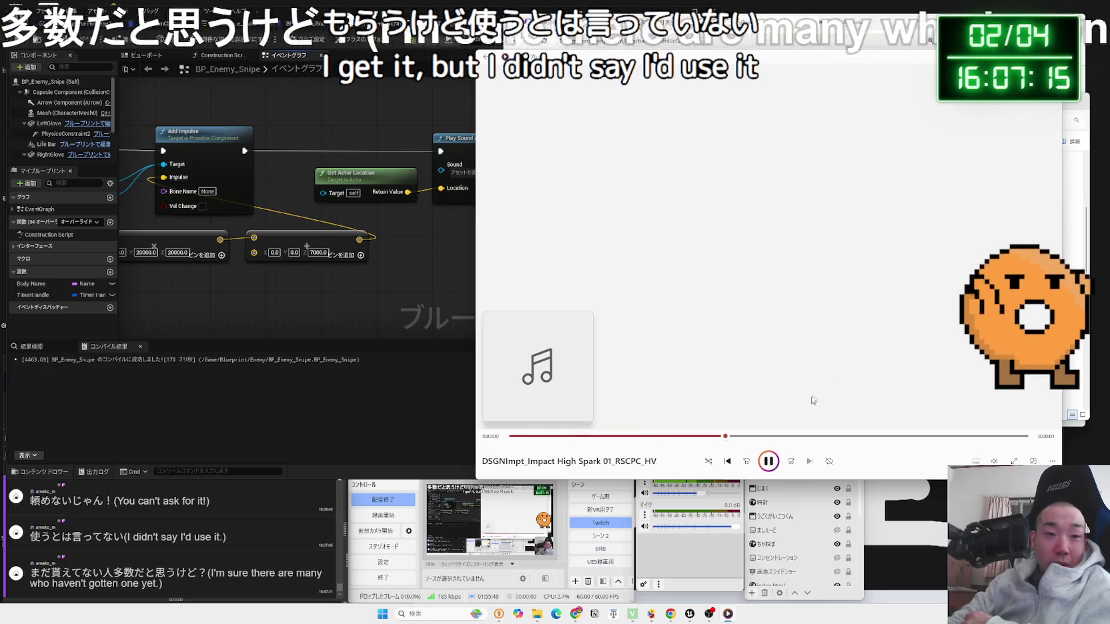
Step: Reveal the Designed - Impacts folder behind the player, then close Media Player
drag(1056, 57, 927, 62)
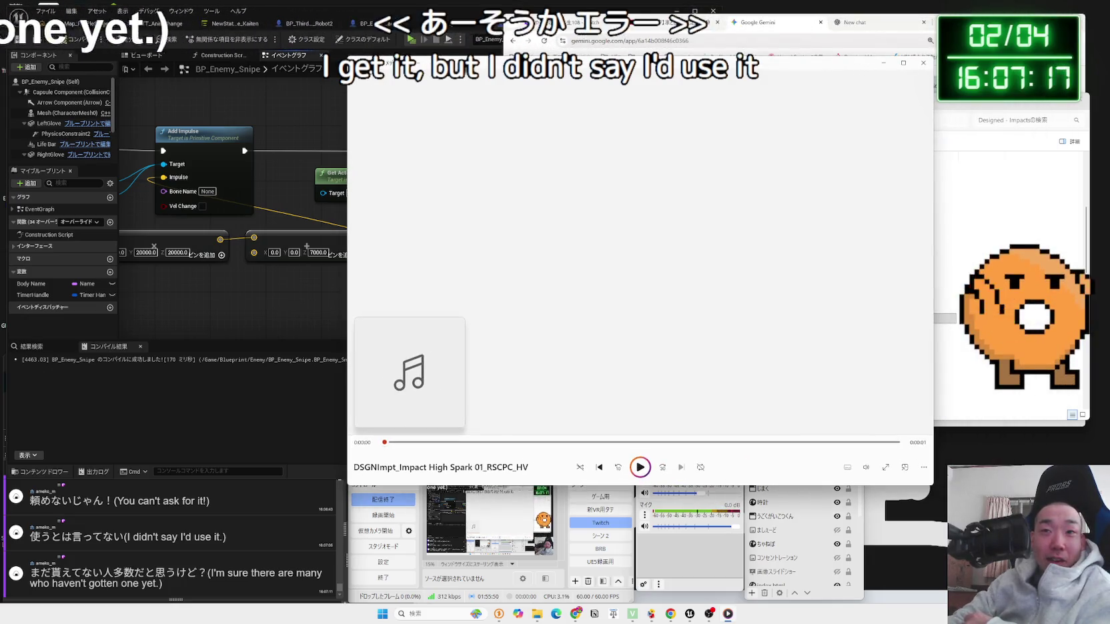
click(927, 87)
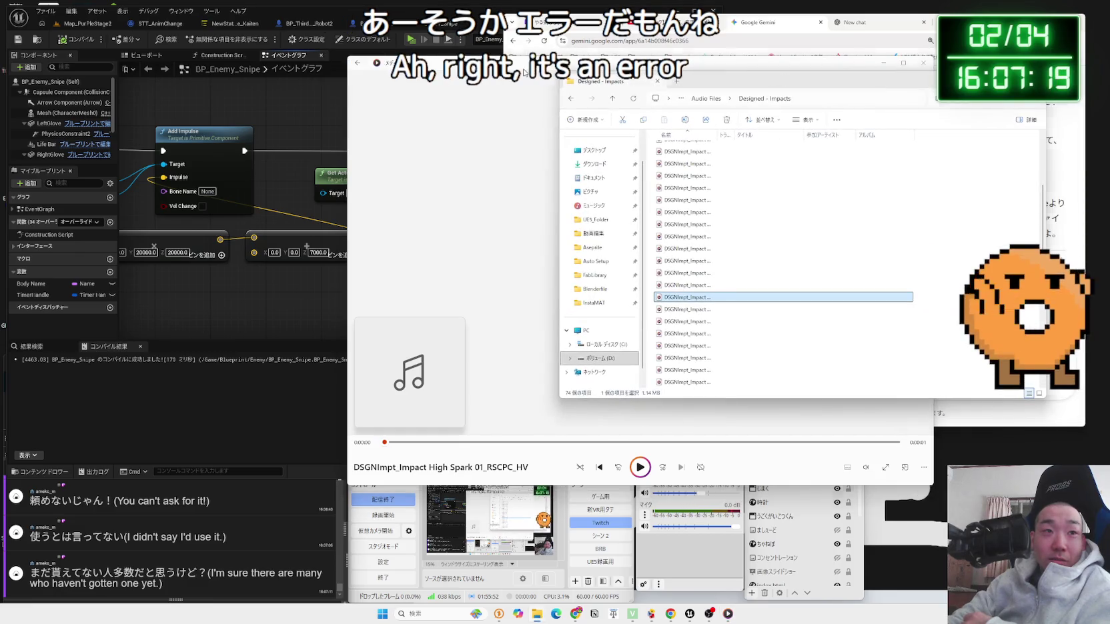
click(525, 72)
click(922, 65)
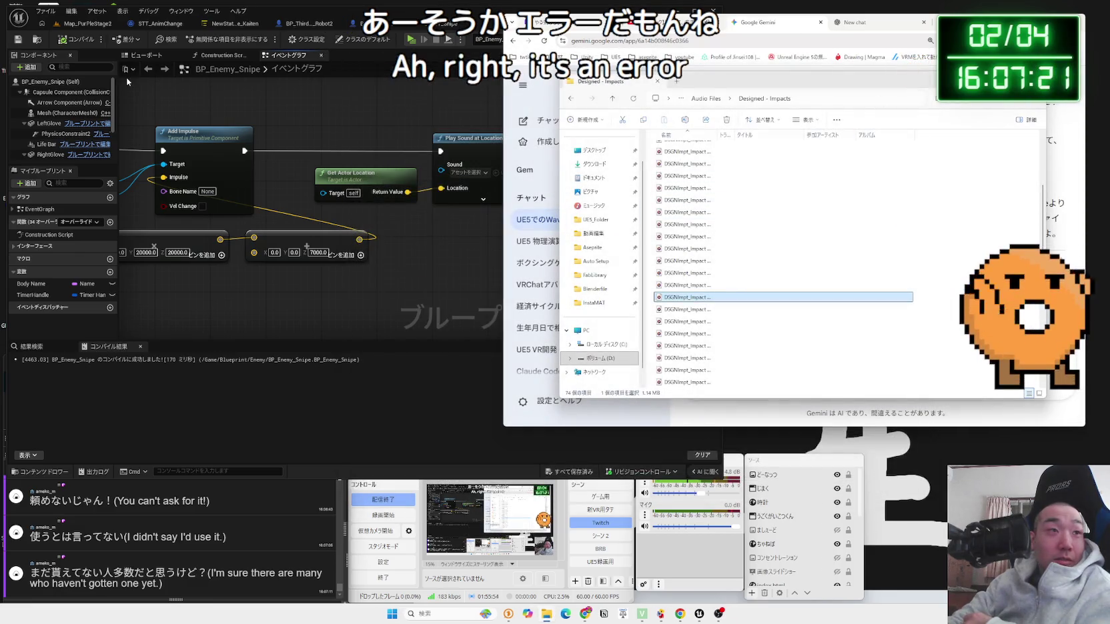
click(79, 29)
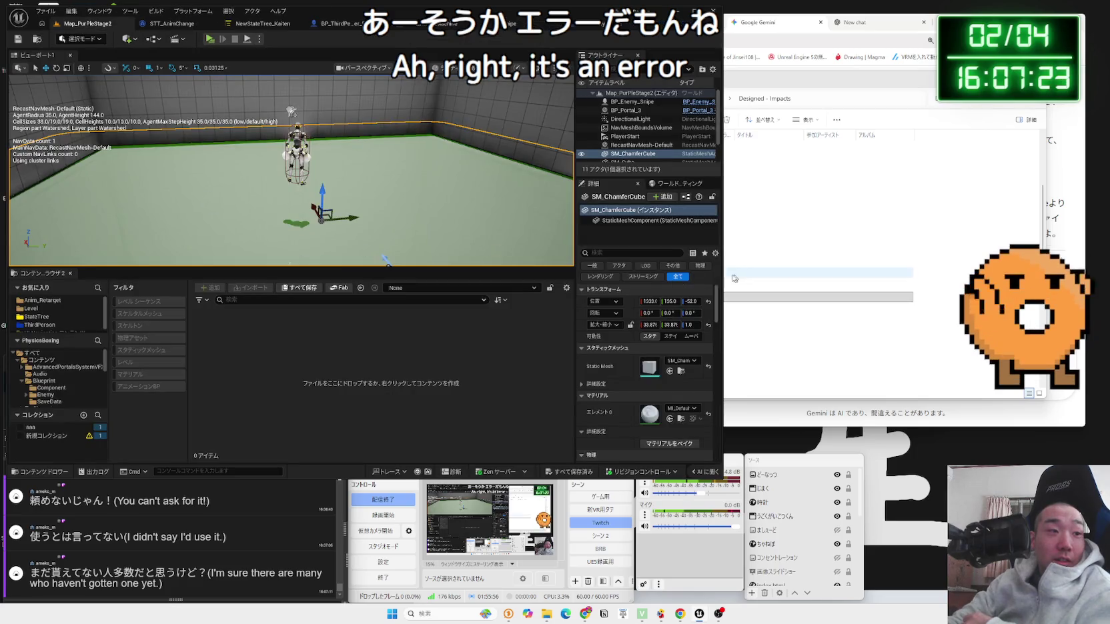
Step: Create a new folder named SFX inside Content/Audio and open it
click(47, 376)
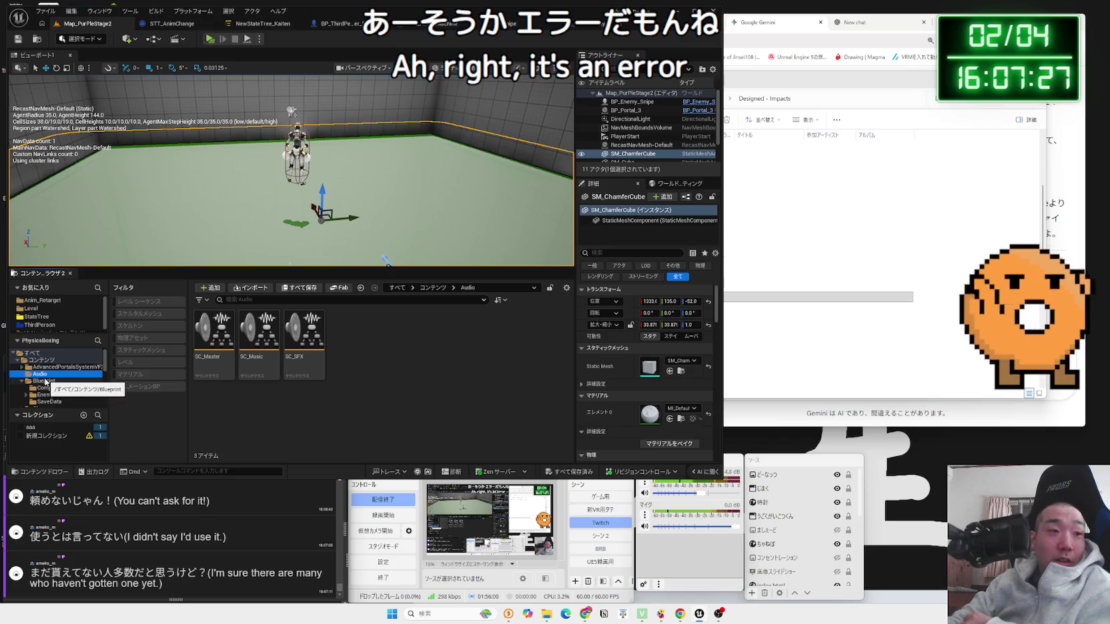
right_click(362, 369)
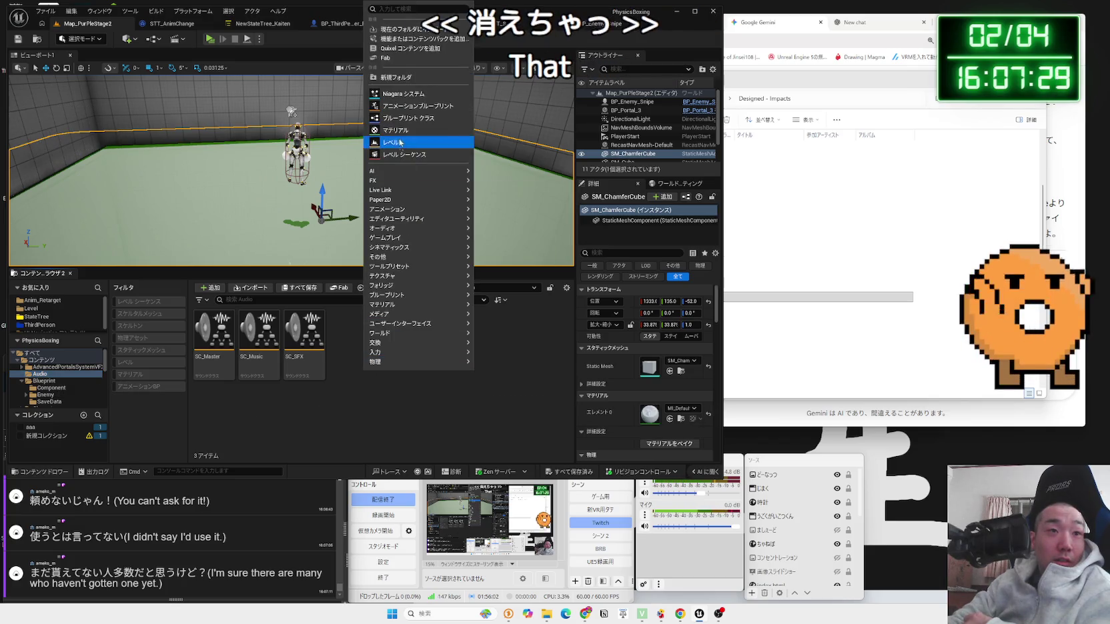
click(403, 78)
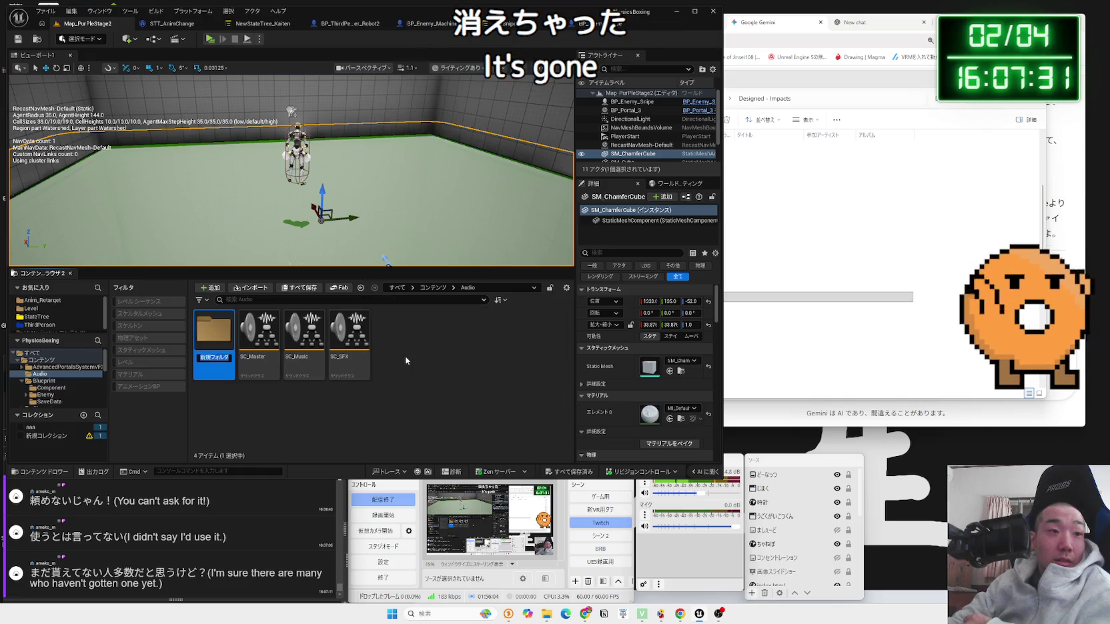
text(s)
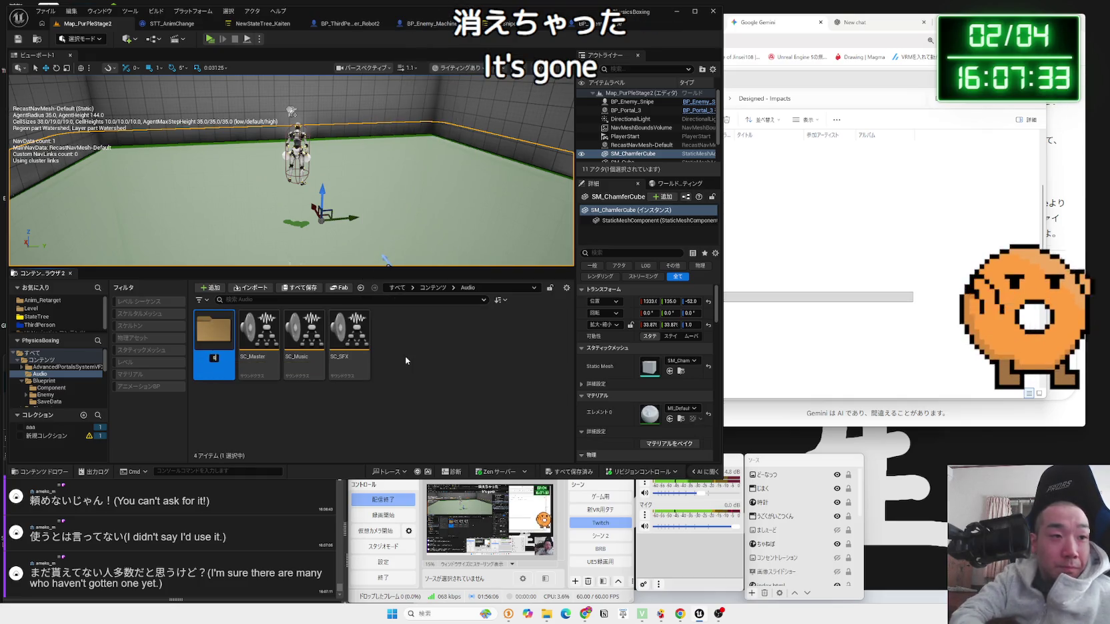
key(BackSpace)
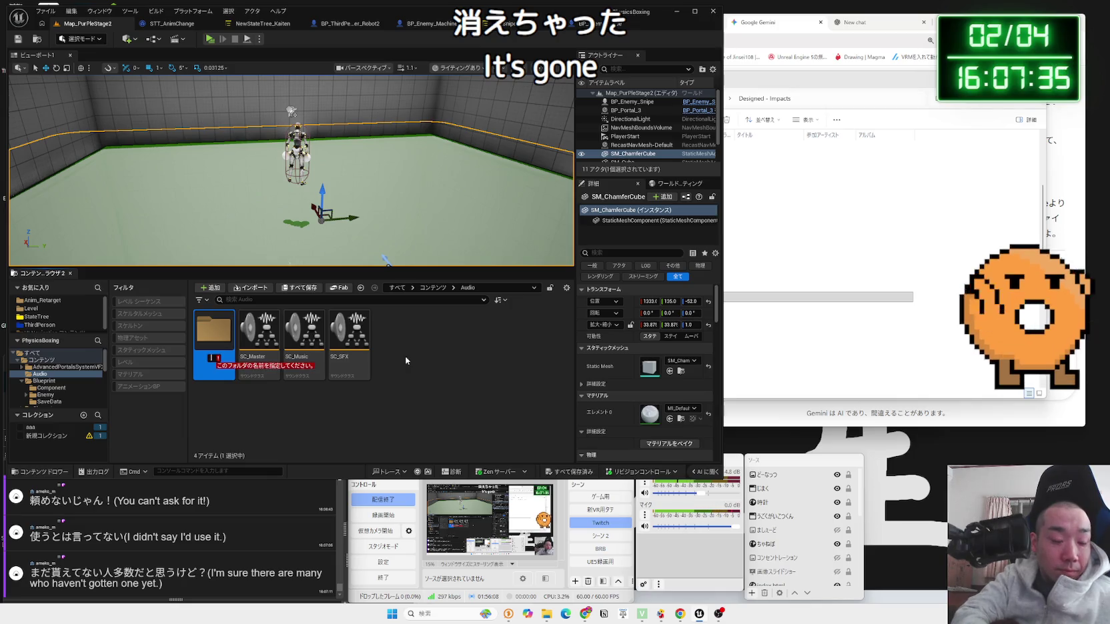
text(s)
double_click(220, 347)
right_click(241, 340)
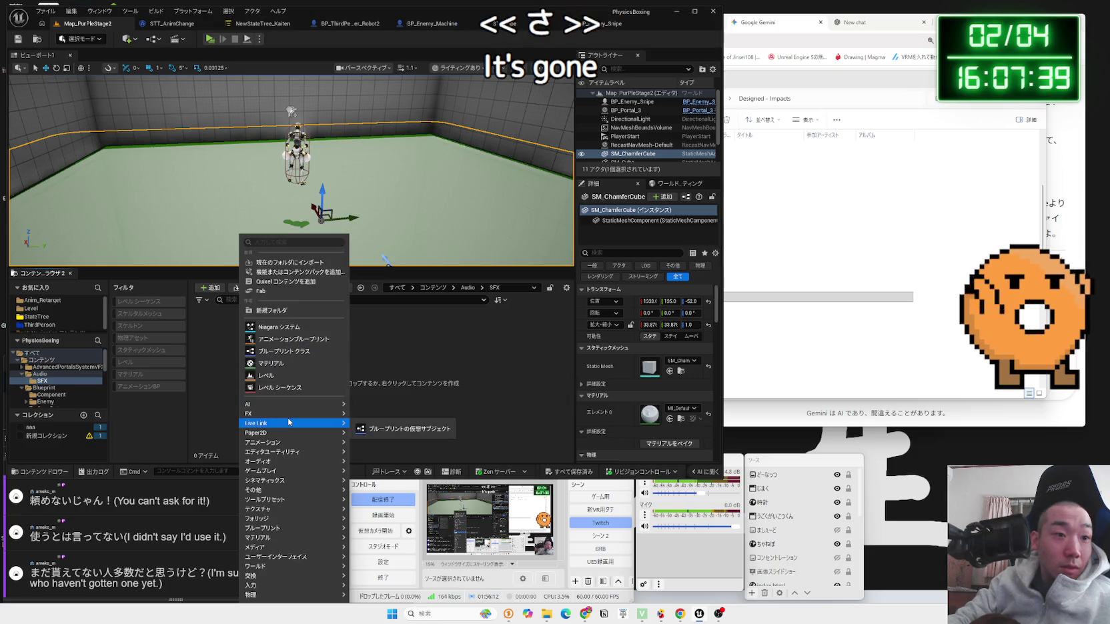
click(573, 321)
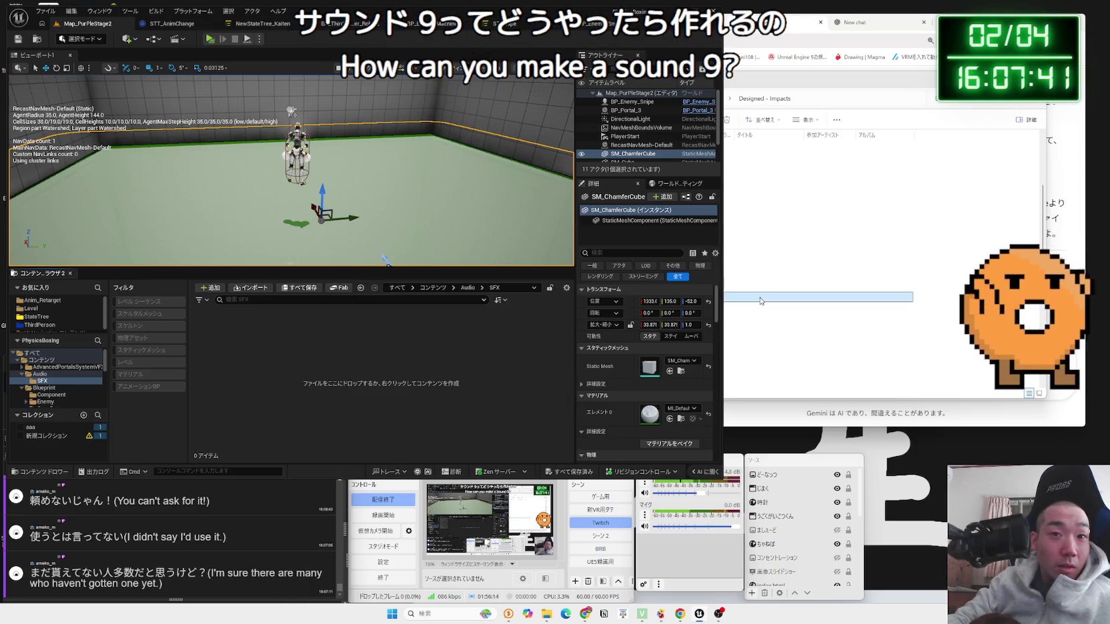
Step: Rename the file to Impact High Spark 01_RSCPC_HV.wav and drag it into Unreal's SFX folder
right_click(677, 300)
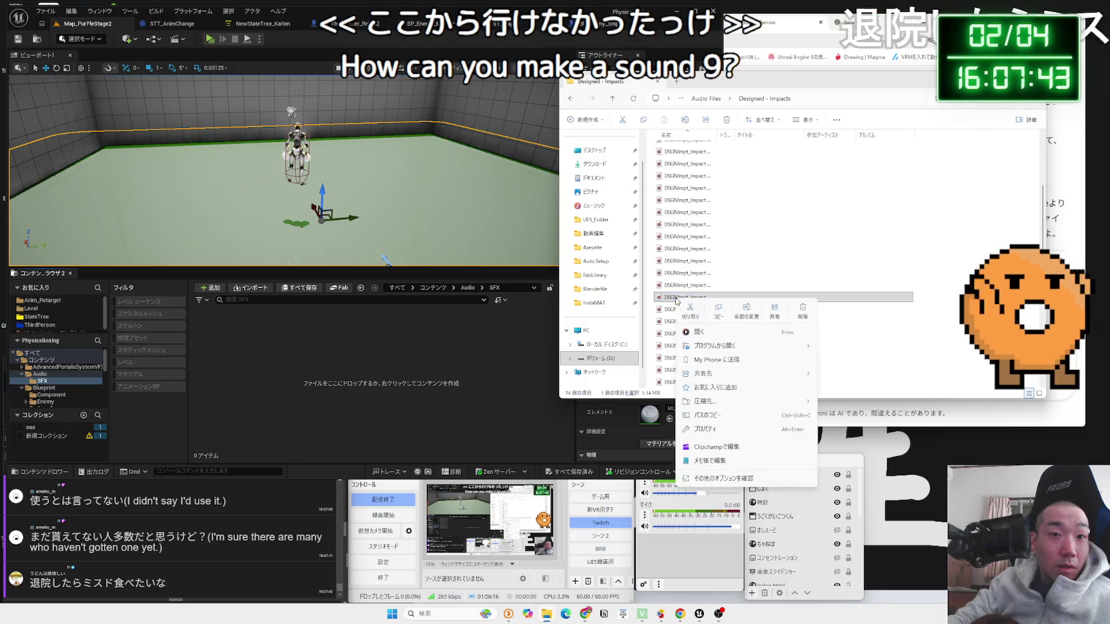
key(Escape)
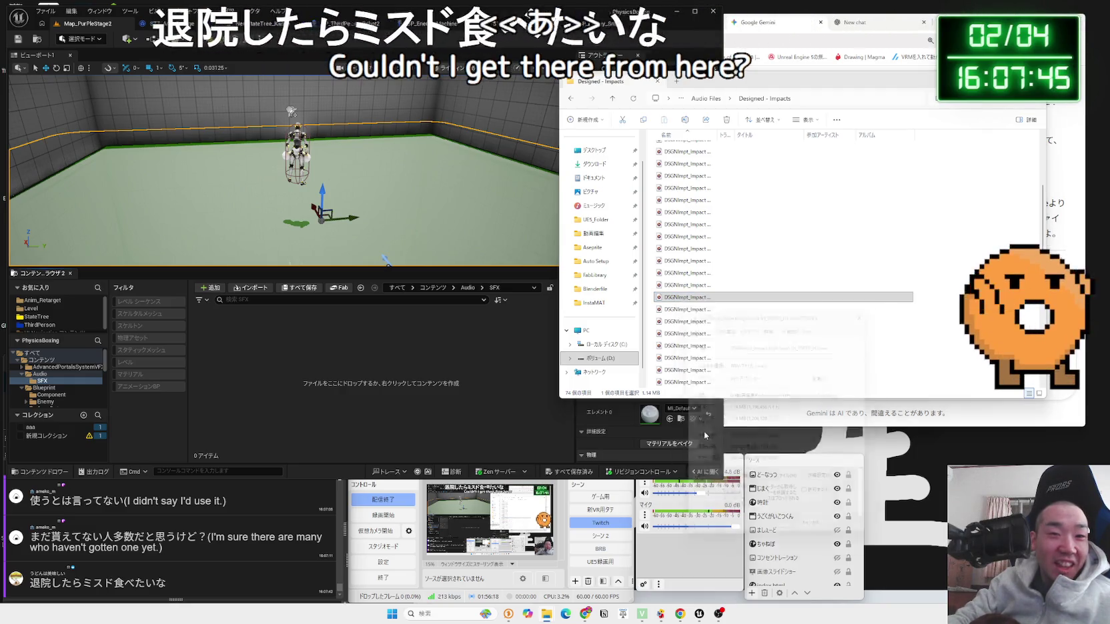
drag(744, 314, 544, 201)
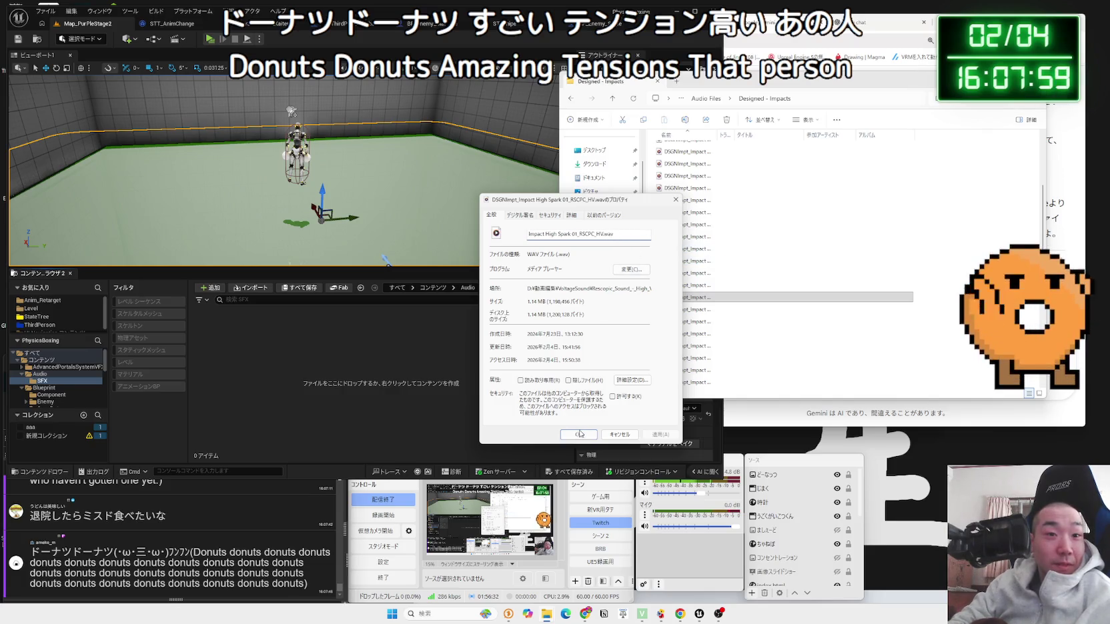
click(580, 437)
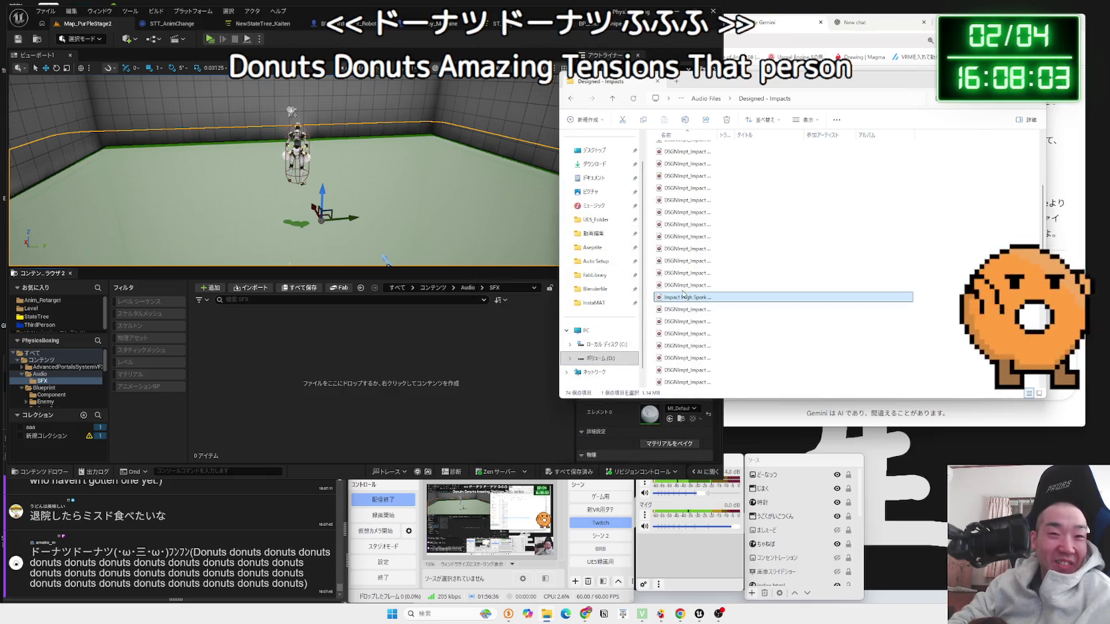
drag(677, 300, 359, 348)
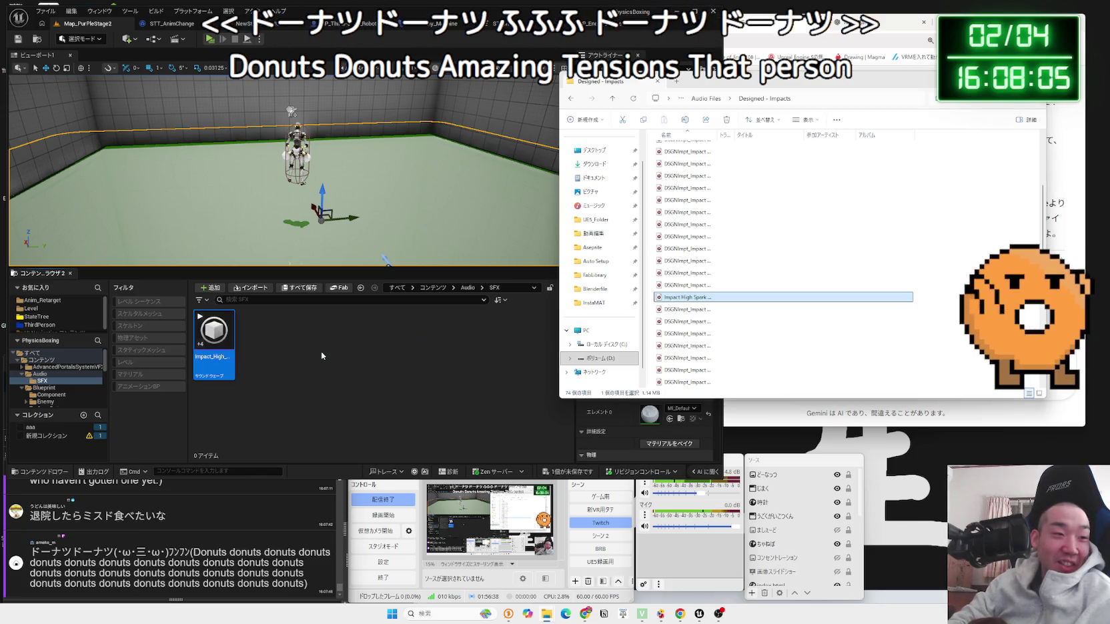
Step: Save the imported Impact_High_Spark_01_RSCPC_HV sound wave and play it from its thumbnail
click(248, 372)
mouse_move(213, 336)
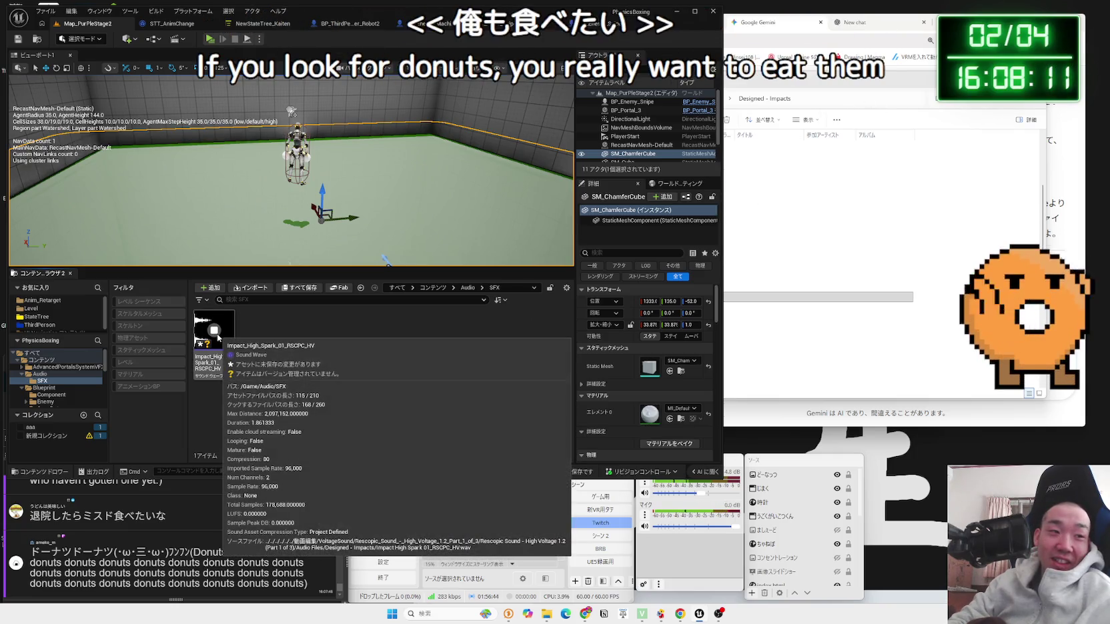
click(576, 470)
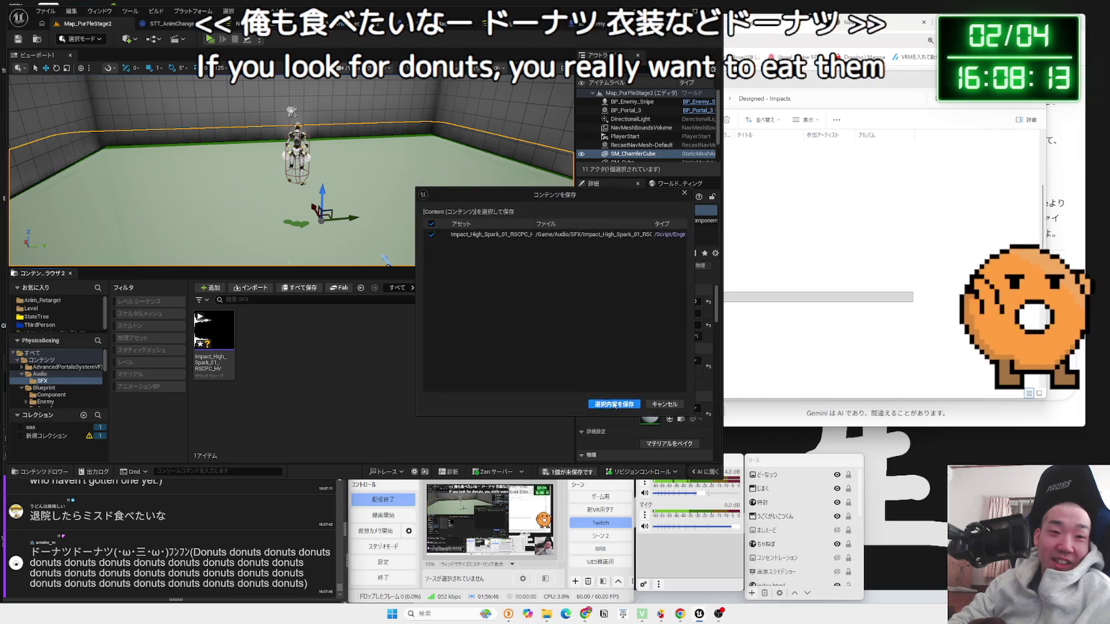
mouse_move(208, 347)
click(213, 331)
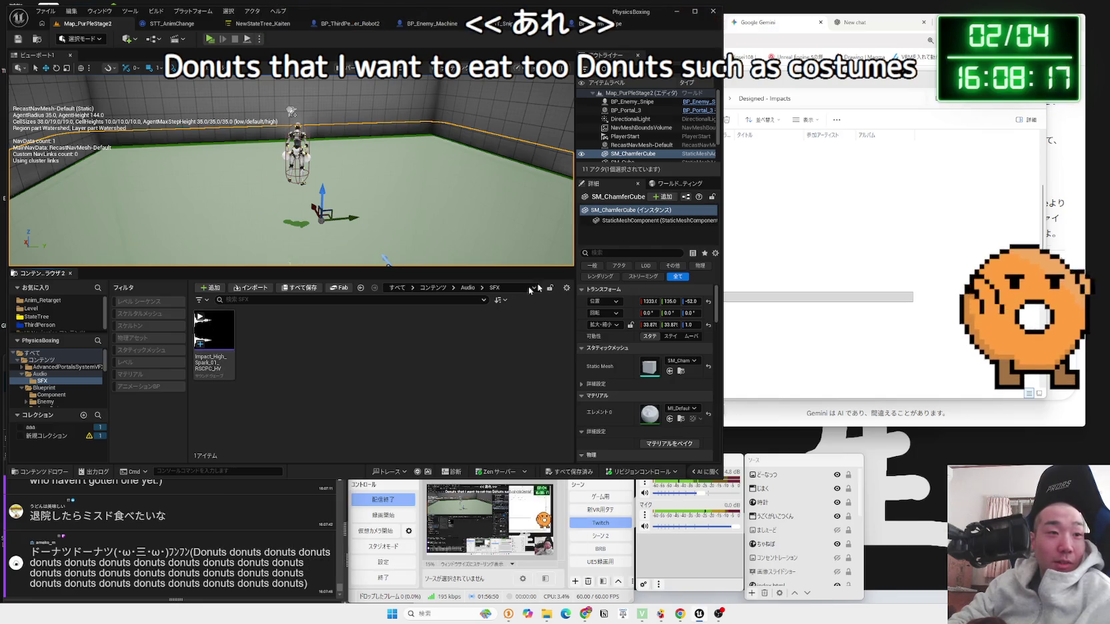
drag(871, 81, 522, 110)
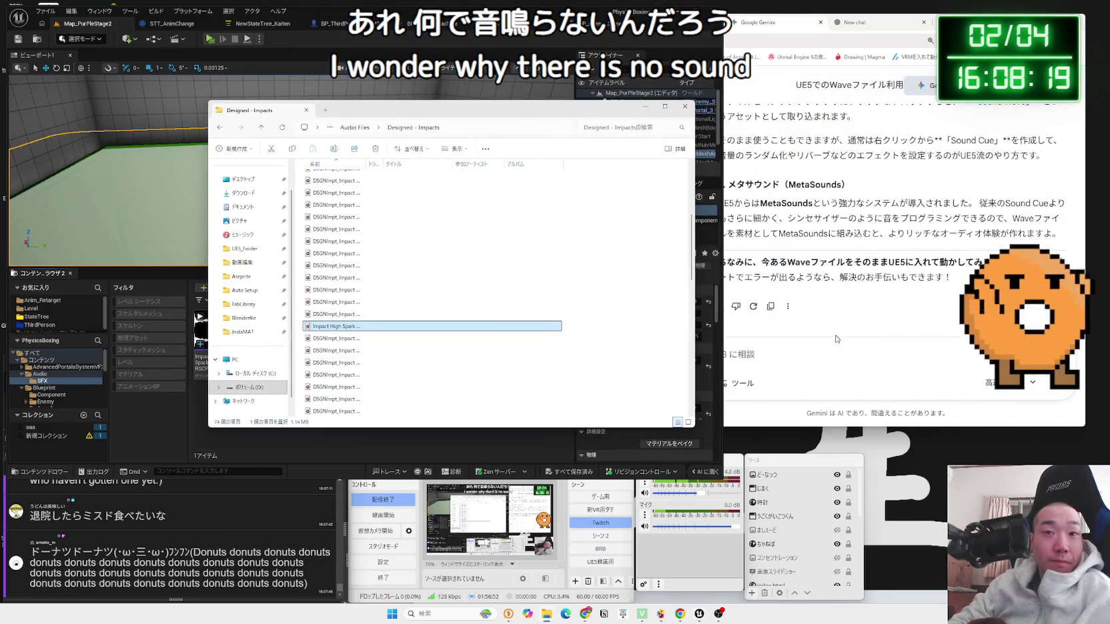
click(860, 367)
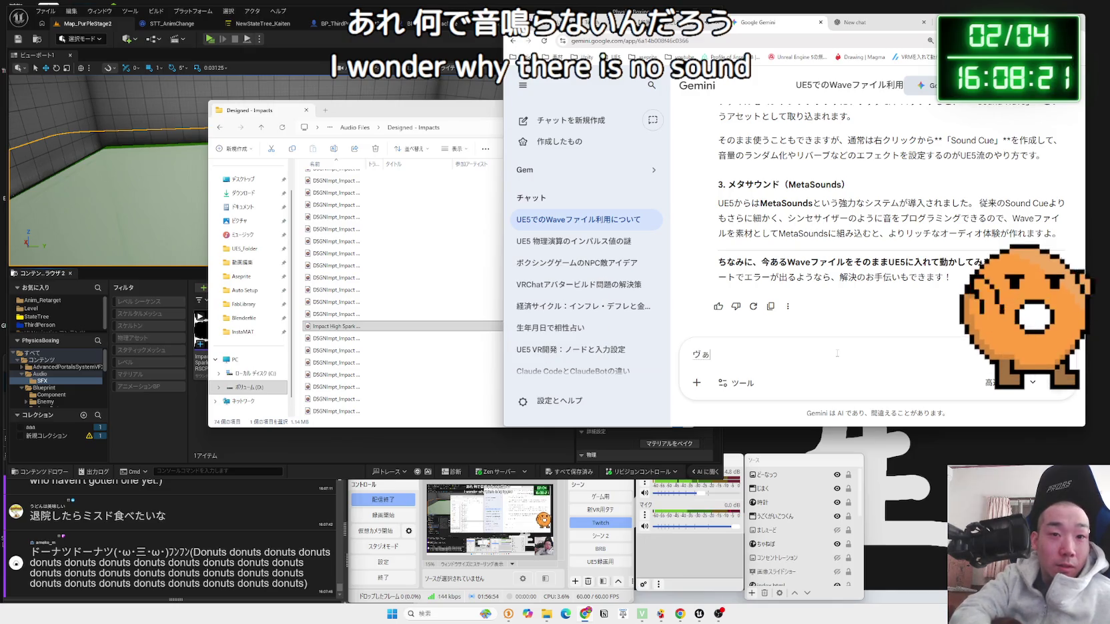
Step: Send Gemini a Japanese question asking why the imported Wave file makes no sound
text(waveふぁい)
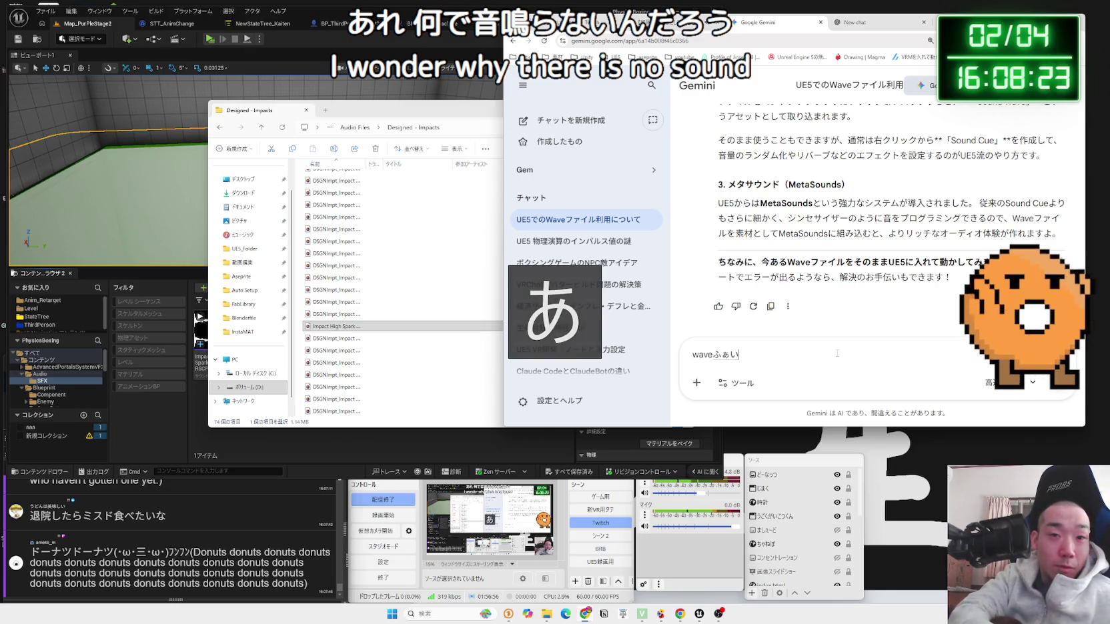
text(るいrれたk)
text(おと)
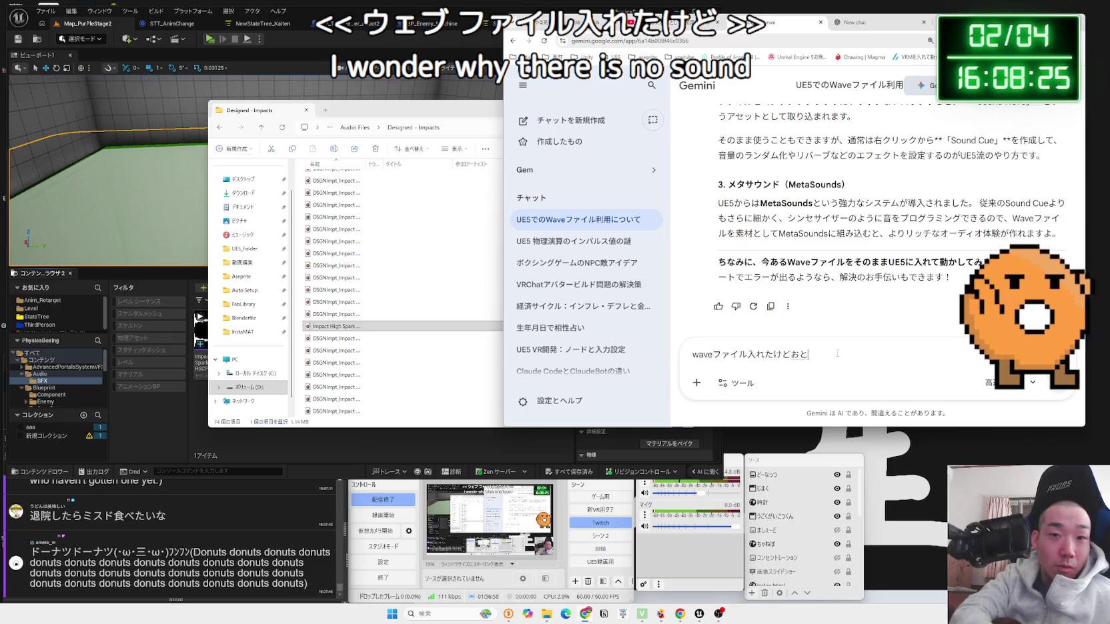
text(ならんちゃ)
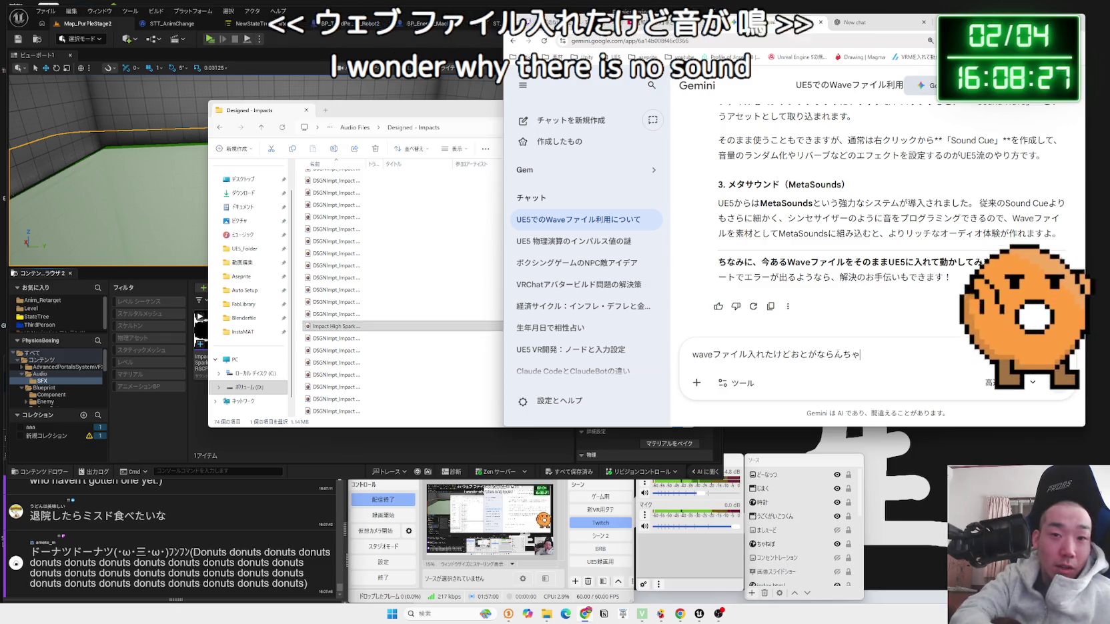
key(shift+Return)
key(Return)
click(213, 356)
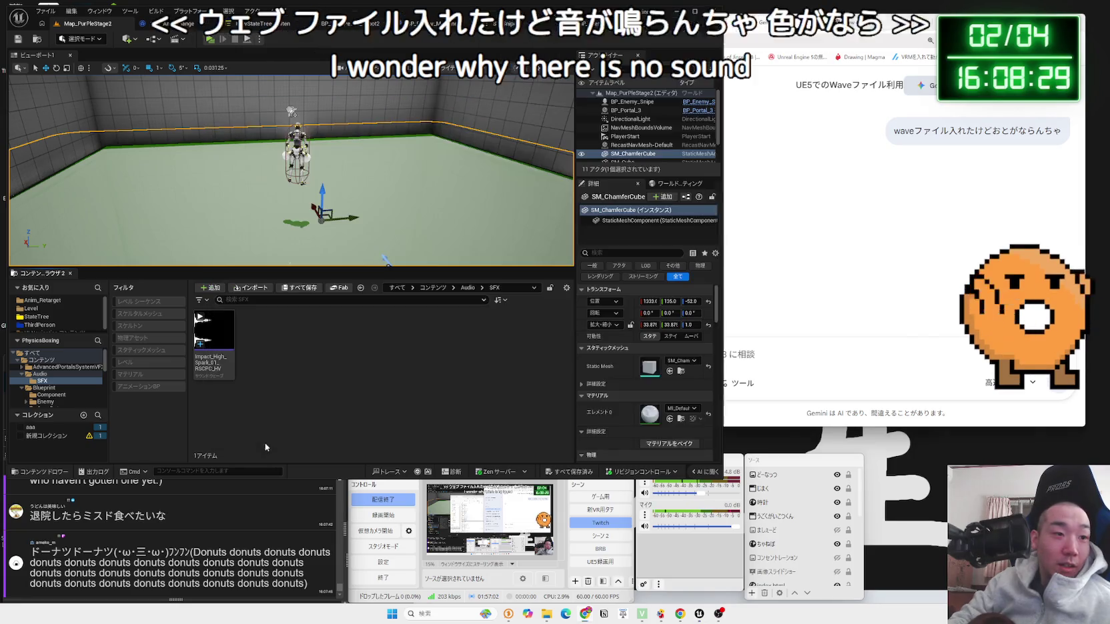
right_click(213, 355)
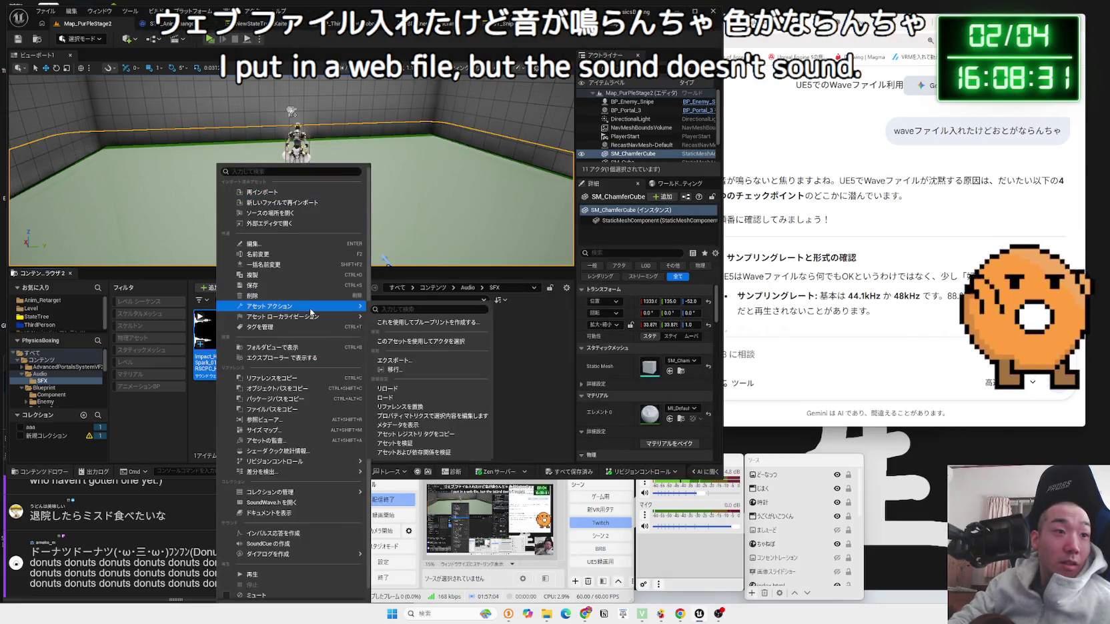
Step: Import チーン1.mp3 from the 音声 > 効果音 folder into the SFX folder
click(479, 364)
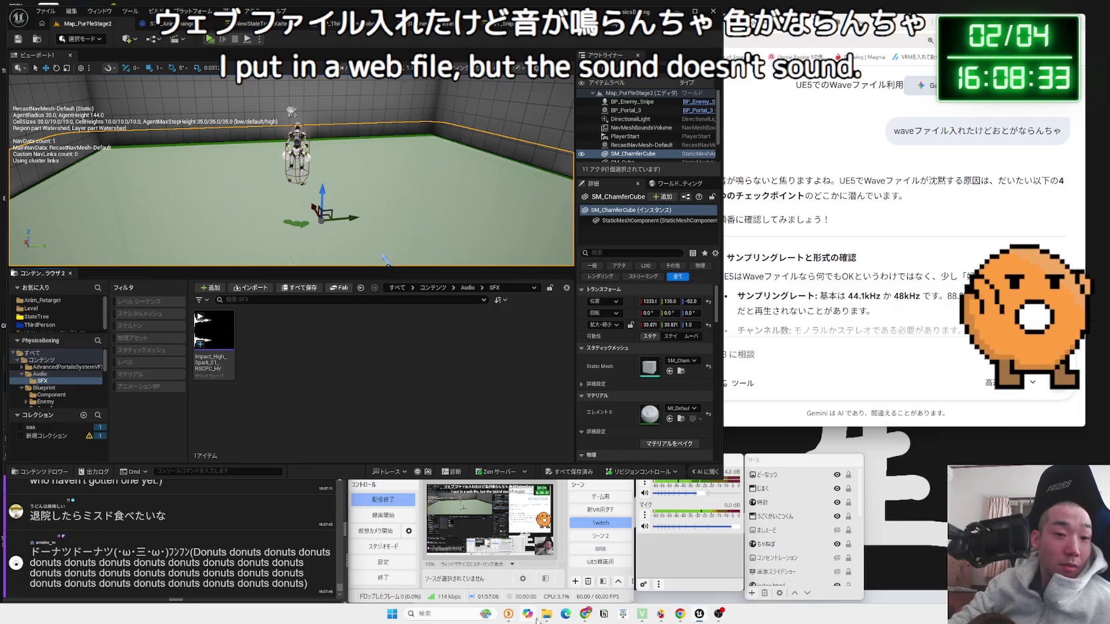
mouse_move(547, 613)
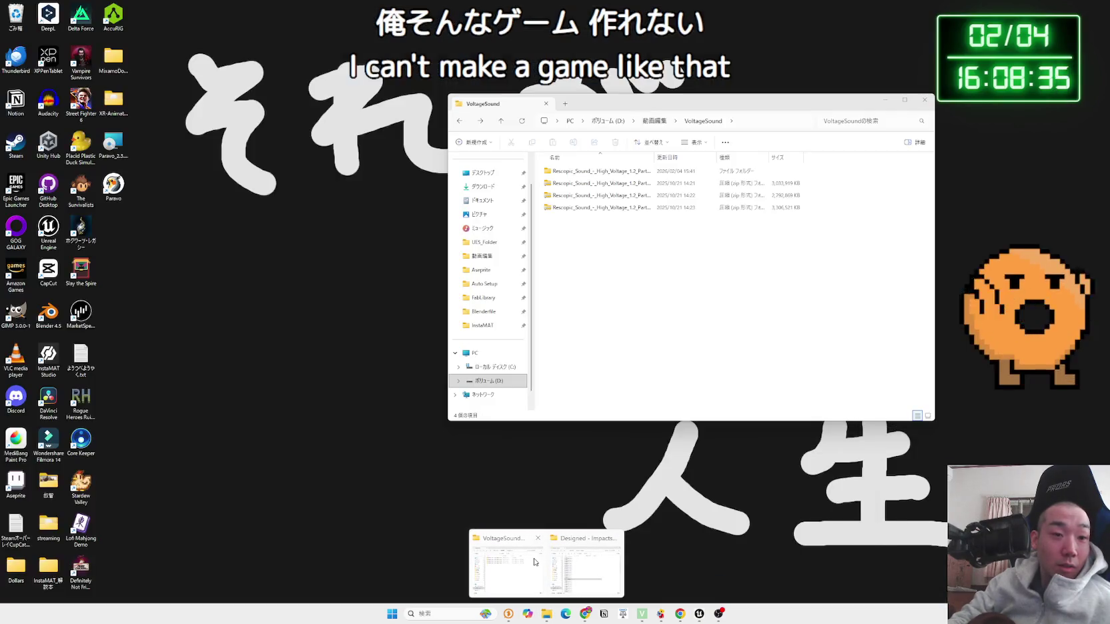
click(534, 562)
click(482, 255)
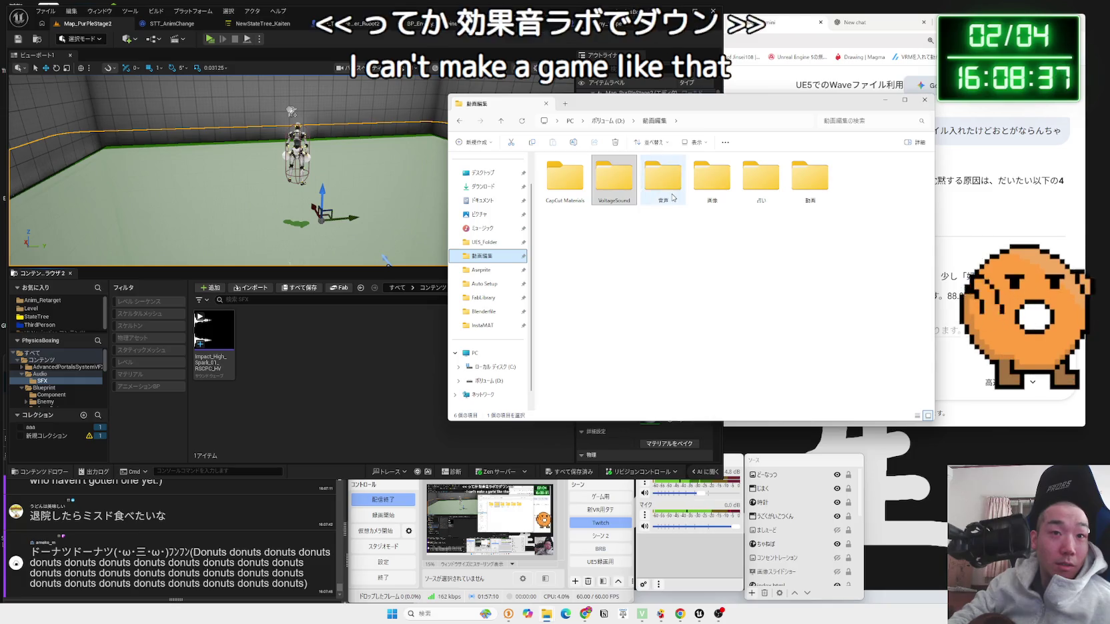
double_click(711, 178)
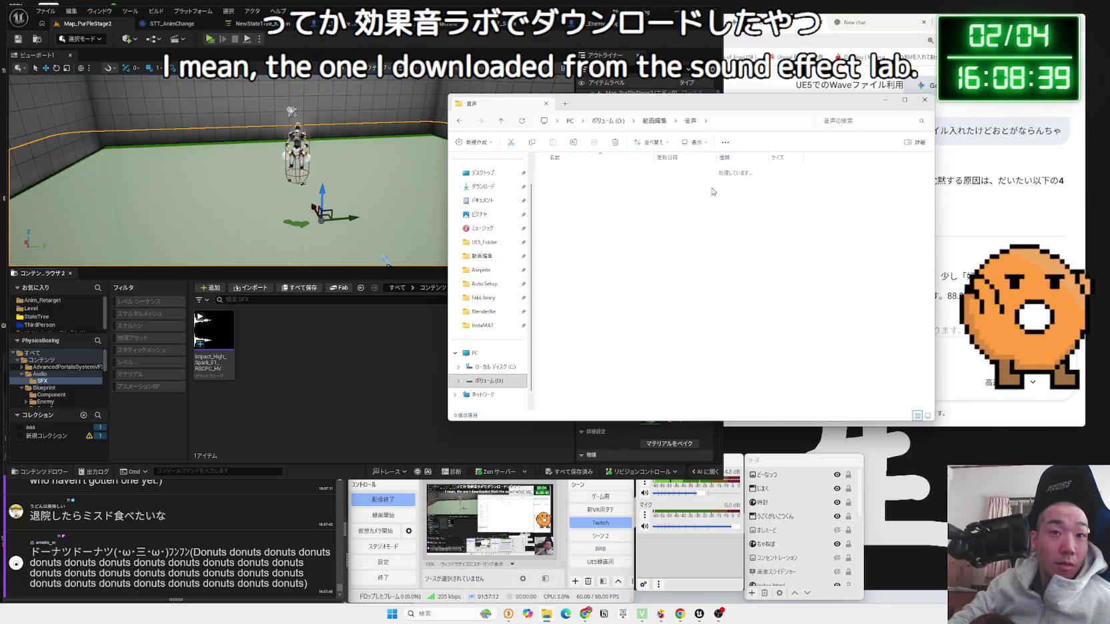
drag(566, 207, 351, 374)
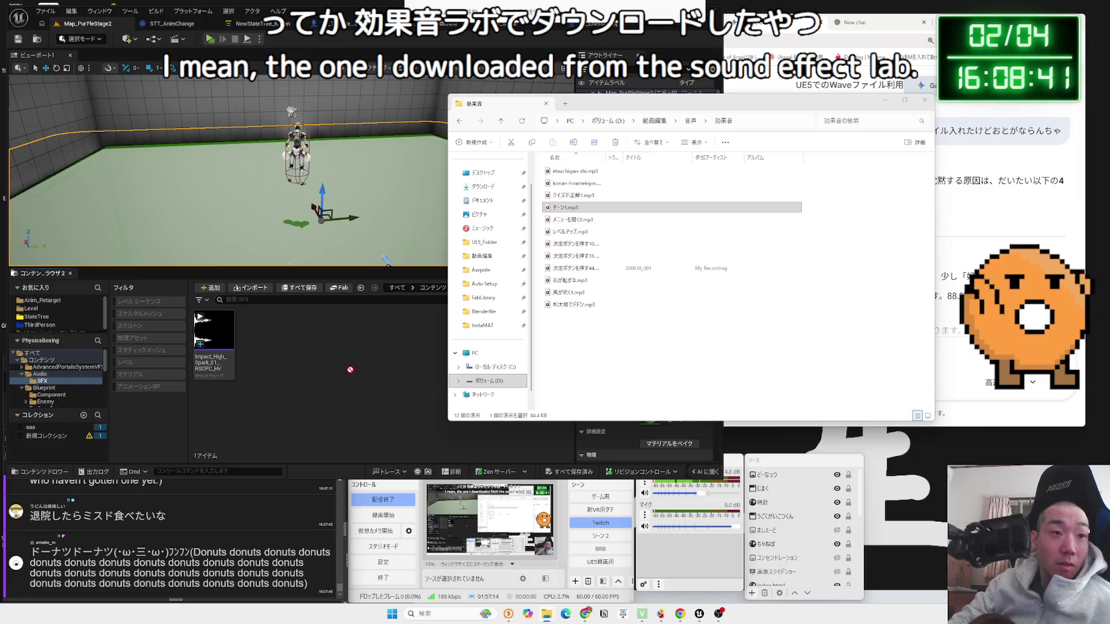
Step: Preview the imported チーン1 sound and bring up its asset options
click(351, 374)
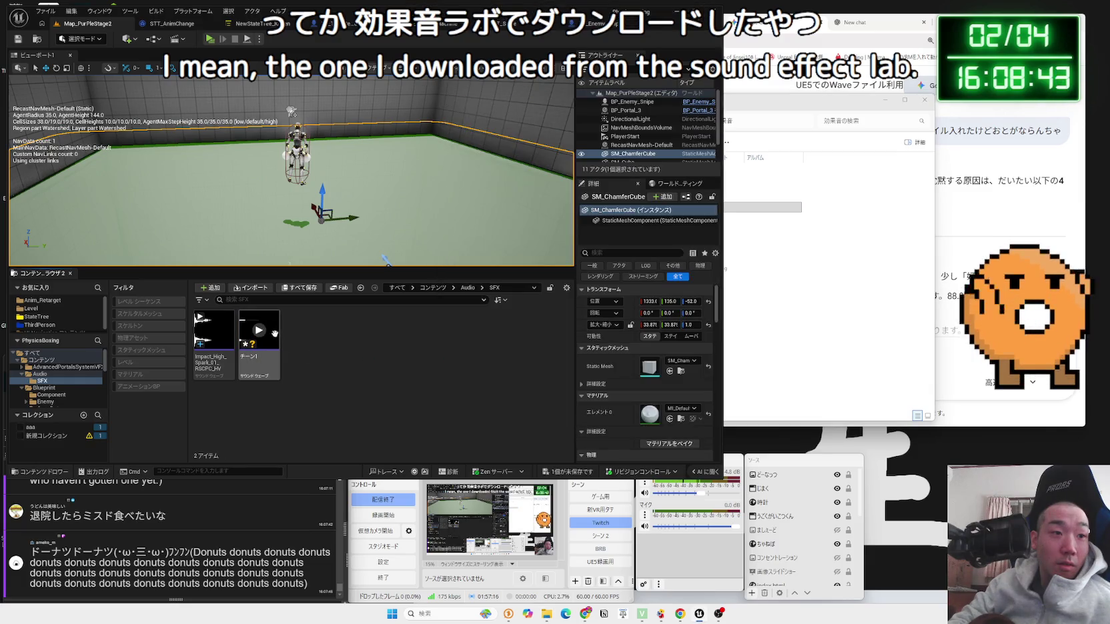
click(264, 332)
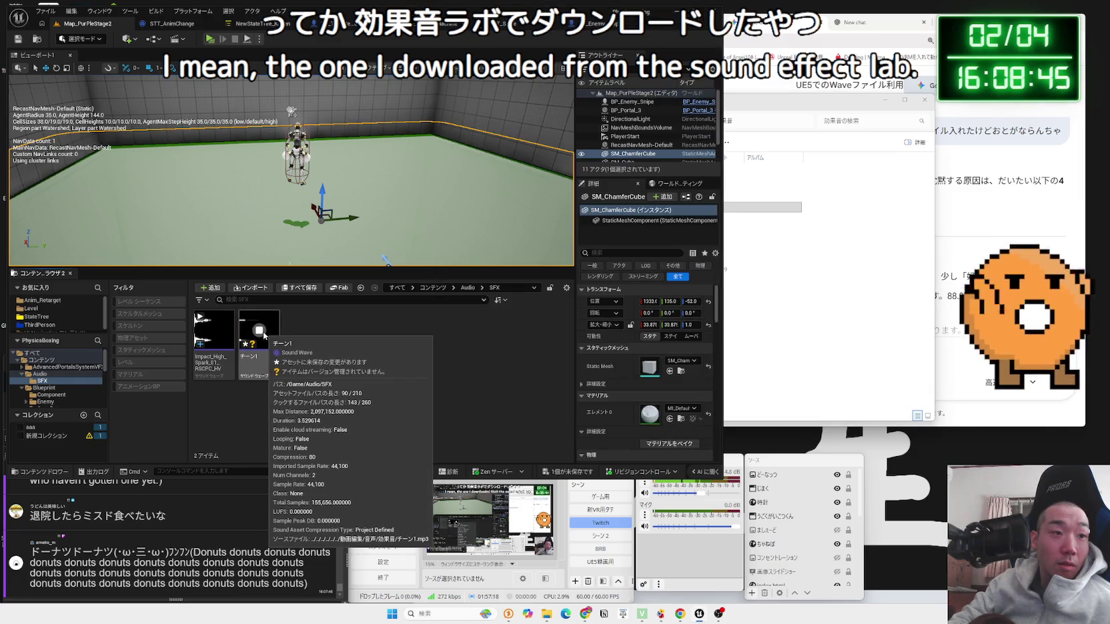
right_click(265, 335)
click(346, 337)
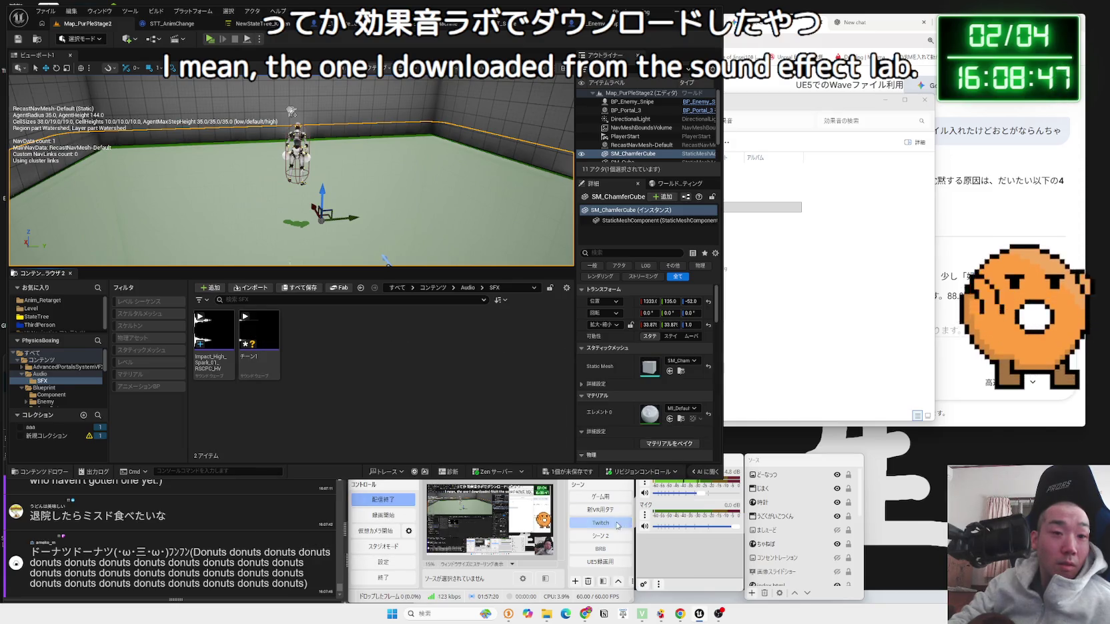
key(alt+Tab)
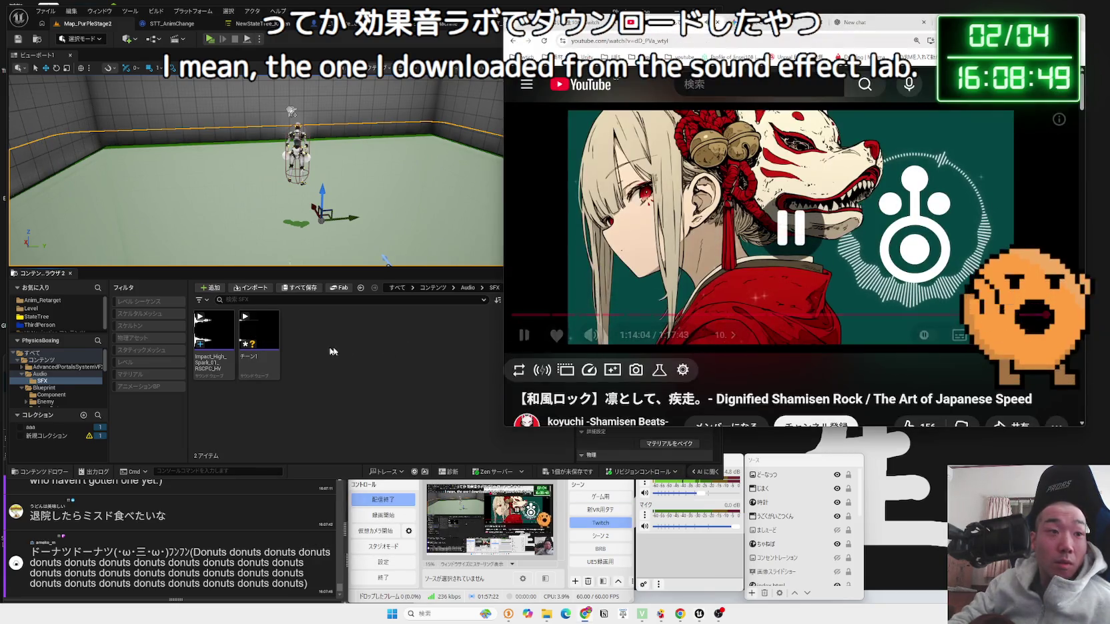
click(254, 330)
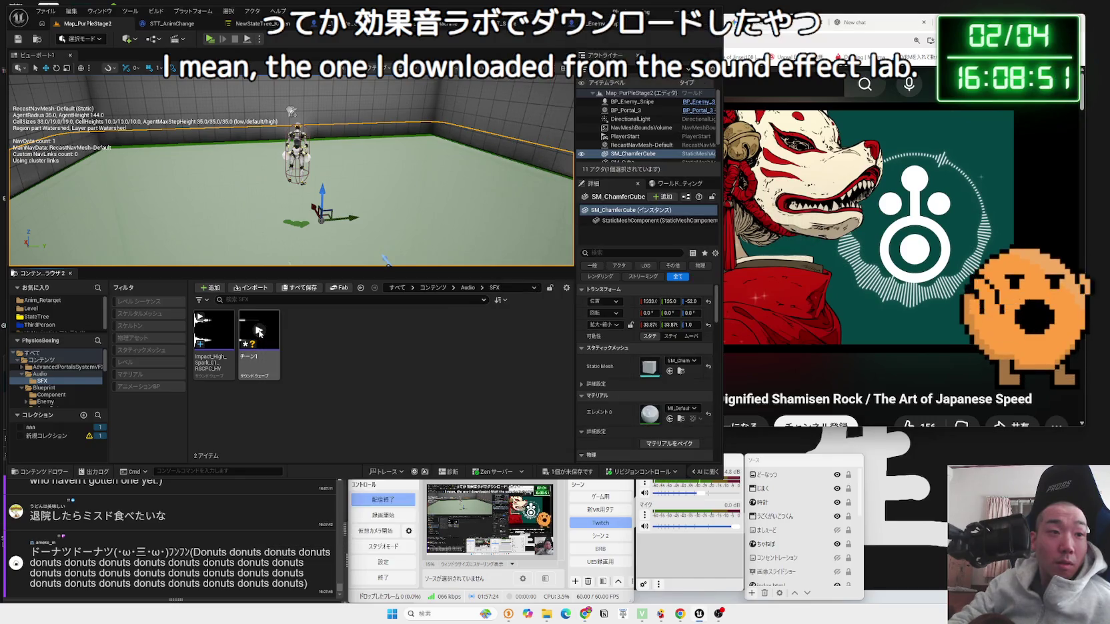
right_click(259, 334)
Step: Delete the チーン1 sound asset from the SFX folder
click(256, 365)
right_click(257, 366)
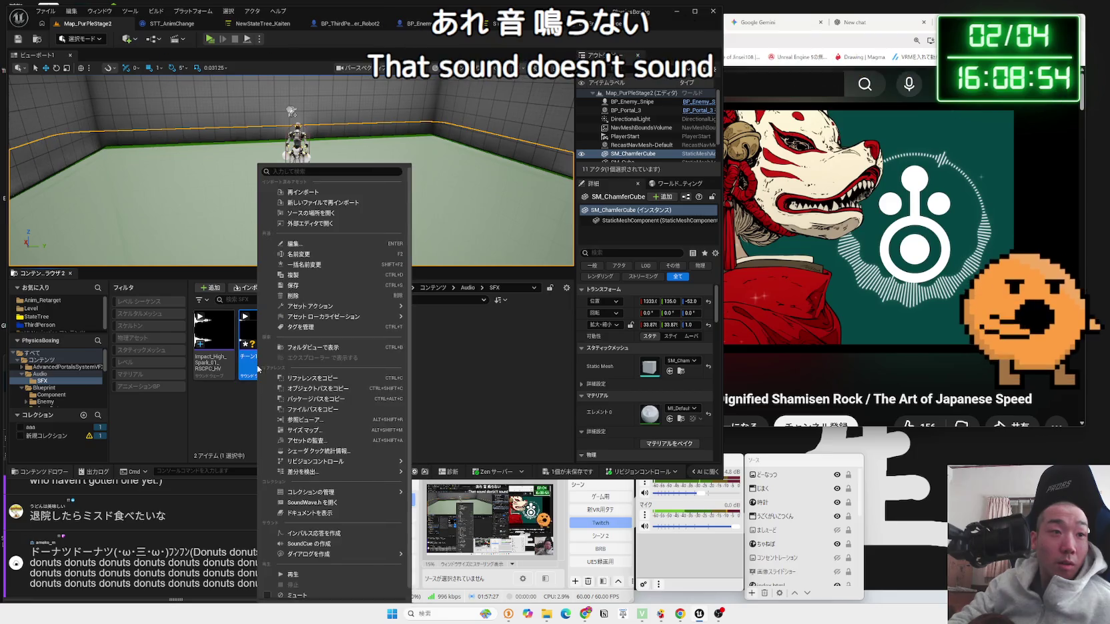
click(300, 296)
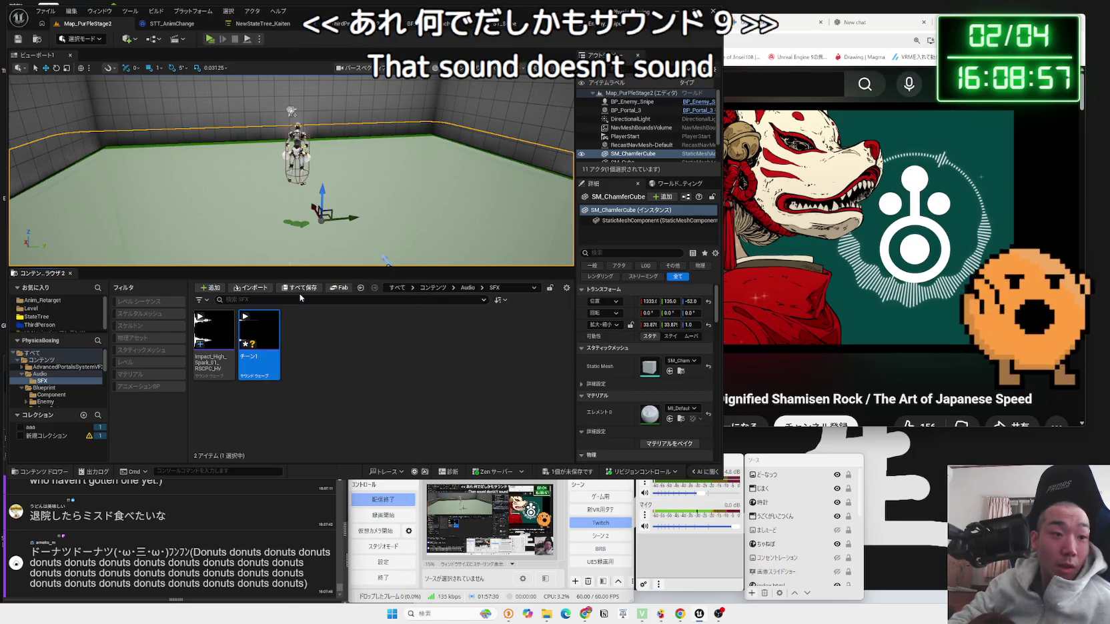
click(517, 447)
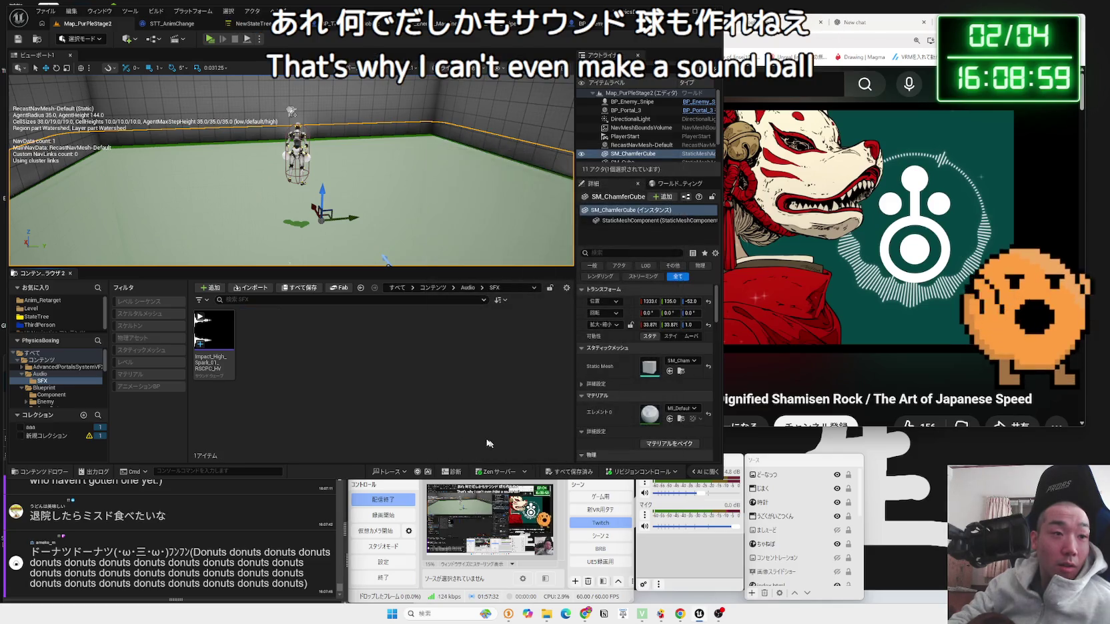
Step: Create and save an Impact_High_Spark_01_RSCPC_HV_Cue Sound Cue from the Impact High Spark wave
right_click(217, 337)
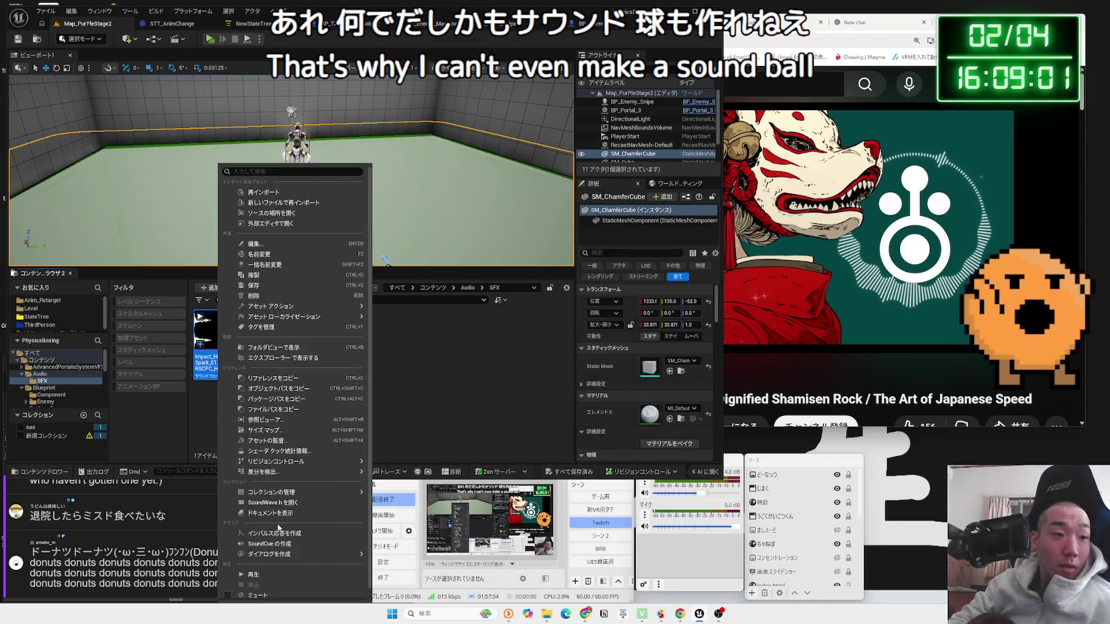
click(269, 544)
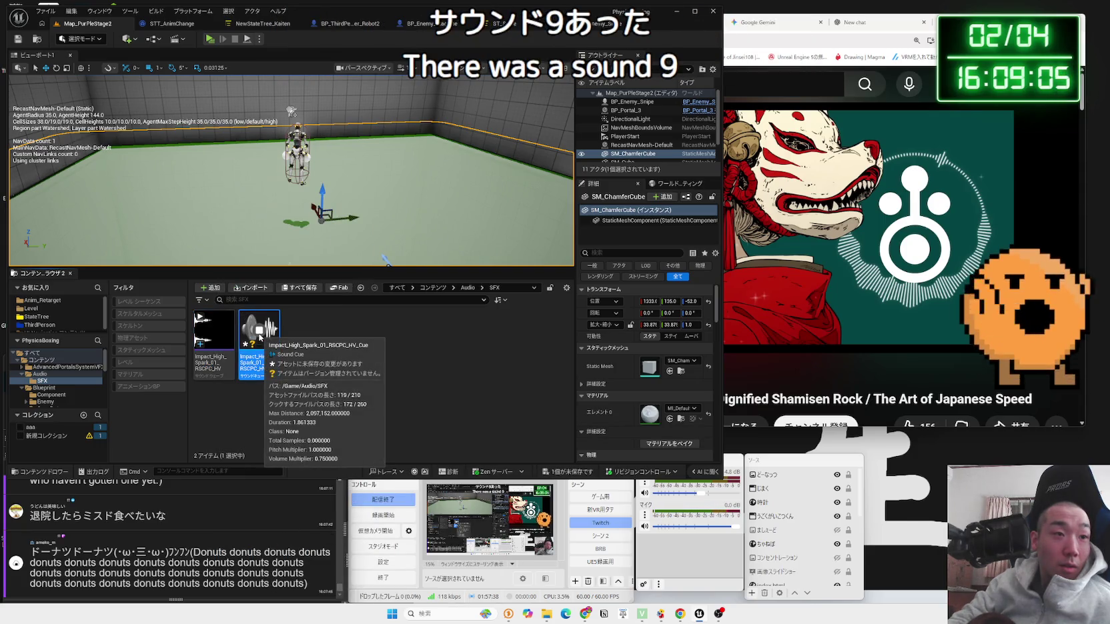
ctrl+click(259, 337)
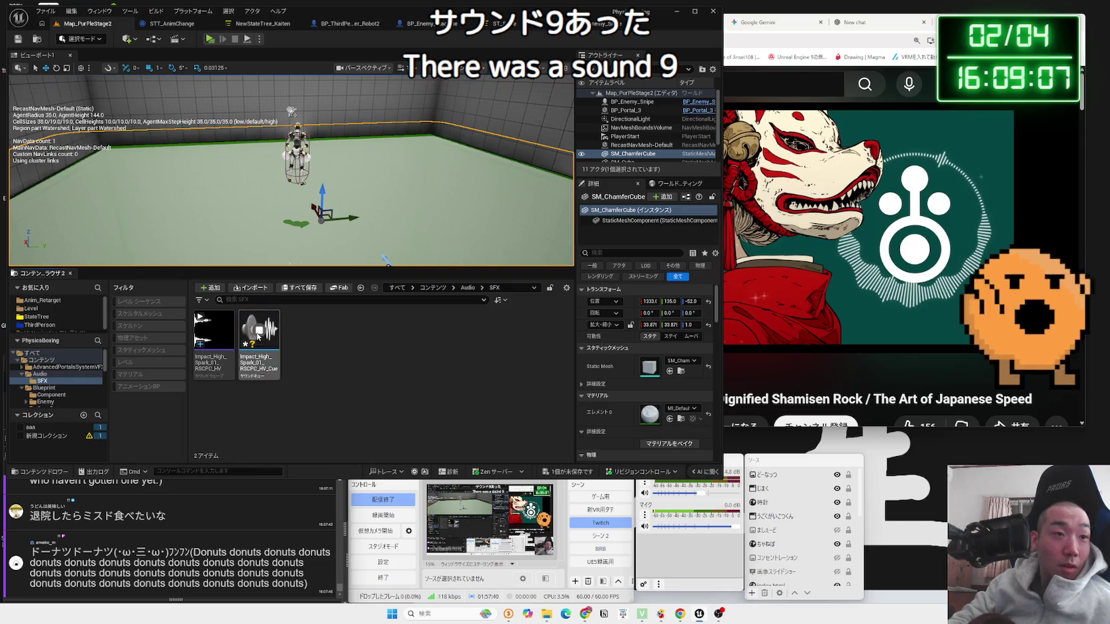
click(257, 364)
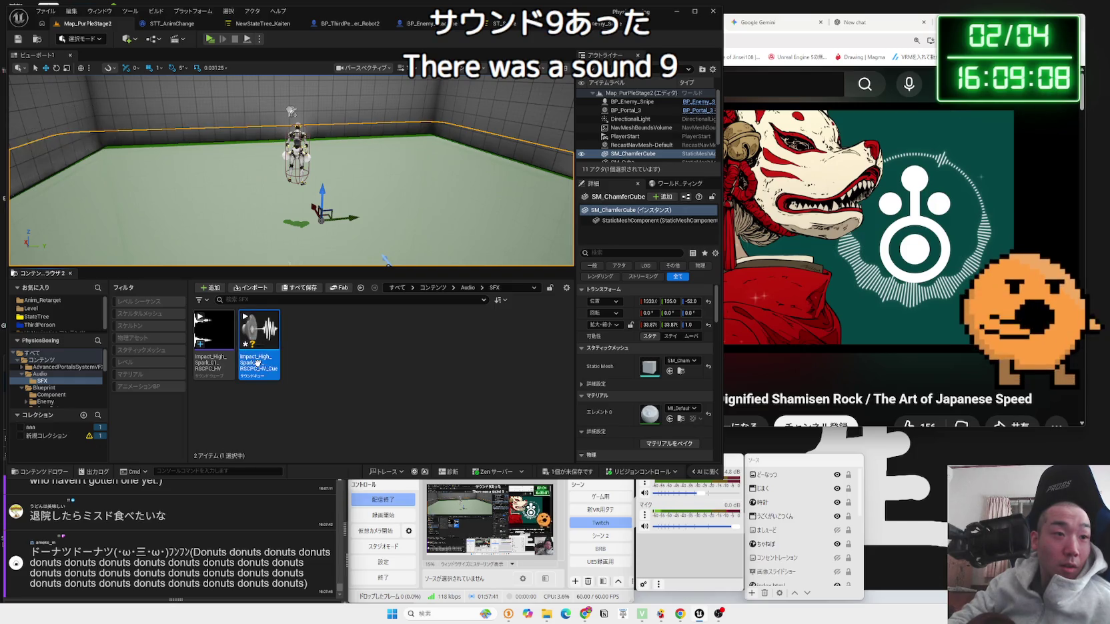
click(577, 477)
click(608, 385)
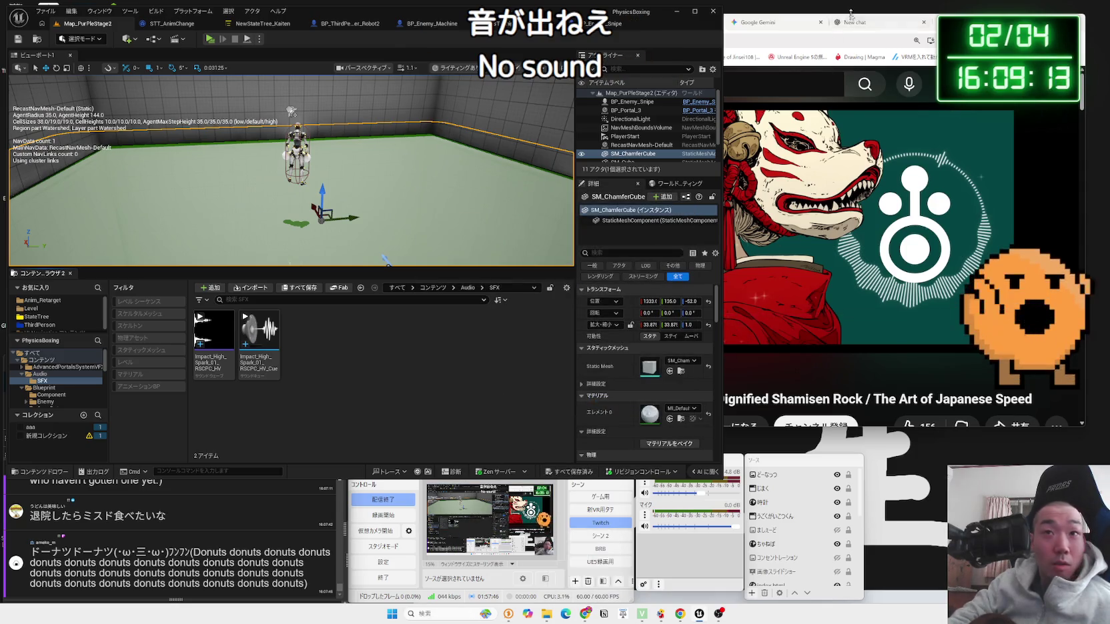
click(757, 22)
Step: Read Gemini's sampling-rate, channel and bit-depth advice: 44.1kHz or 48kHz, 16bit WAV
scroll(787, 240, down, 2)
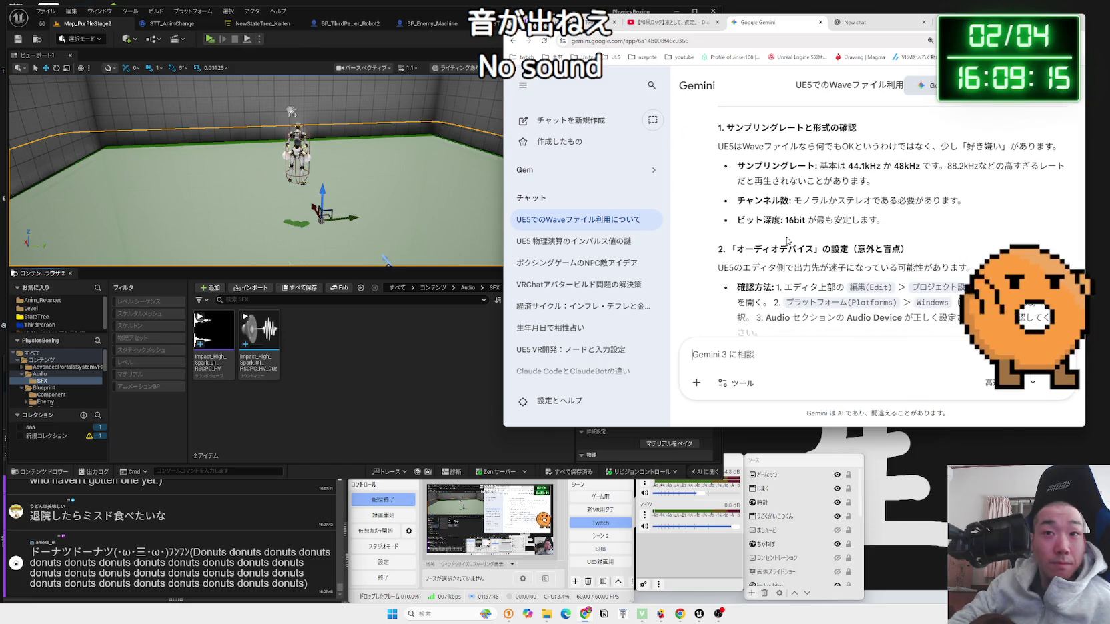
mouse_move(894, 214)
mouse_down()
mouse_move(744, 177)
mouse_move(740, 163)
mouse_up()
click(900, 214)
mouse_move(900, 214)
mouse_down()
mouse_move(739, 166)
mouse_move(743, 180)
mouse_move(896, 219)
mouse_up()
click(895, 219)
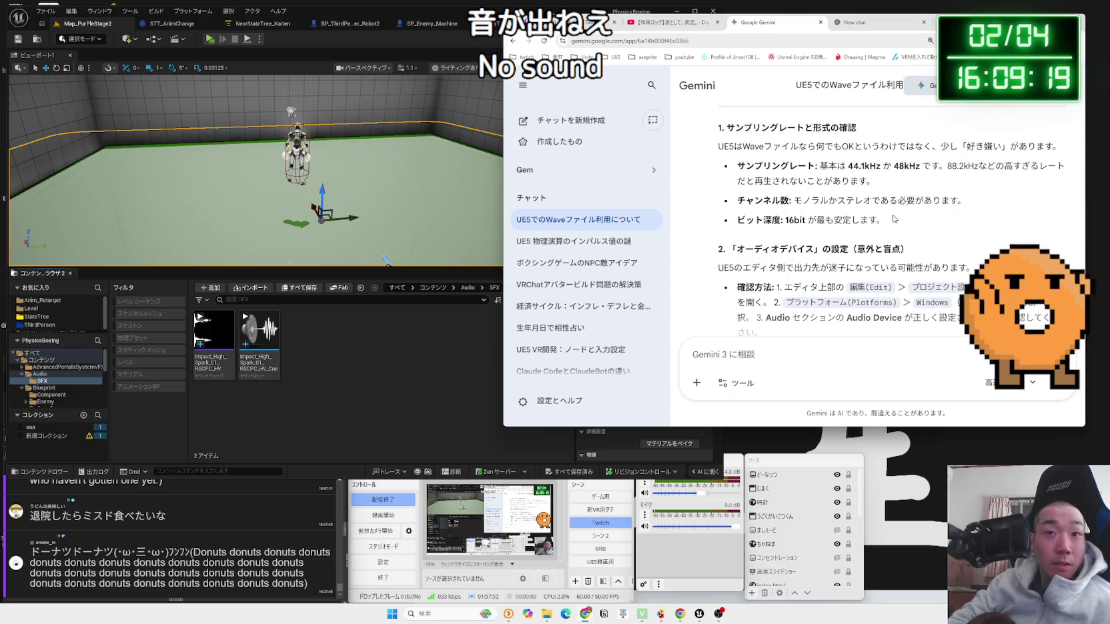
Step: Move the Designed - Impacts folder window aside and bring the Unreal editor forward
mouse_move(547, 613)
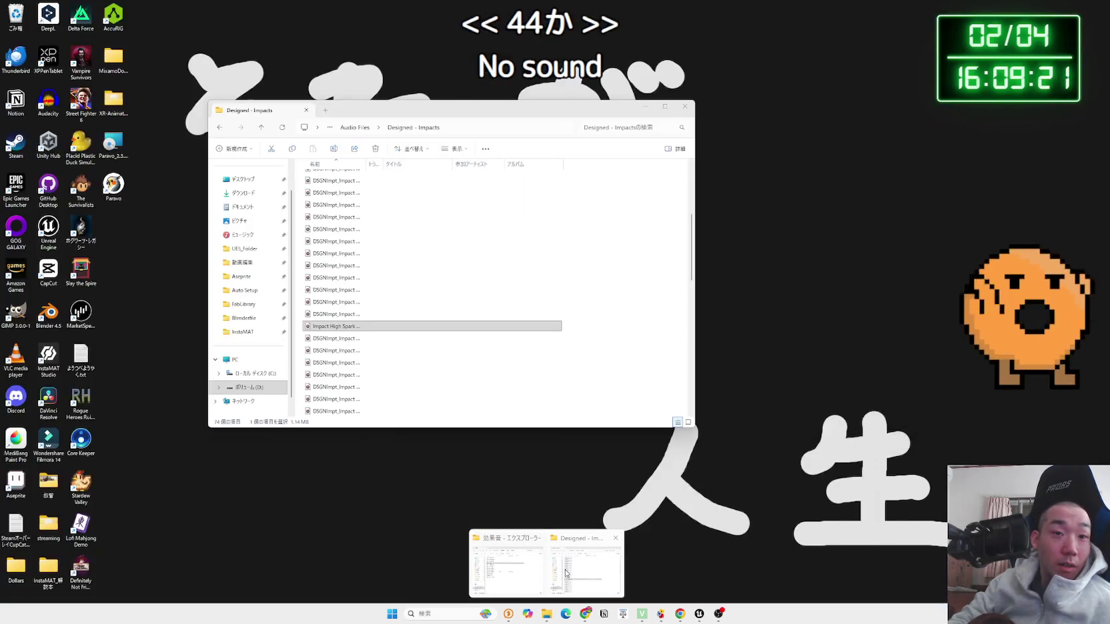
click(565, 572)
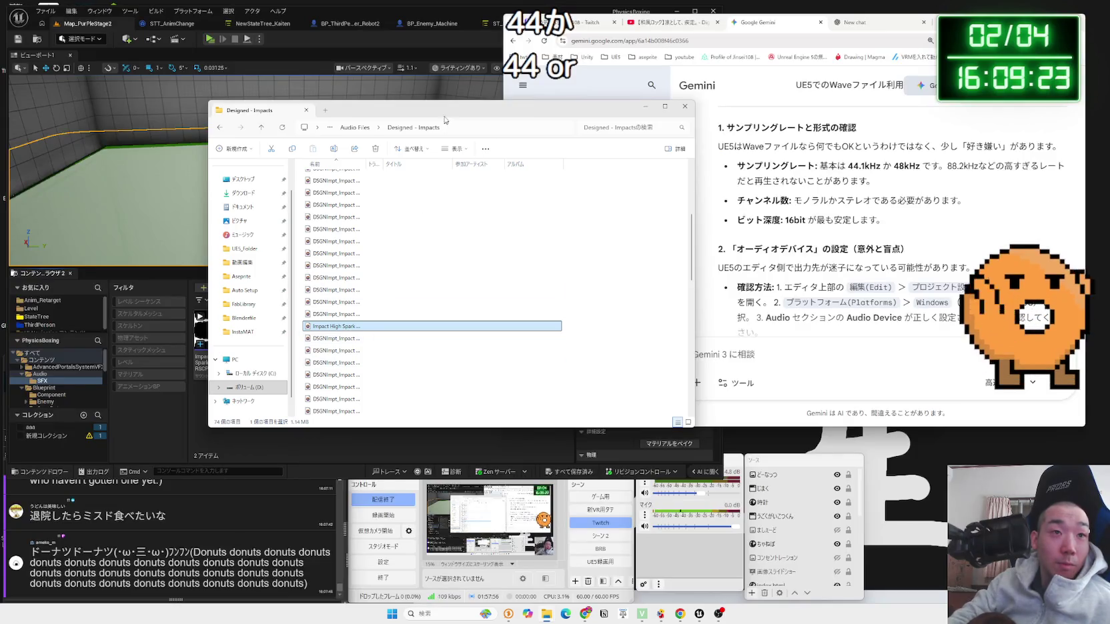
drag(444, 121, 757, 121)
click(259, 333)
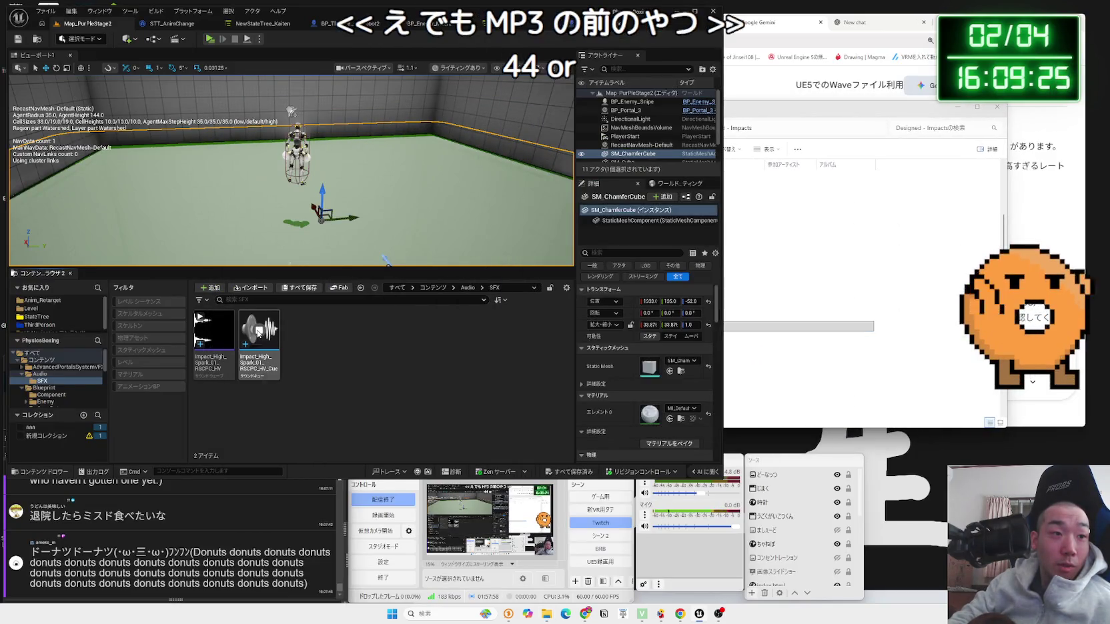
Step: Delete the Impact High Spark sound cue, keeping only its sound wave
right_click(257, 331)
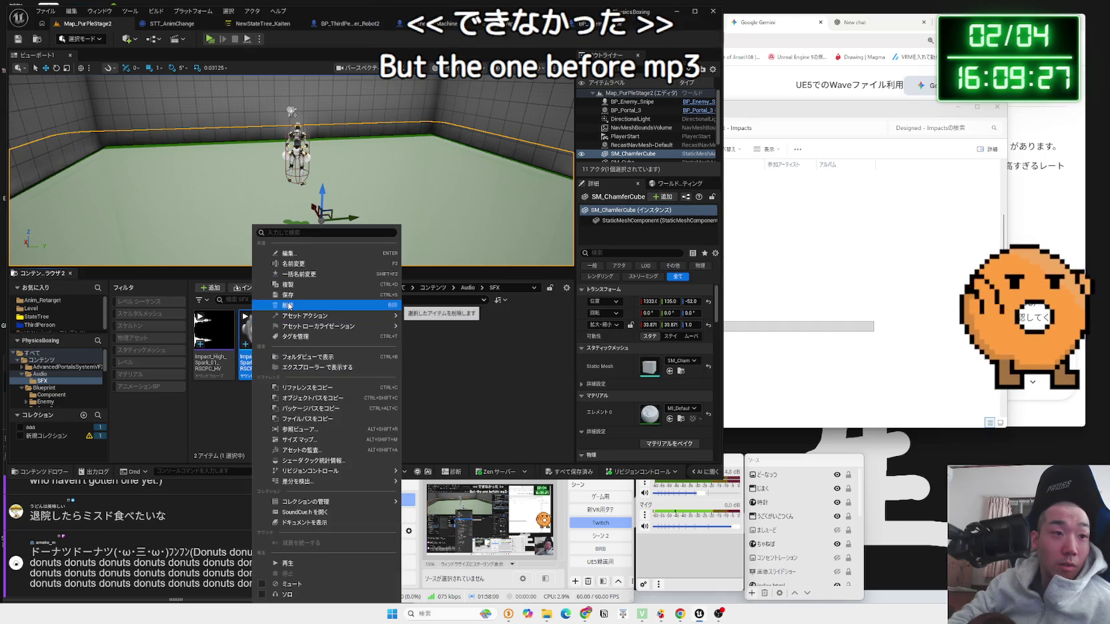
click(289, 306)
click(460, 446)
Step: Ask Gemini why the Content Browser sound wave makes no sound
mouse_move(820, 115)
mouse_down()
mouse_move(474, 161)
mouse_move(747, 126)
mouse_move(667, 135)
mouse_up()
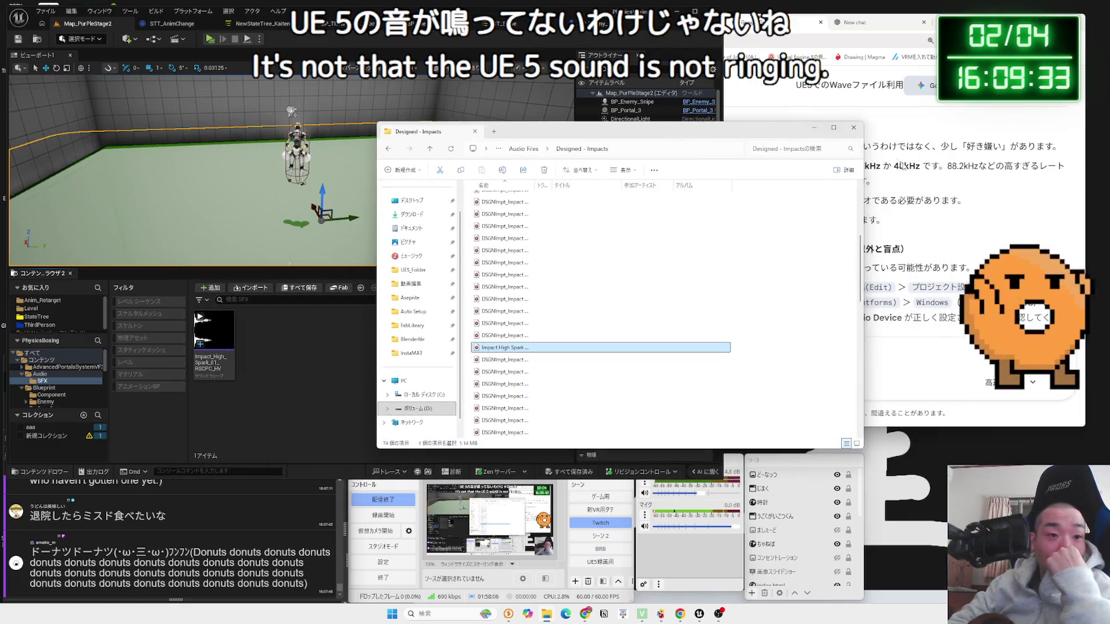
click(944, 360)
text(コンテンツブラウザにあるサウンドウェーブから音が出ない！)
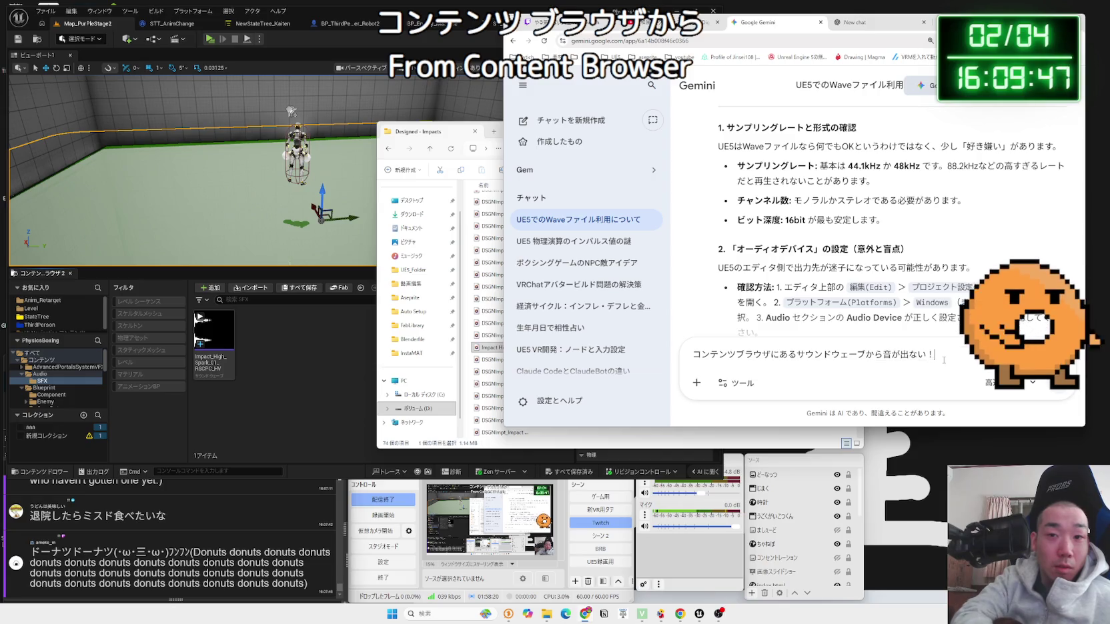
key(Return)
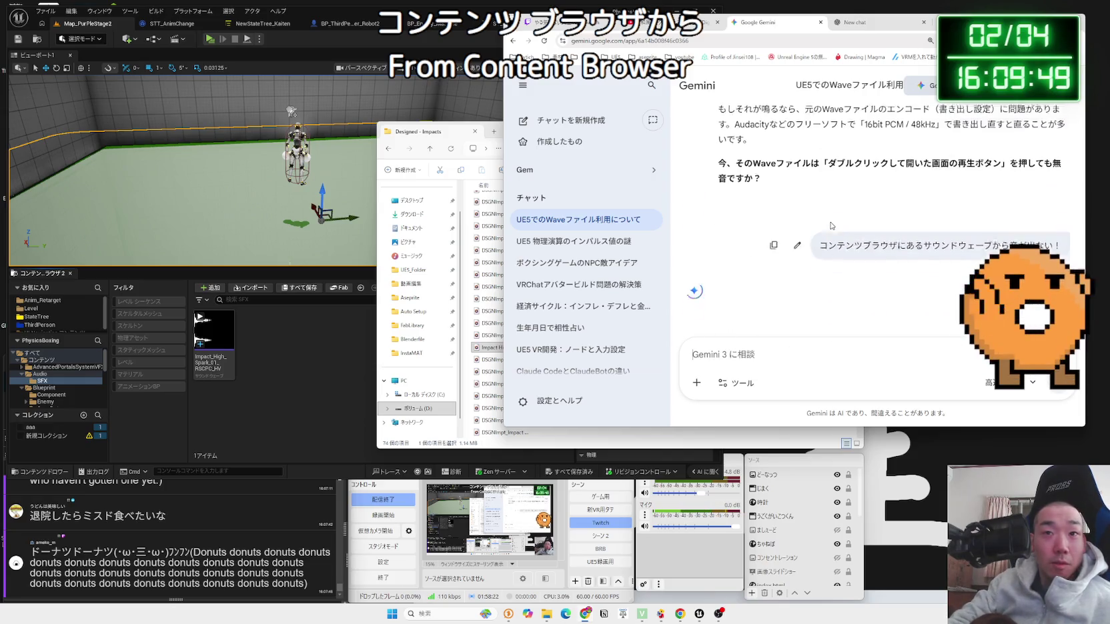
Step: Read Gemini's three troubleshooting checks, starting with Realtime Audio mute and the Windows volume mixer
mouse_move(960, 195)
mouse_down()
mouse_move(734, 182)
mouse_move(977, 196)
mouse_up()
scroll(867, 233, down, 2)
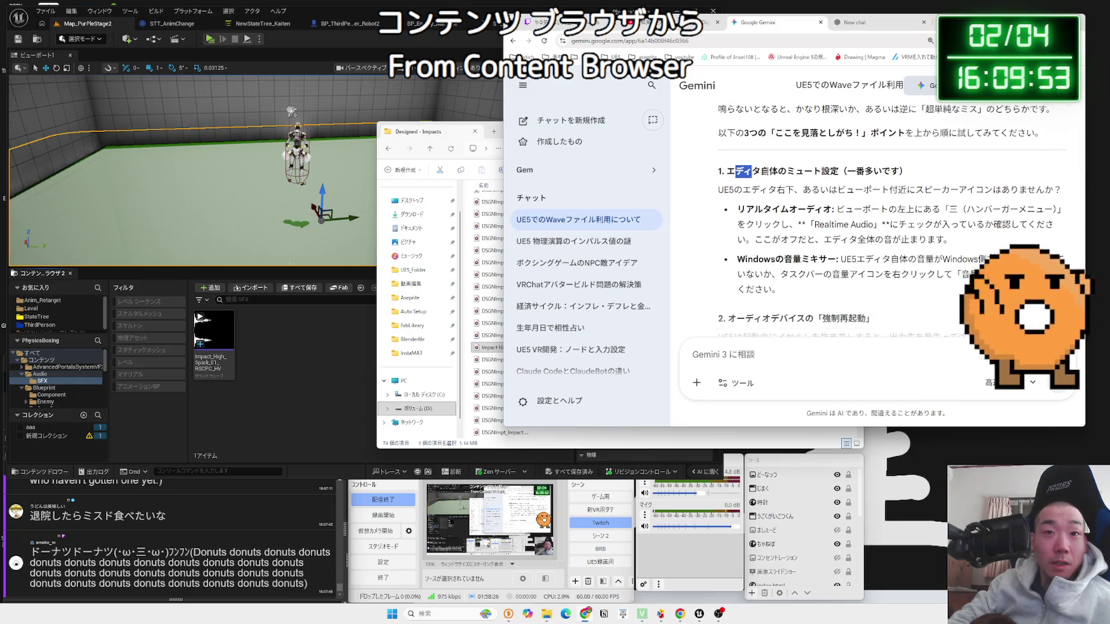
drag(738, 172, 834, 210)
drag(737, 209, 955, 233)
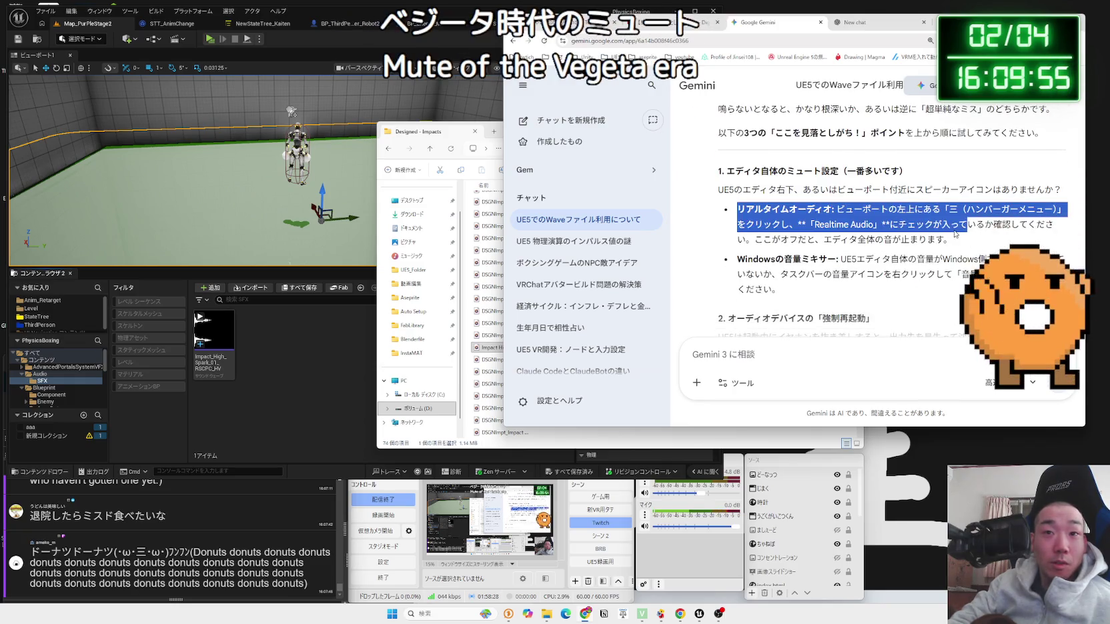
drag(718, 109, 928, 238)
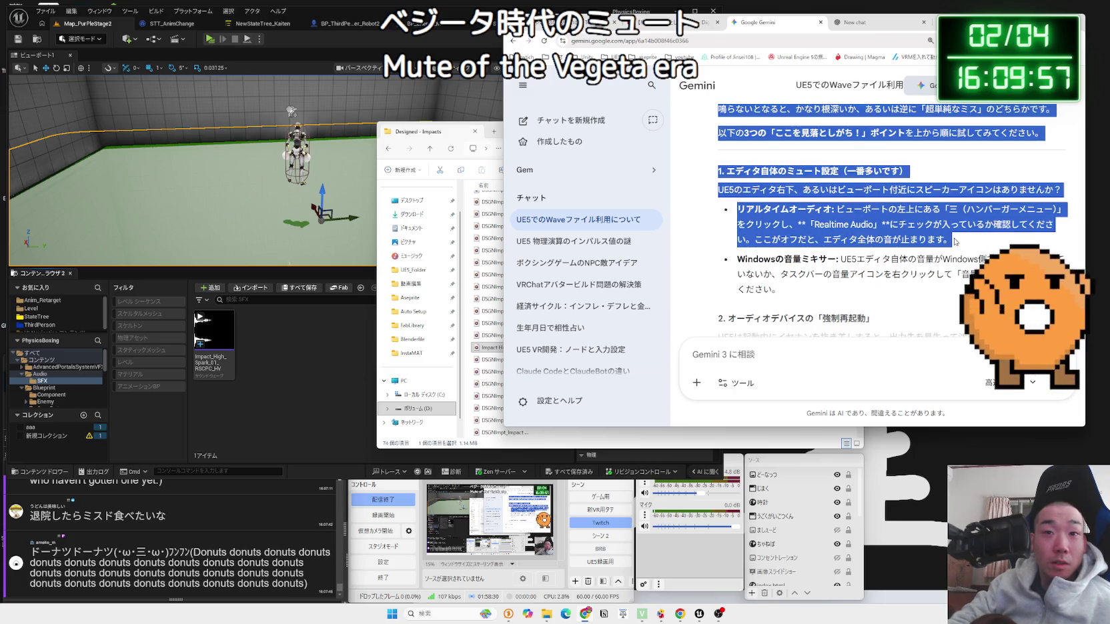
click(955, 241)
drag(750, 190, 940, 233)
click(939, 234)
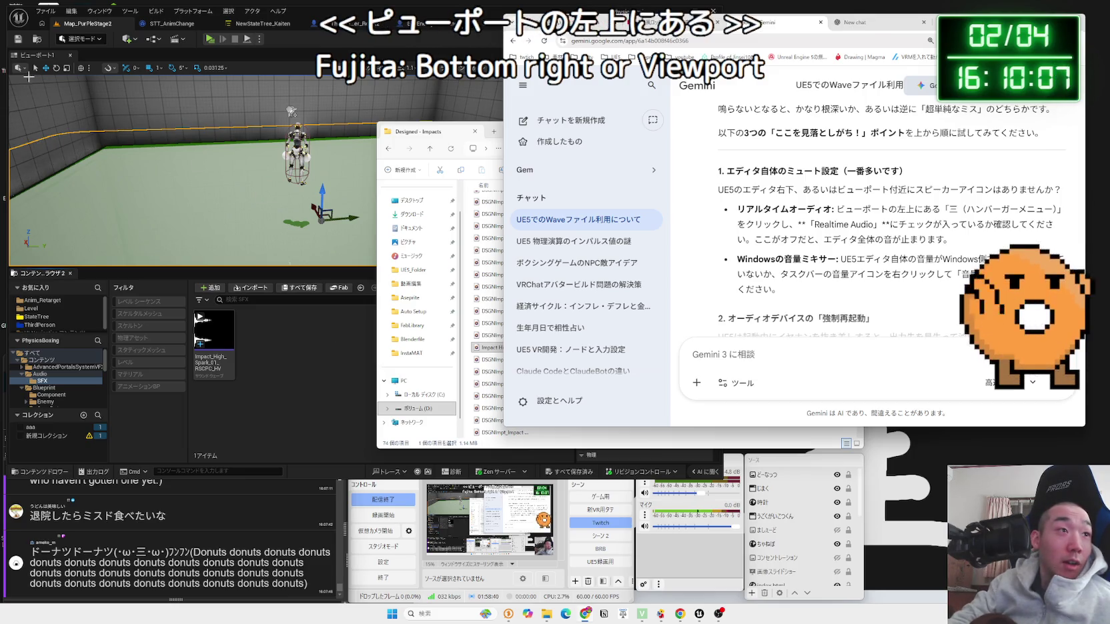
Step: Check the viewport and Content Browser settings for any audio options
click(143, 64)
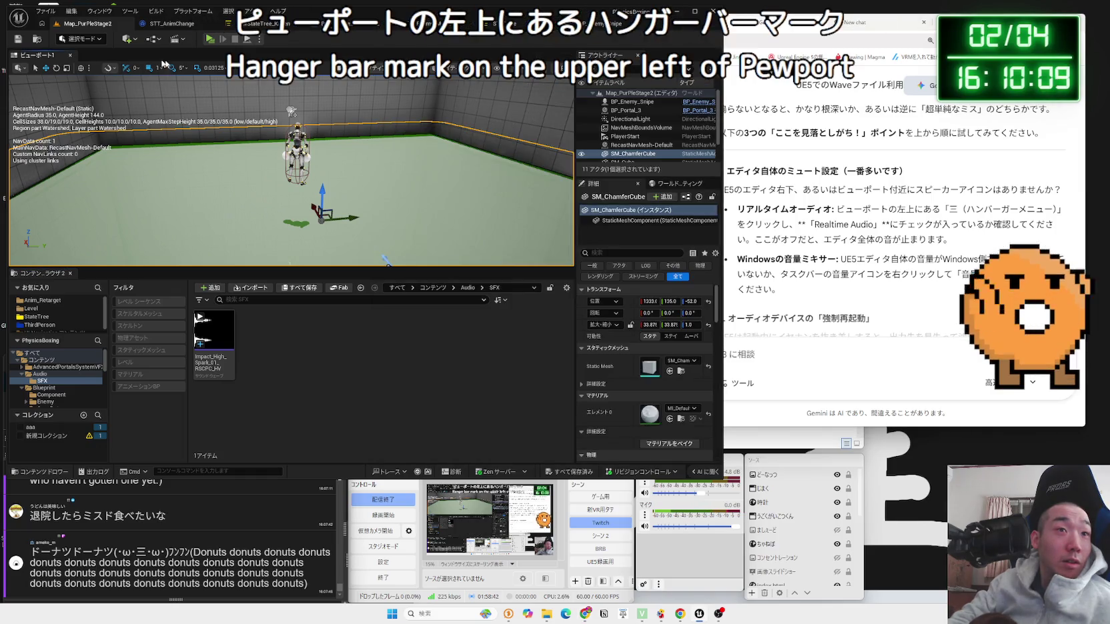
click(544, 69)
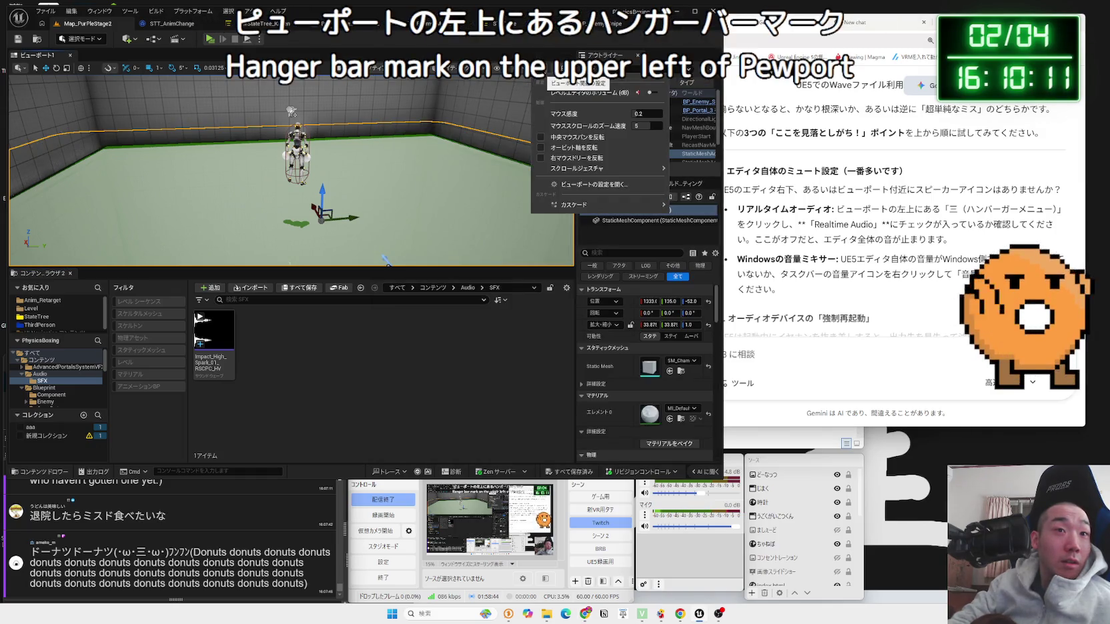
click(567, 288)
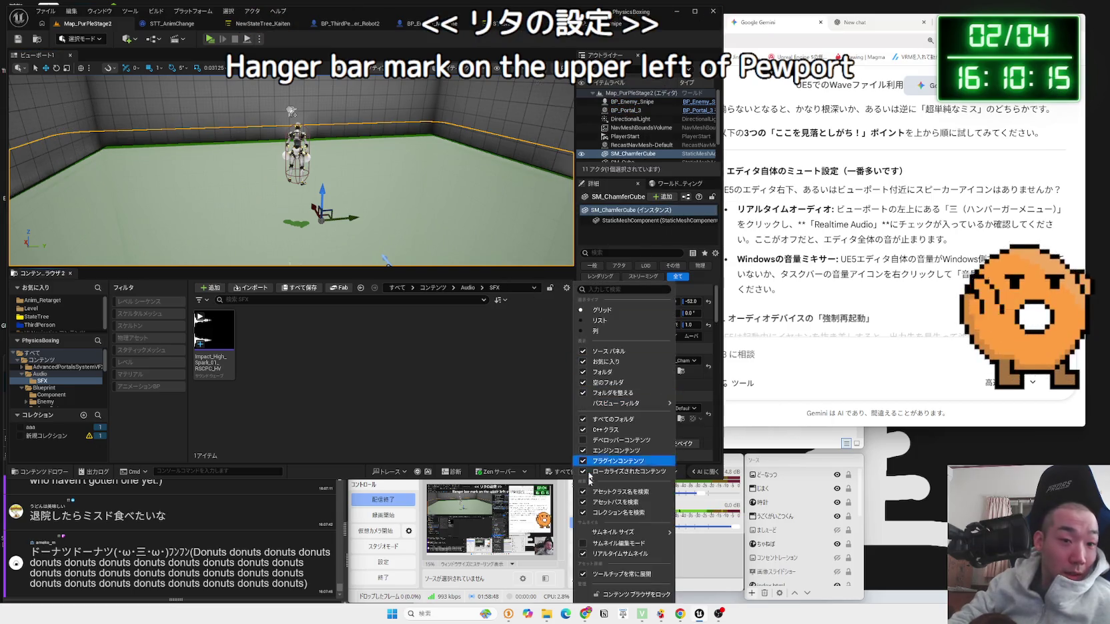
mouse_move(618, 530)
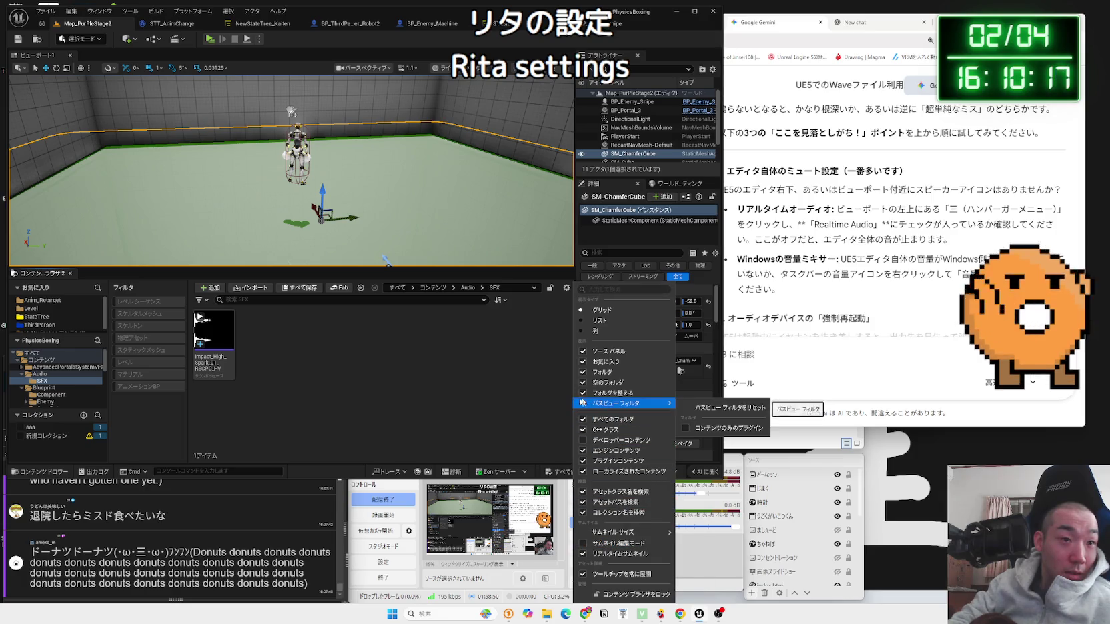
click(164, 375)
key(p)
Step: Select the top-level Content folder and search the asset filters for 'sound'
click(31, 359)
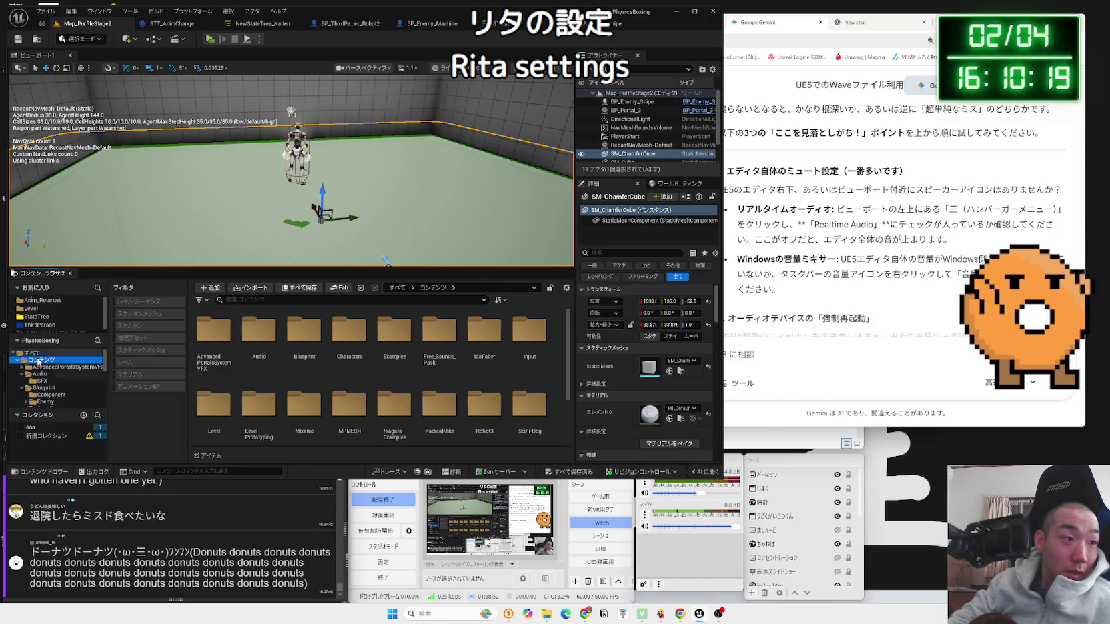
double_click(31, 362)
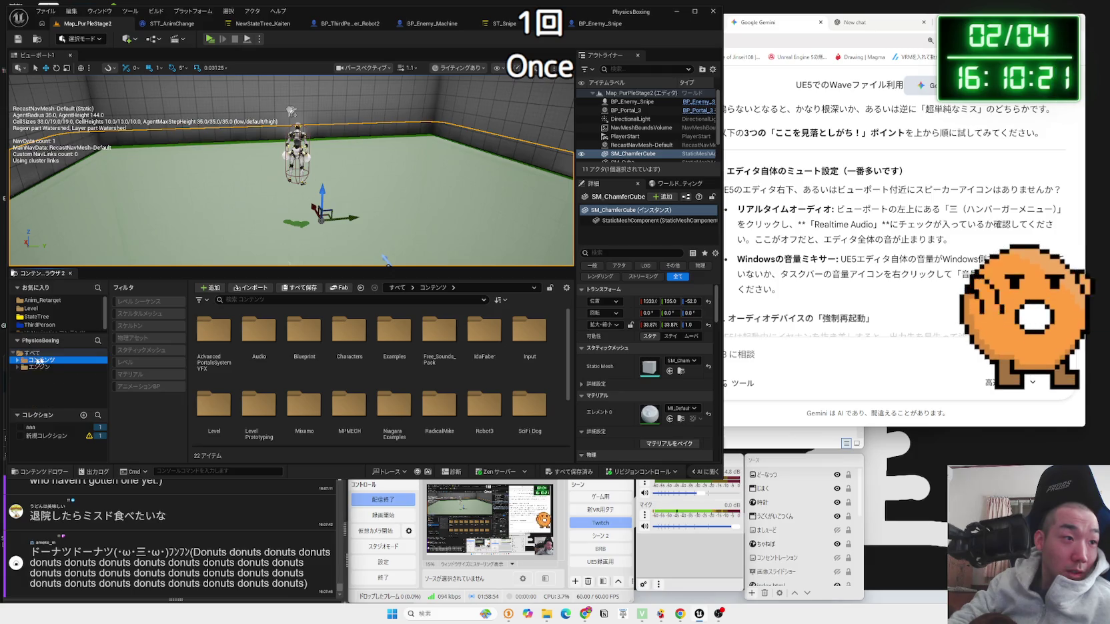
click(199, 300)
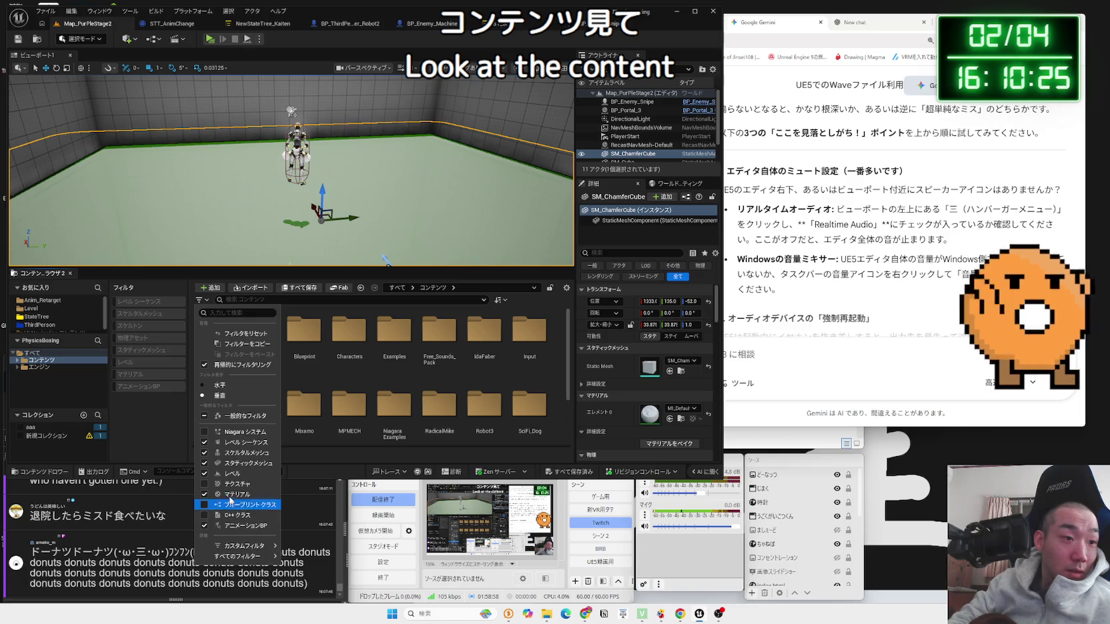
click(250, 310)
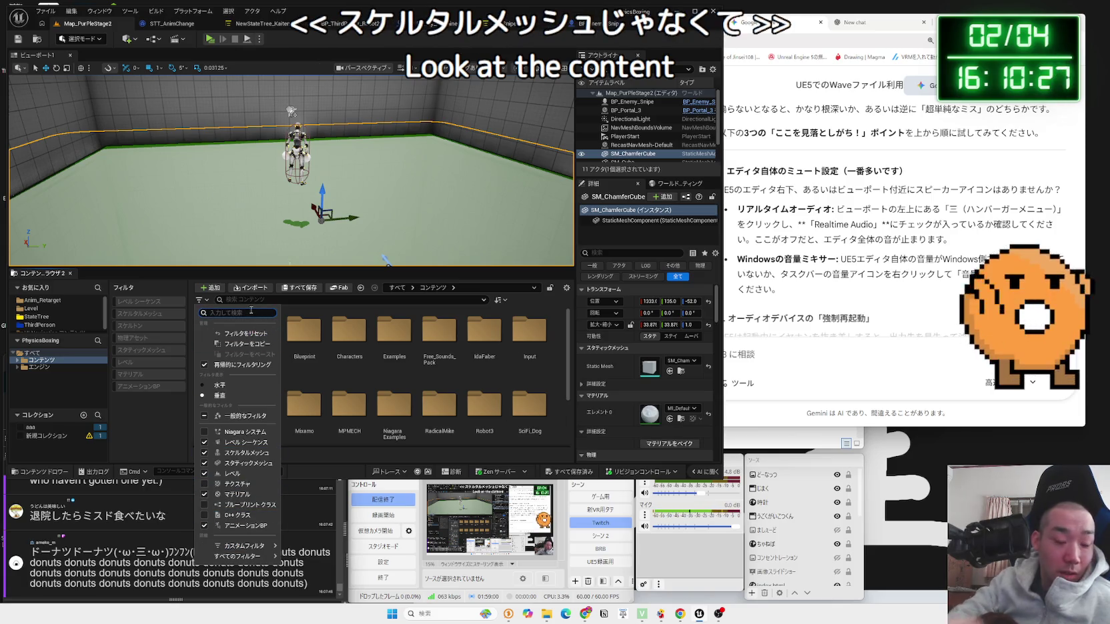
text(sound)
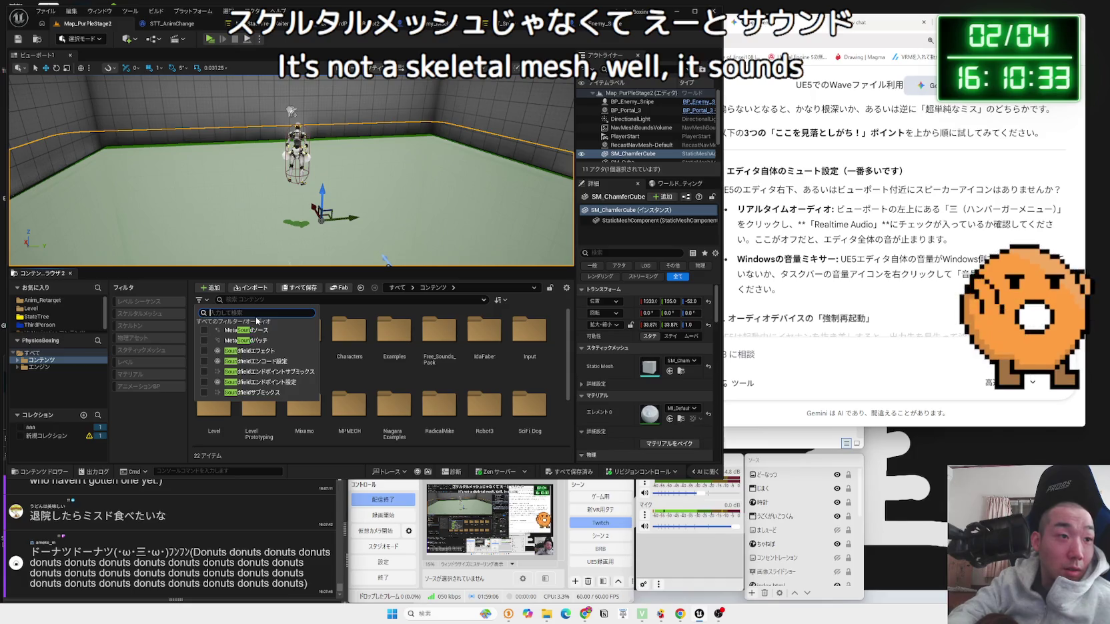
key(BackSpace)
mouse_move(259, 549)
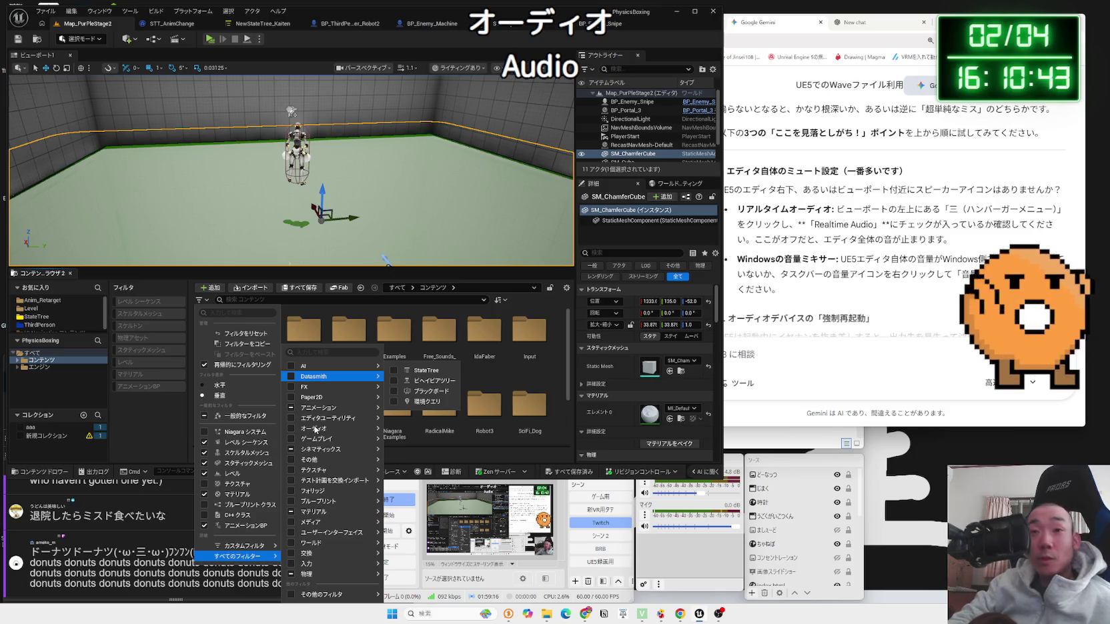
Step: Filter the Content Browser to Sound Wave assets and preview the ambient rain and Coin_Bag_3 sounds
click(314, 429)
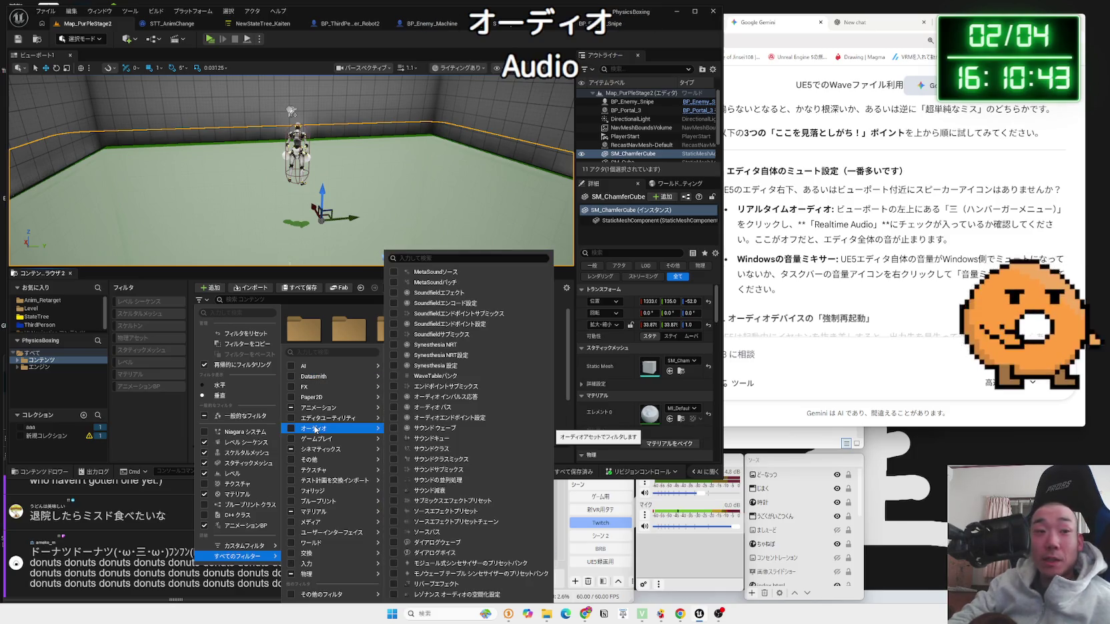
click(438, 430)
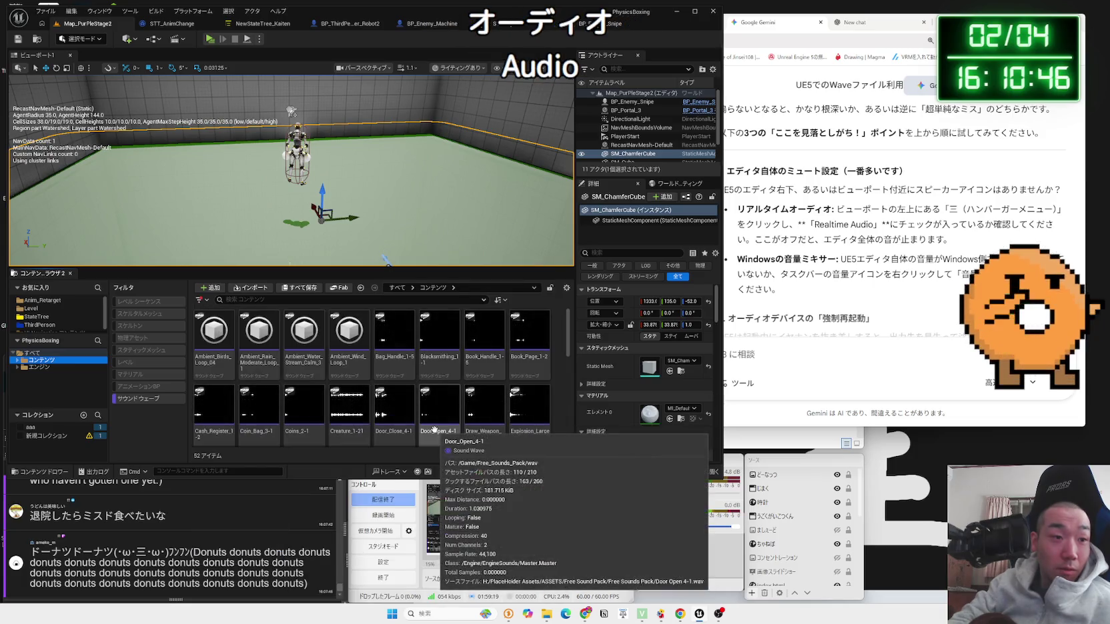
click(261, 332)
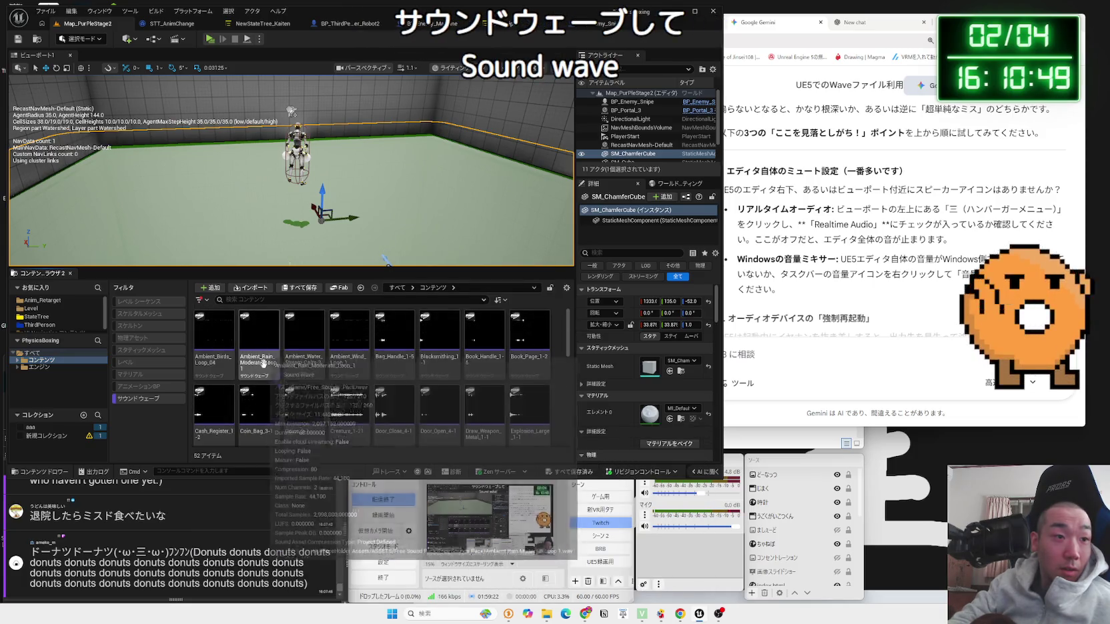
click(261, 404)
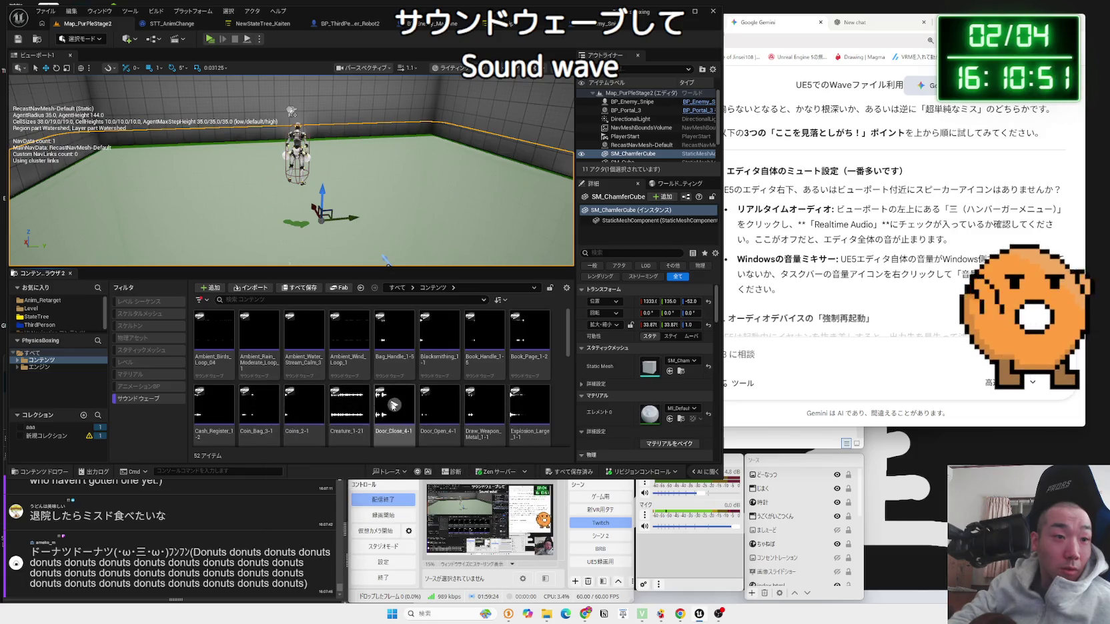
Step: Preview the Rifle_Load01 and Sci-Fi_Gun_1_Reload sounds and review Gemini's audio-engine reset advice
scroll(542, 340, down, 3)
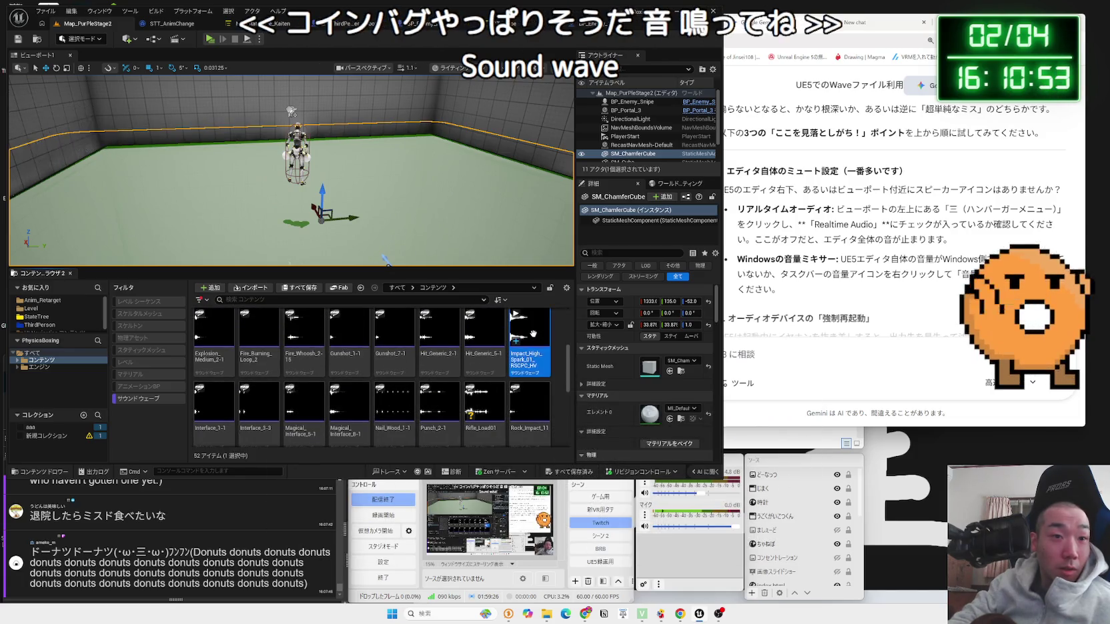
click(531, 329)
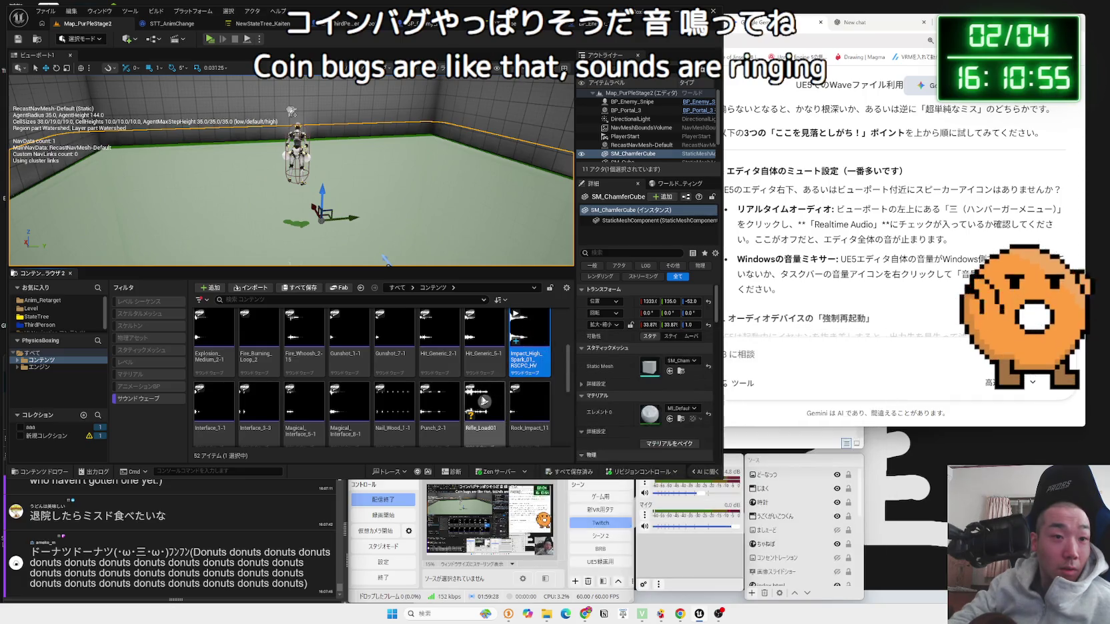
click(485, 403)
scroll(400, 360, down, 2)
click(394, 351)
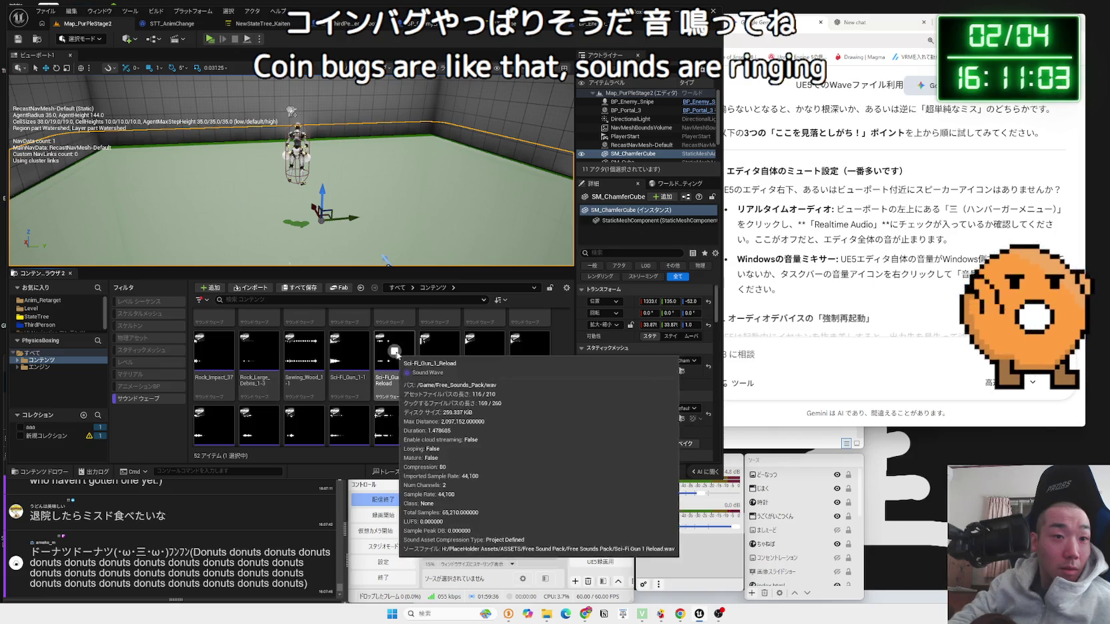
click(809, 263)
scroll(809, 263, down, 3)
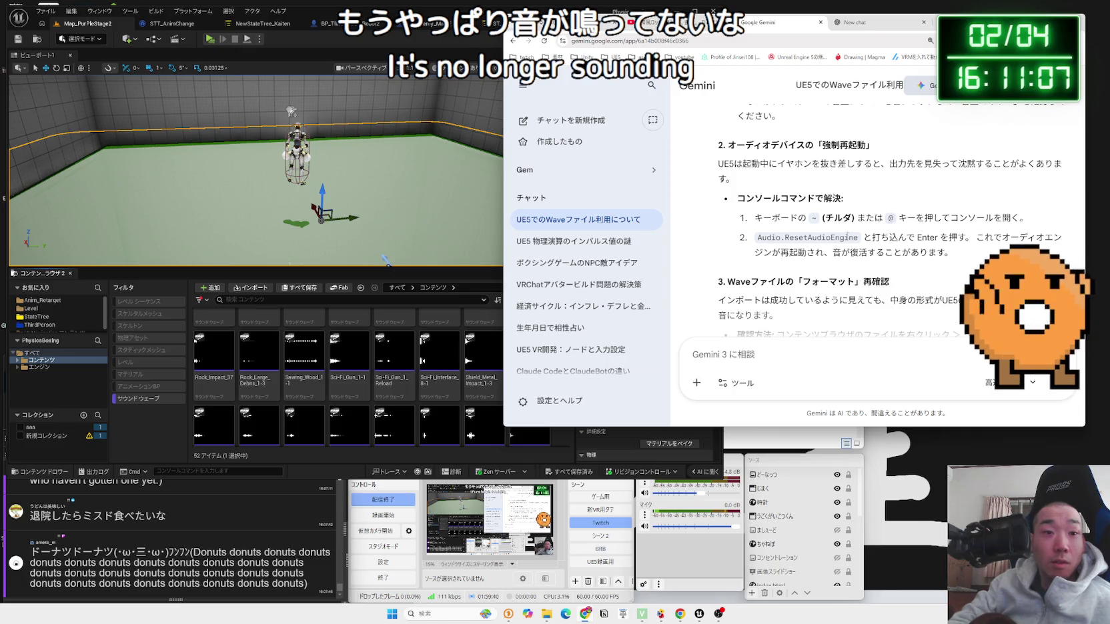
Step: Tell Gemini the sound played through the earphones
scroll(847, 236, down, 2)
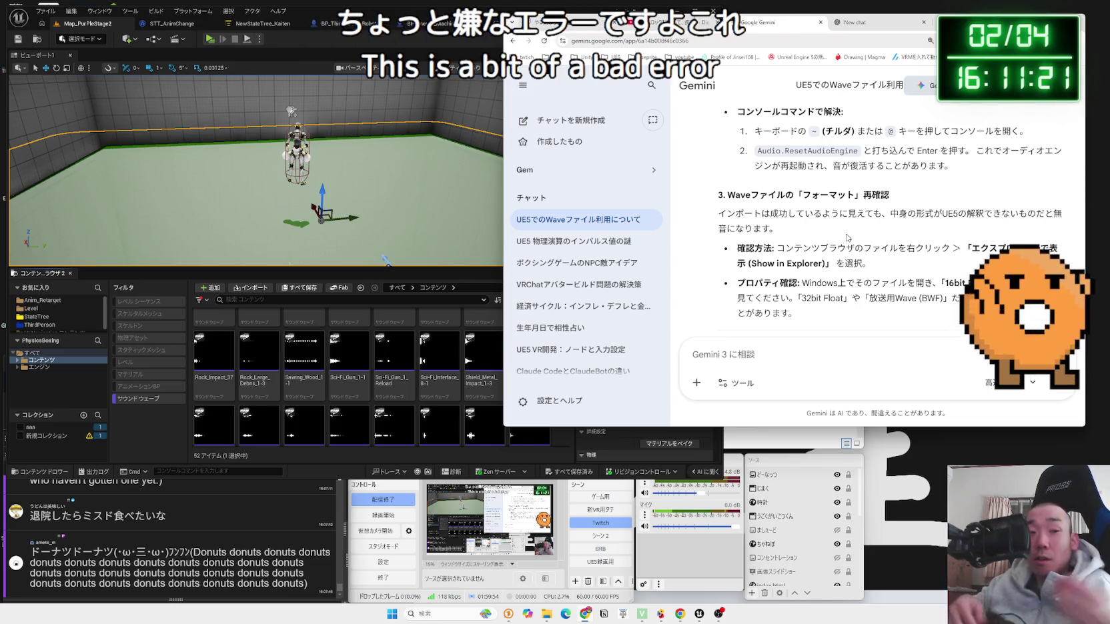
click(438, 351)
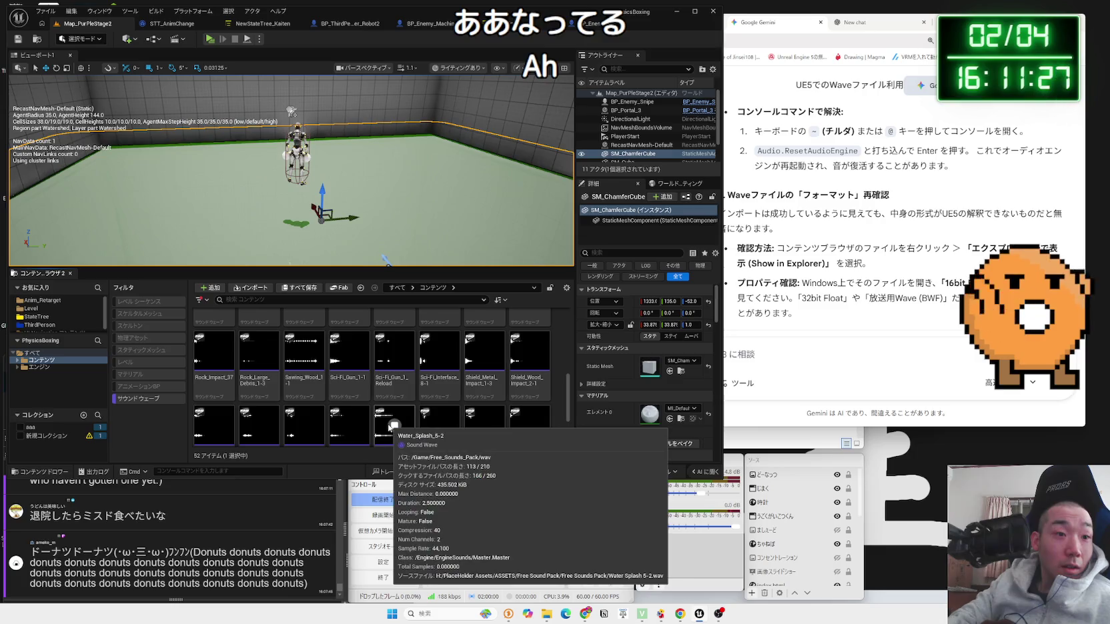
click(860, 370)
text(イヤホンで聞いたらなってた！)
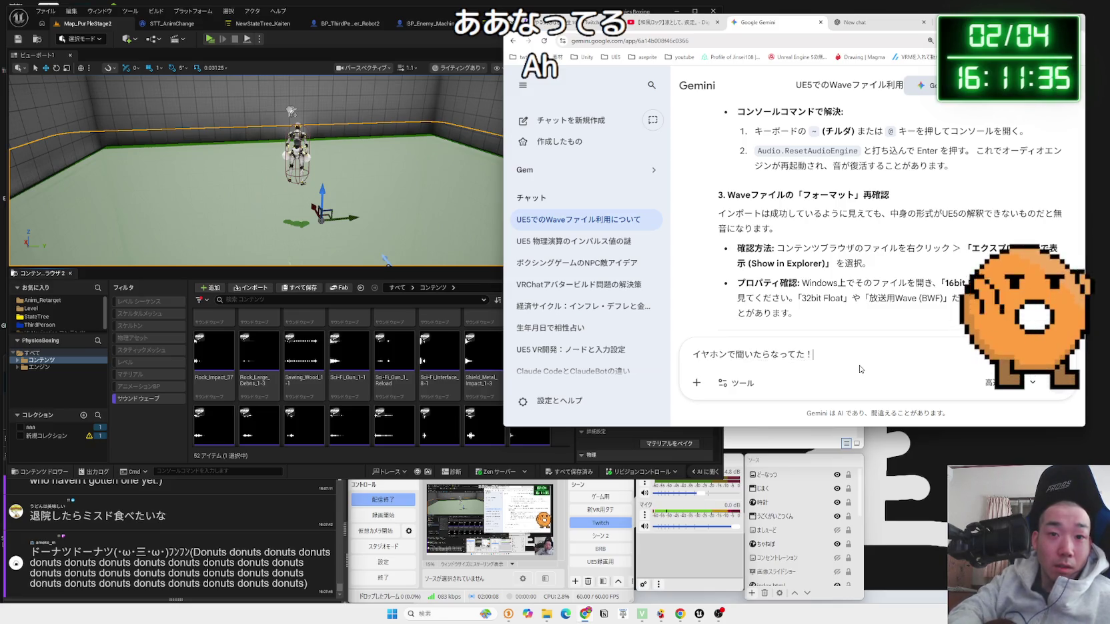
key(Return)
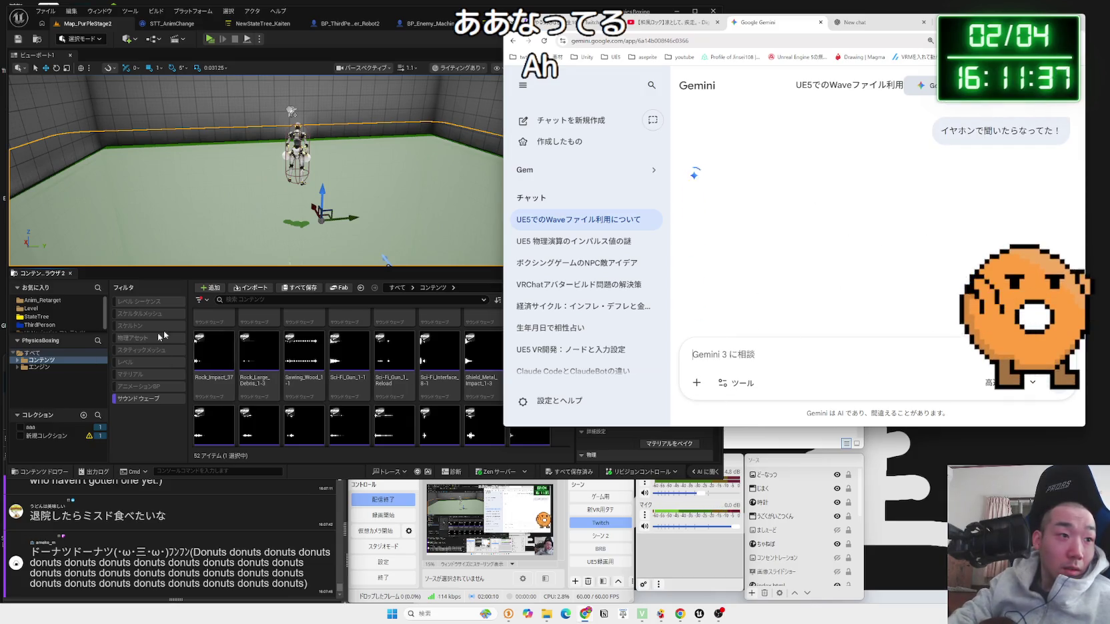
Step: Navigate the Unreal Content Browser to the Audio > SFX folder
click(144, 397)
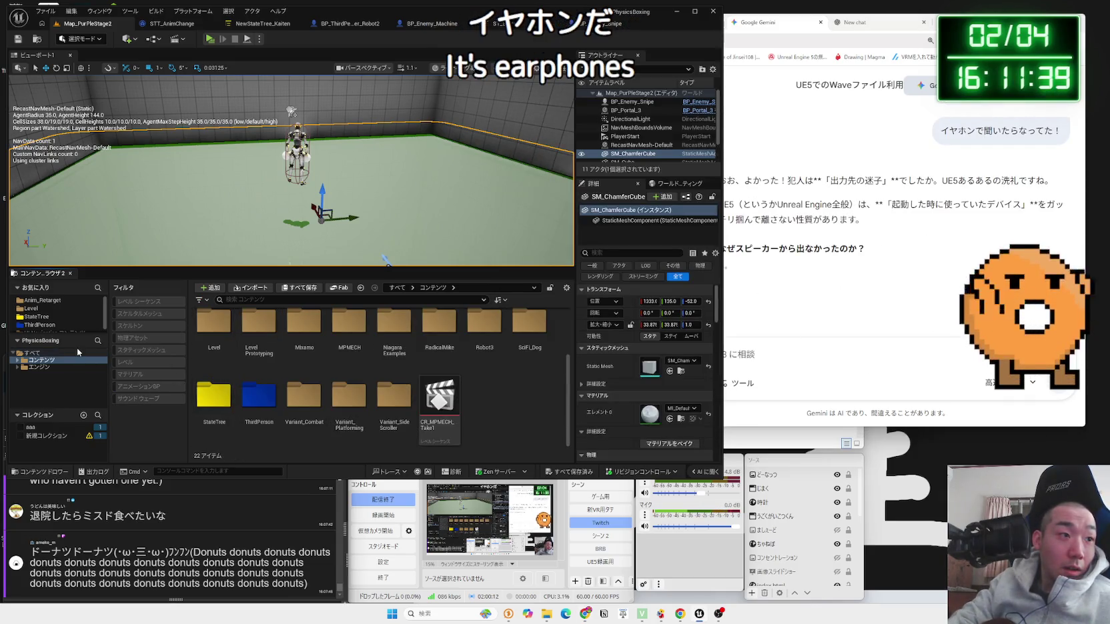
click(18, 360)
double_click(40, 373)
click(42, 381)
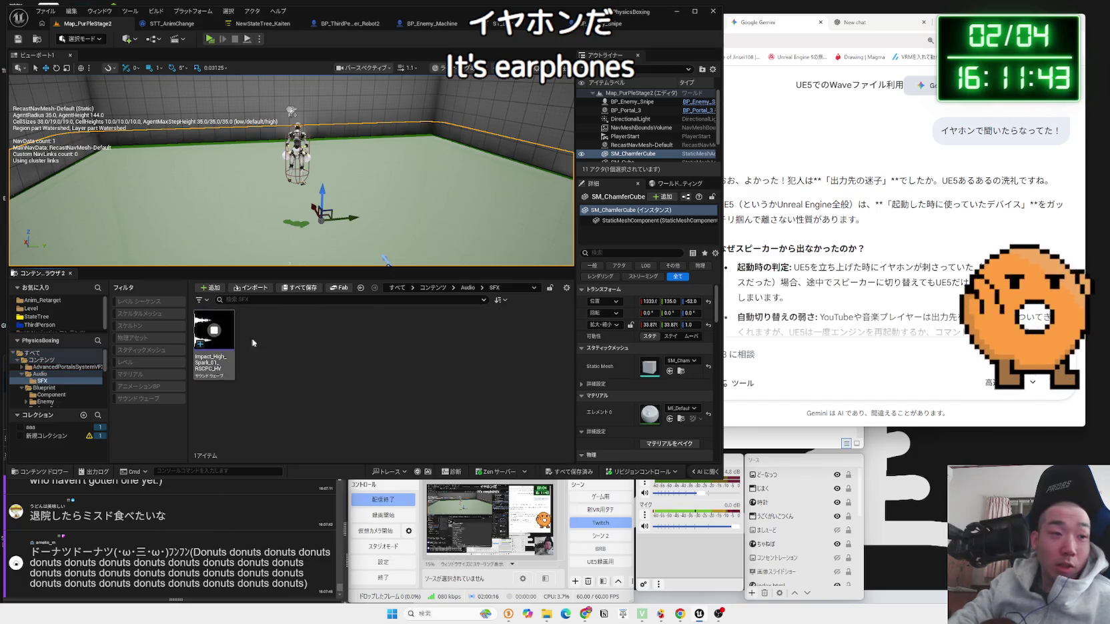
Step: Read Gemini's explanation that UE5 clings to the output device active at startup
click(791, 276)
scroll(791, 277, down, 1)
drag(799, 224, 845, 253)
click(845, 252)
drag(737, 224, 841, 261)
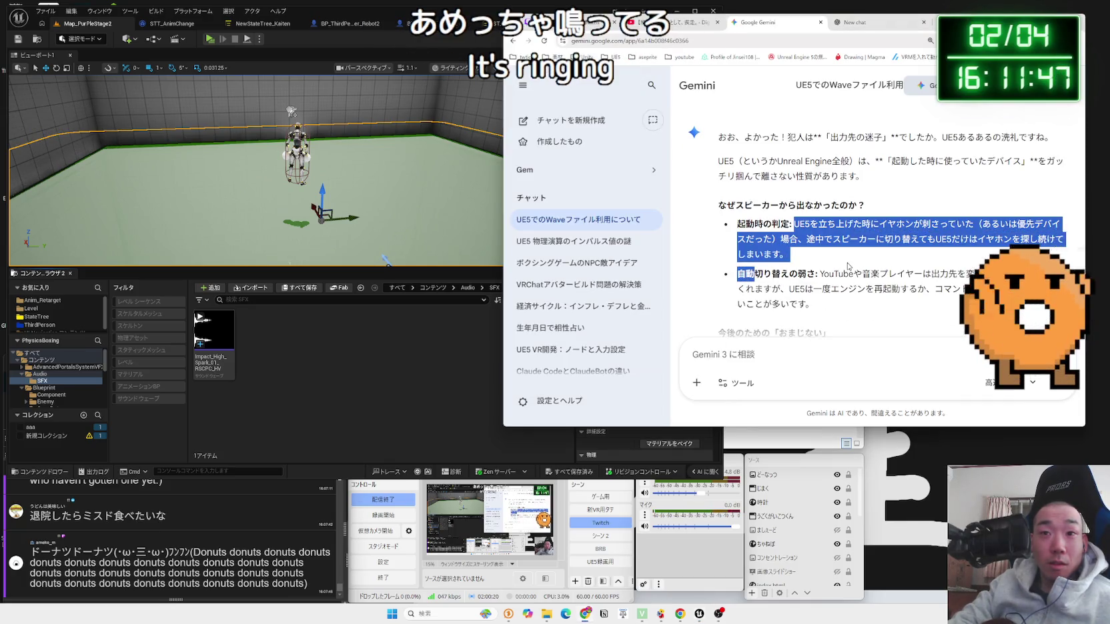
click(842, 260)
scroll(839, 262, down, 2)
scroll(839, 262, down, 1)
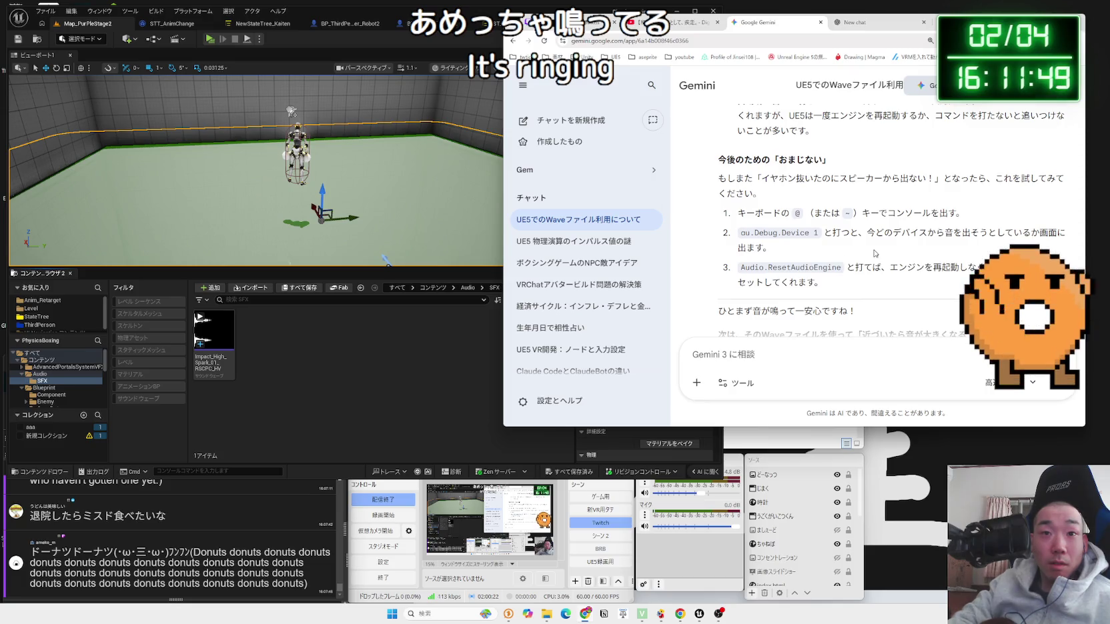
scroll(875, 253, down, 2)
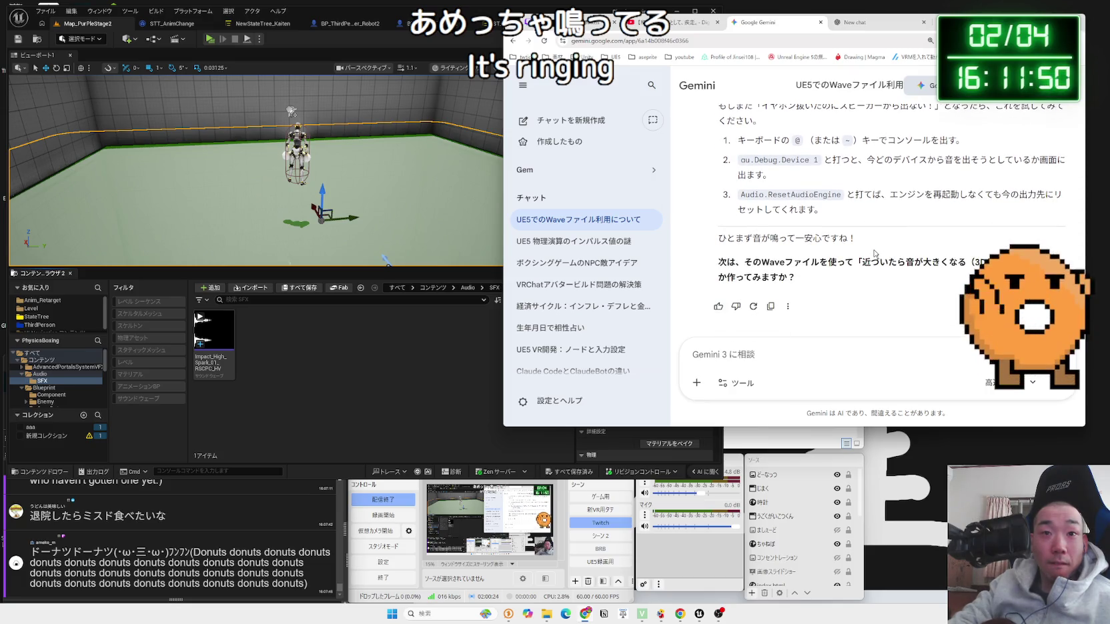
scroll(866, 274, up, 10)
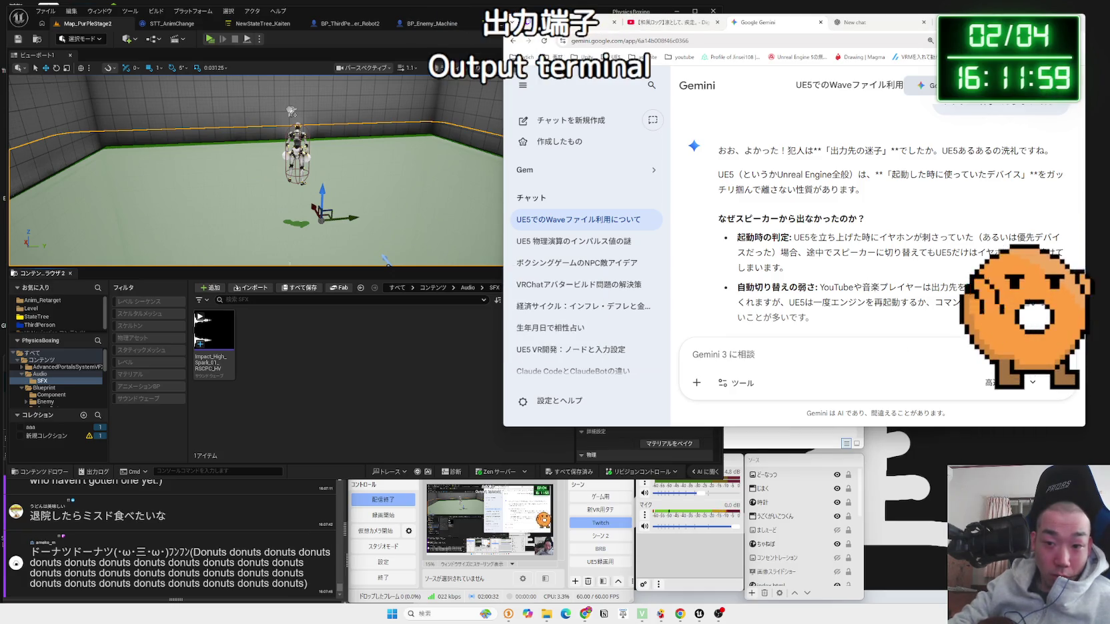
click(818, 359)
Step: Ask Gemini in Japanese how to switch UE5's audio output terminal
key(Zenkaku_Hankaku)
text(shute)
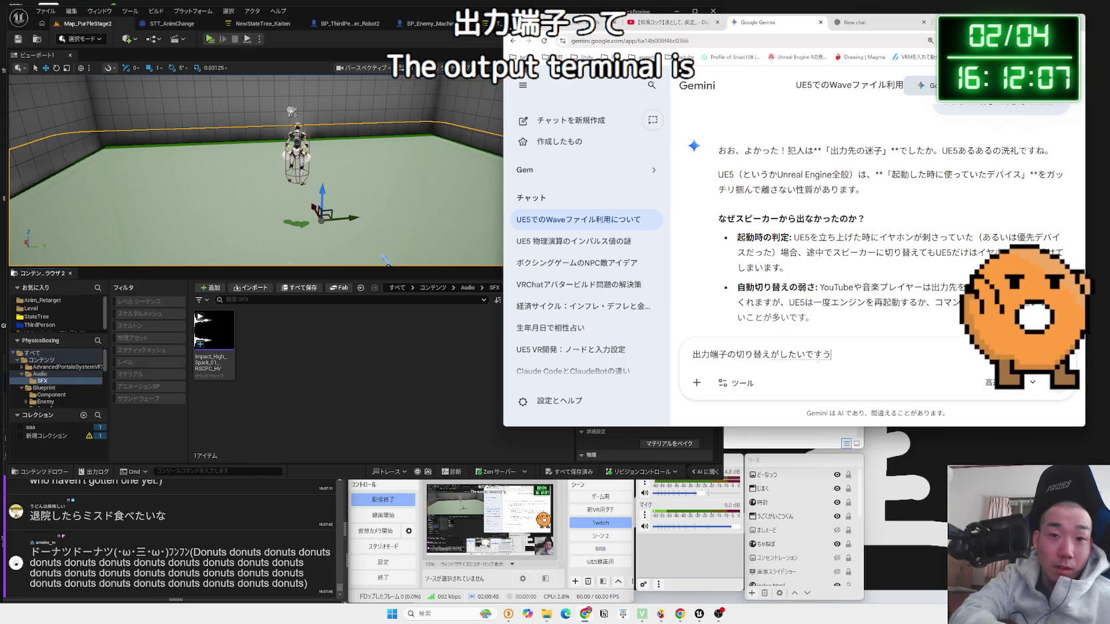
key(Return)
key(Return)
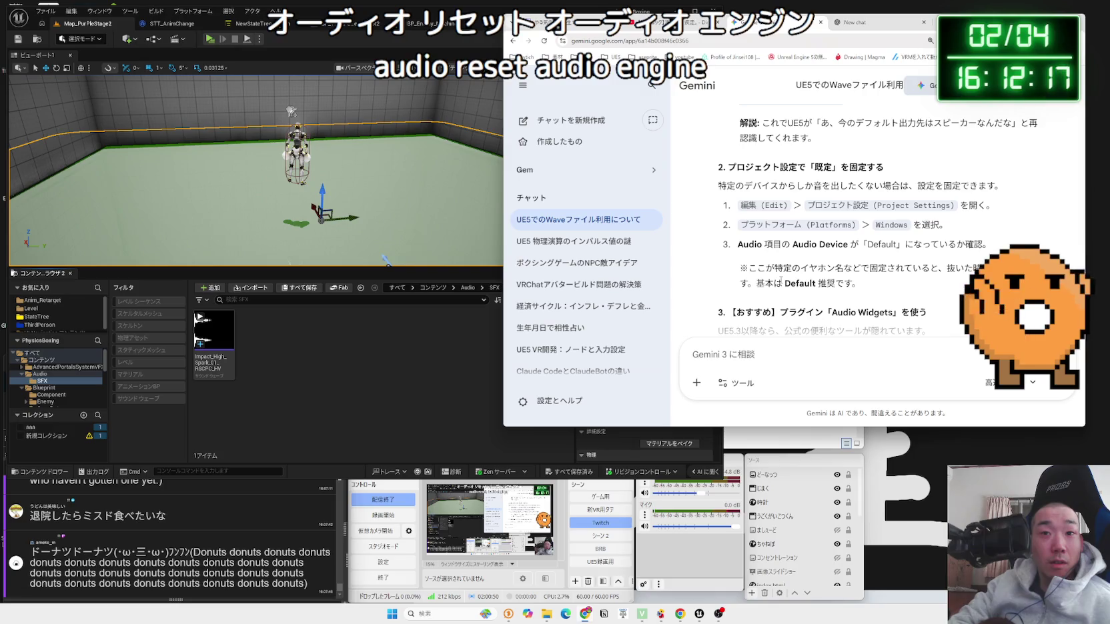
click(484, 301)
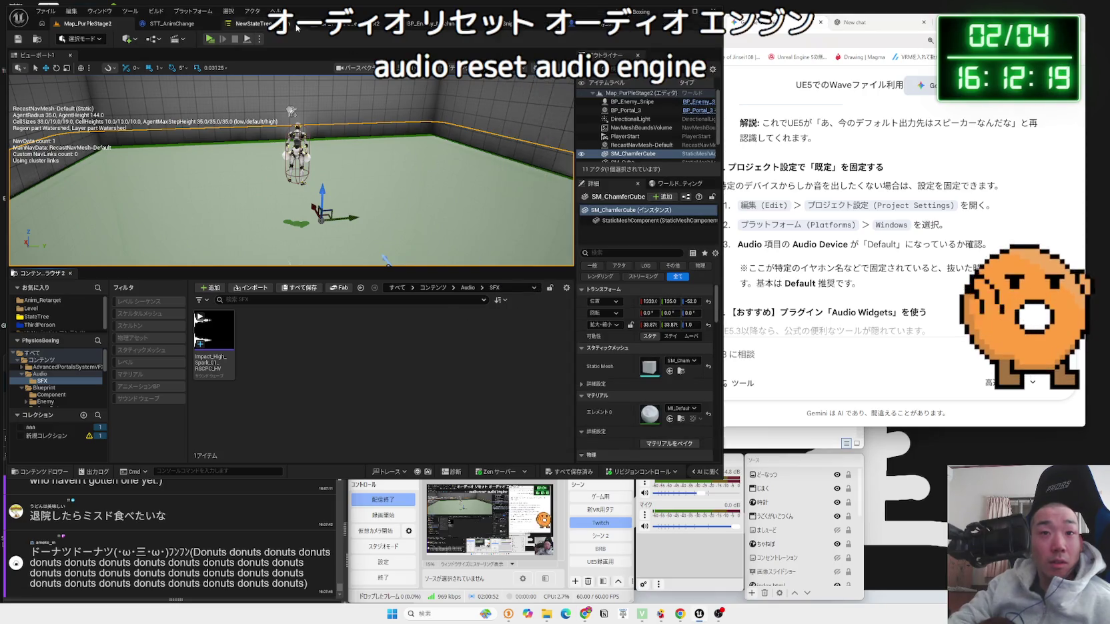
click(70, 11)
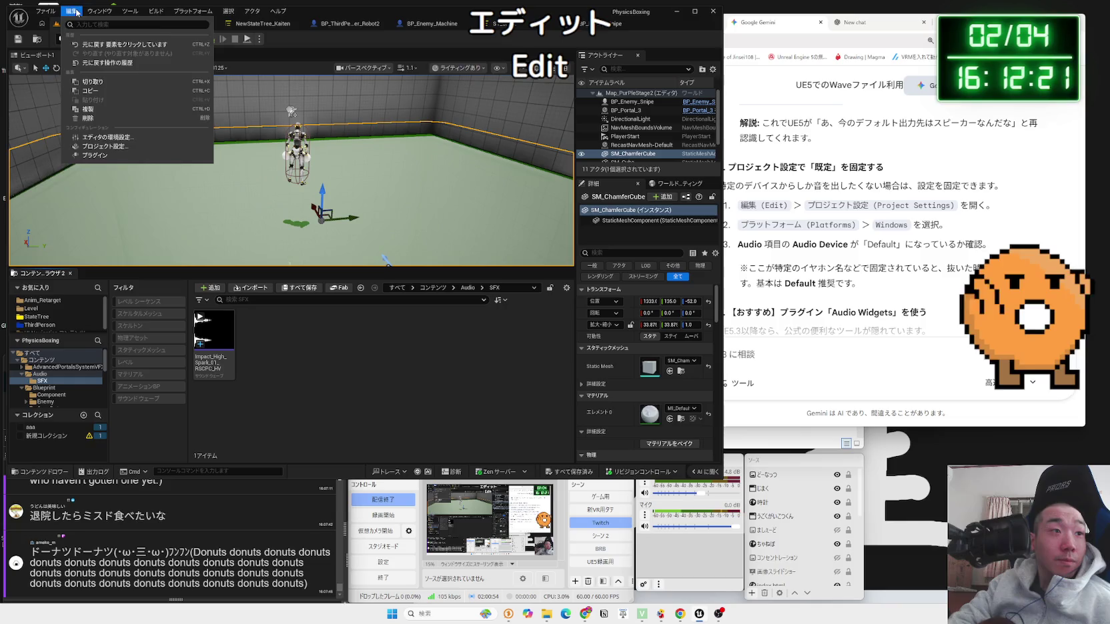
Step: Open Project Settings > Platforms > Windows and scan its Audio section, which has no Audio Device entry
click(110, 146)
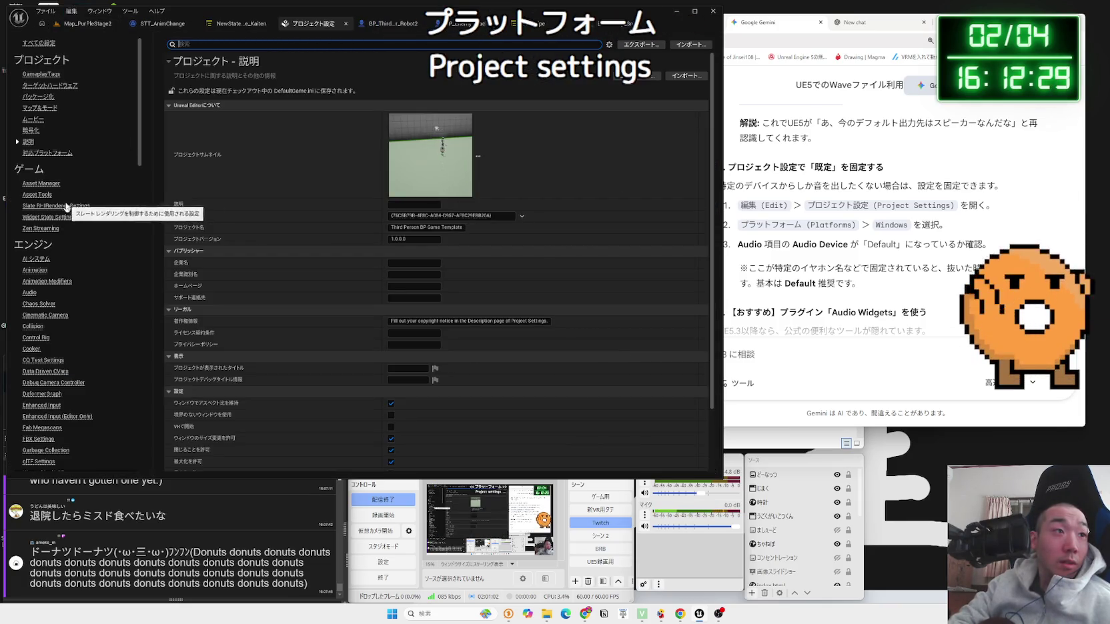
scroll(61, 207, down, 15)
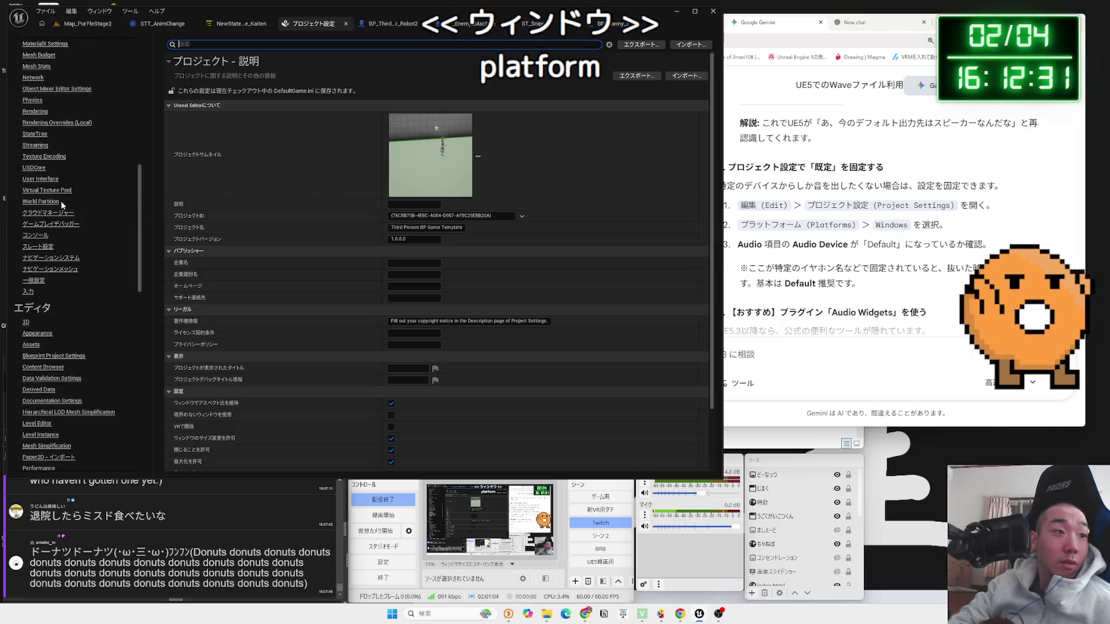
scroll(60, 202, down, 10)
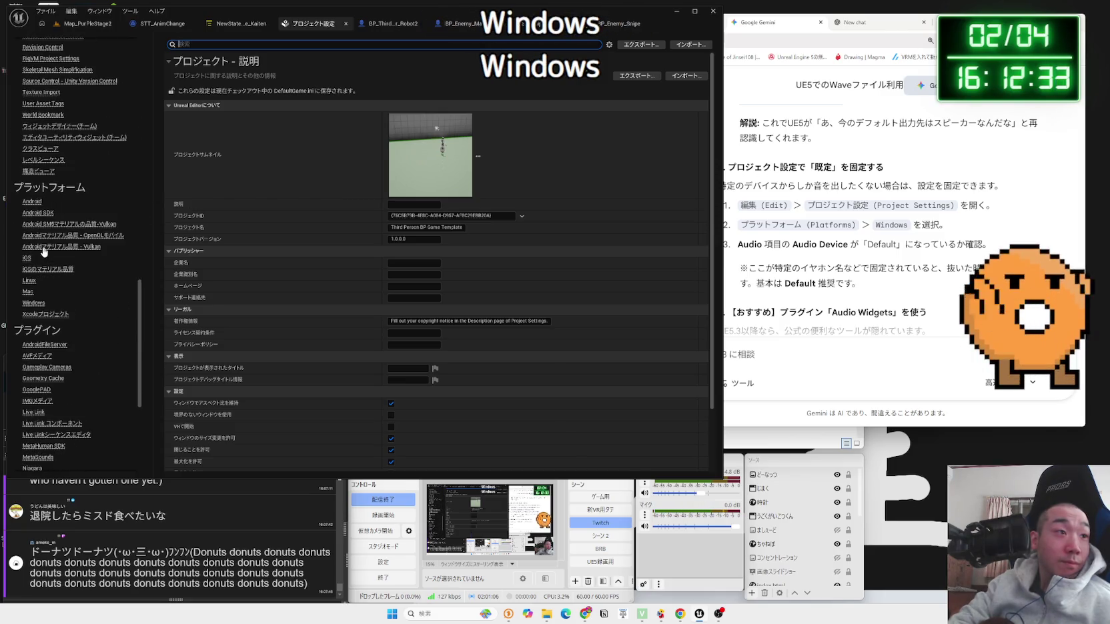
click(34, 302)
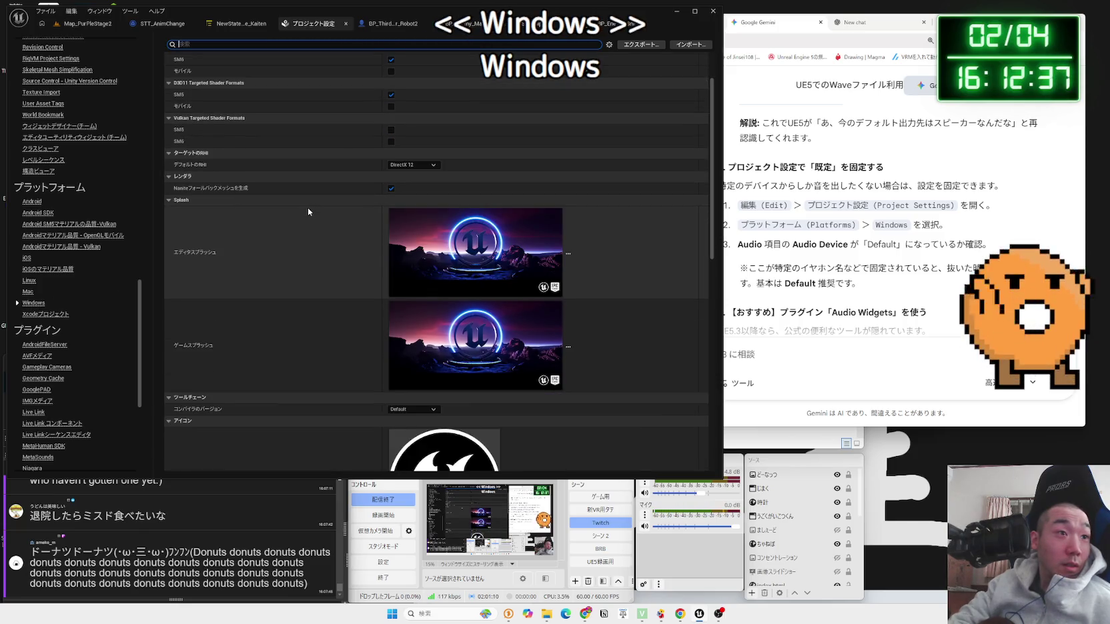
scroll(308, 207, down, 3)
scroll(308, 208, down, 5)
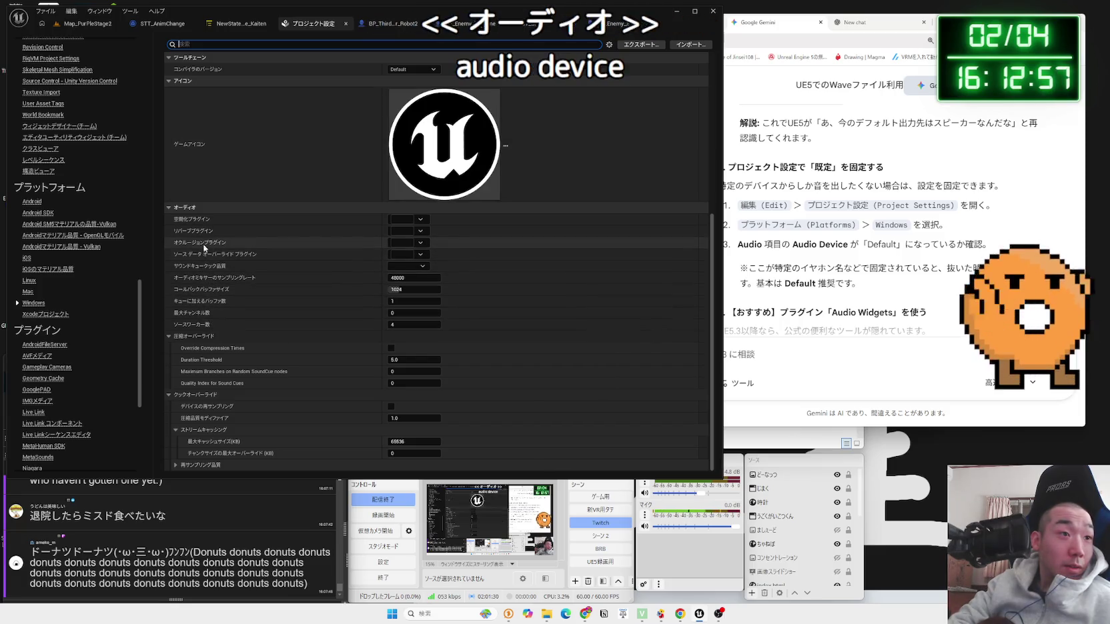
scroll(212, 254, up, 8)
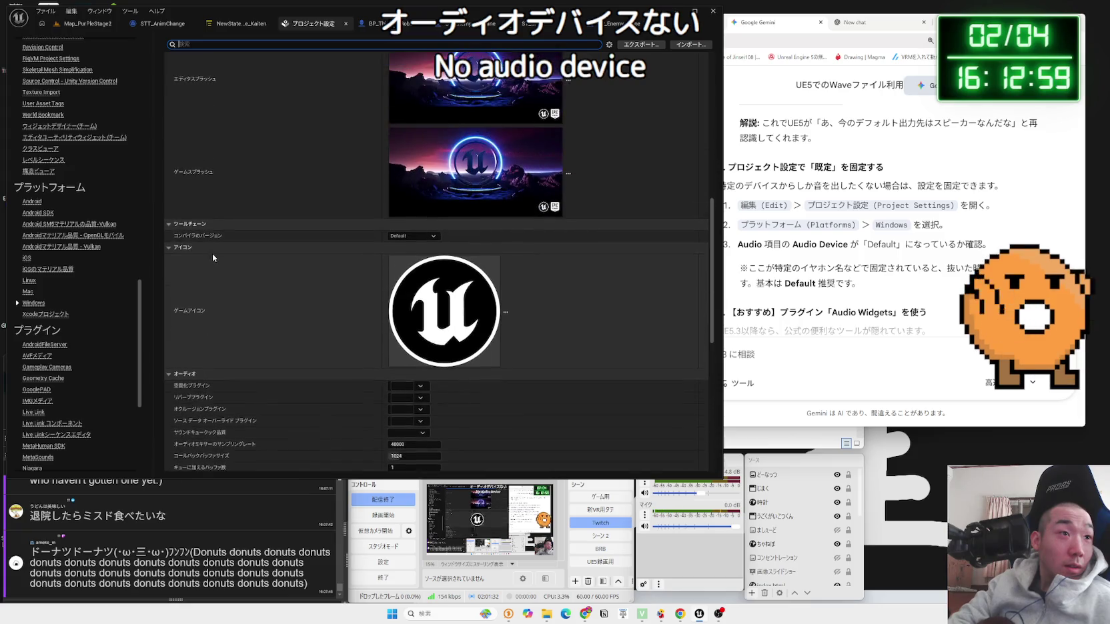
scroll(245, 259, up, 3)
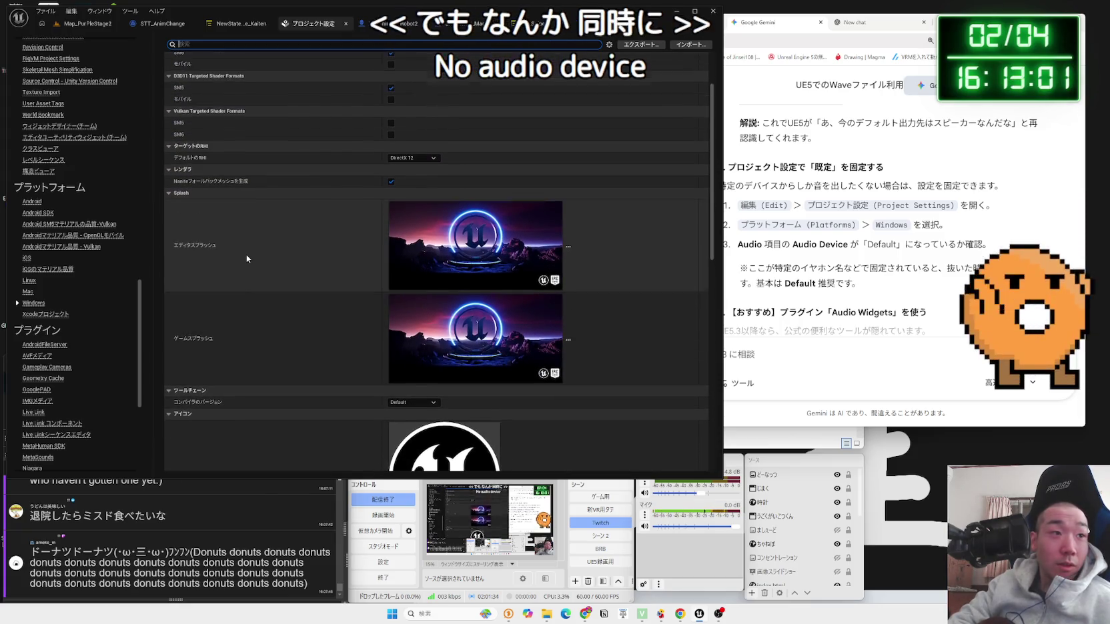
scroll(246, 259, up, 2)
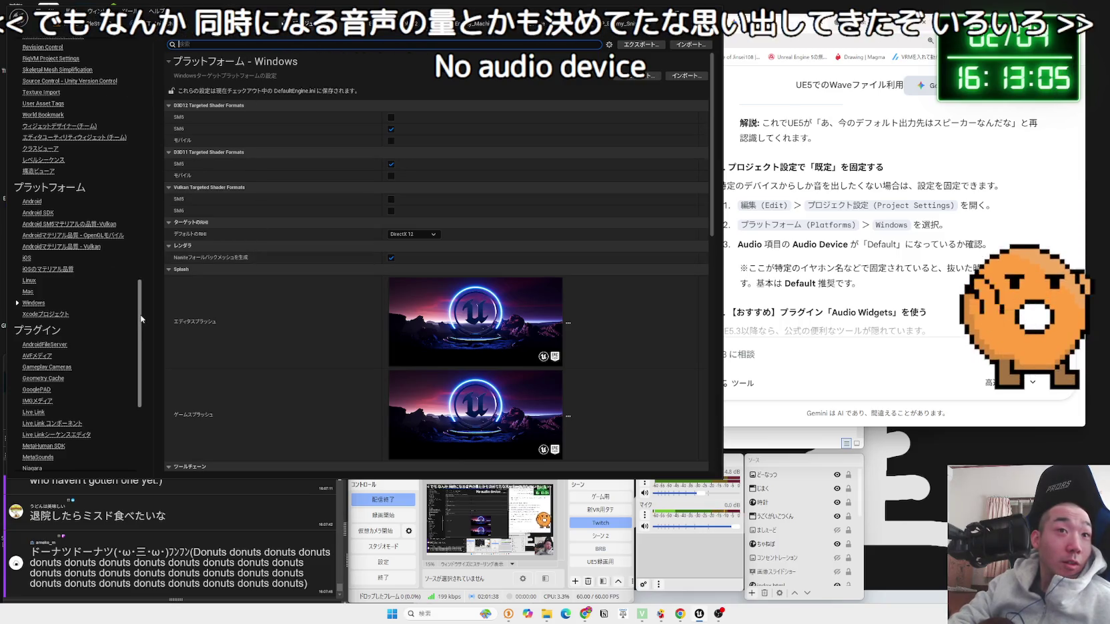
drag(141, 319, 141, 86)
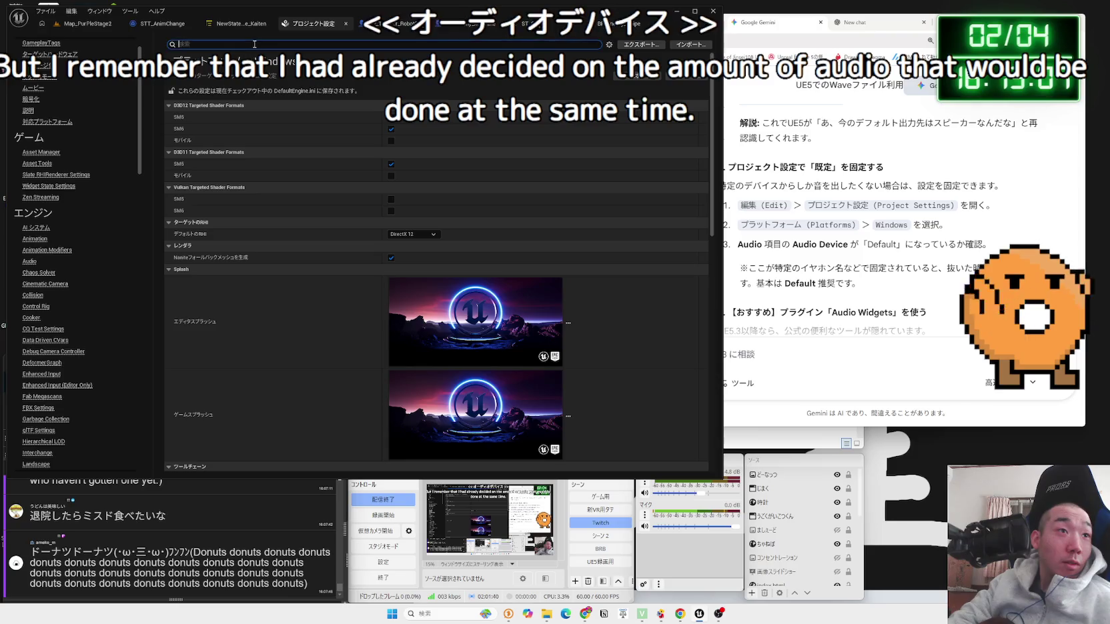
Step: Filter Project Settings by 'audio device', then scroll Gemini's answer down to the Audio Widgets step
text(audio)
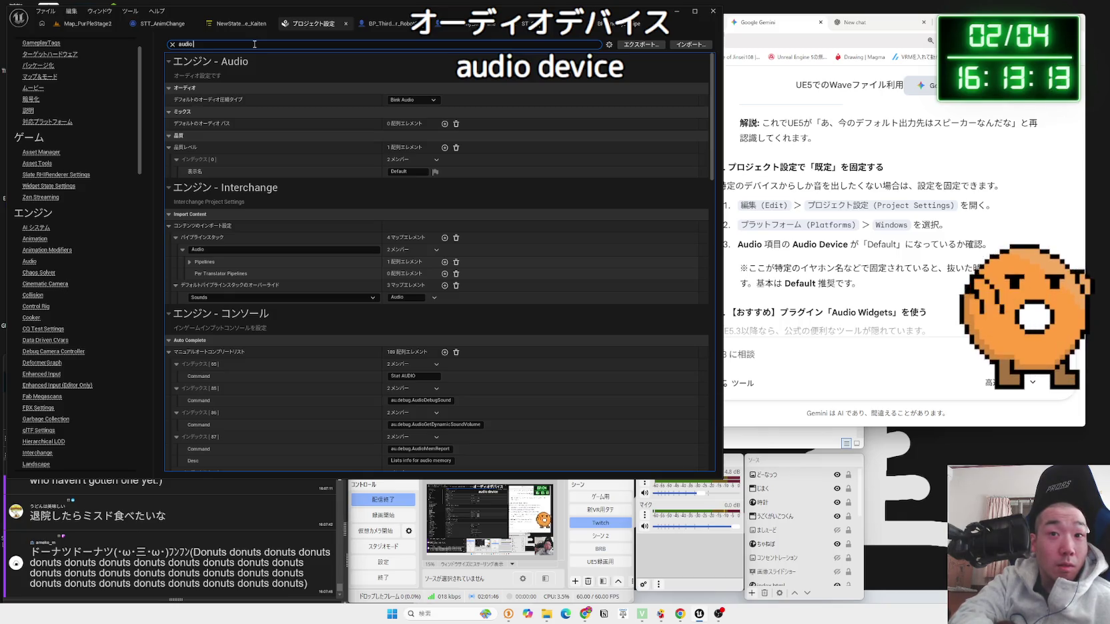
text(evice)
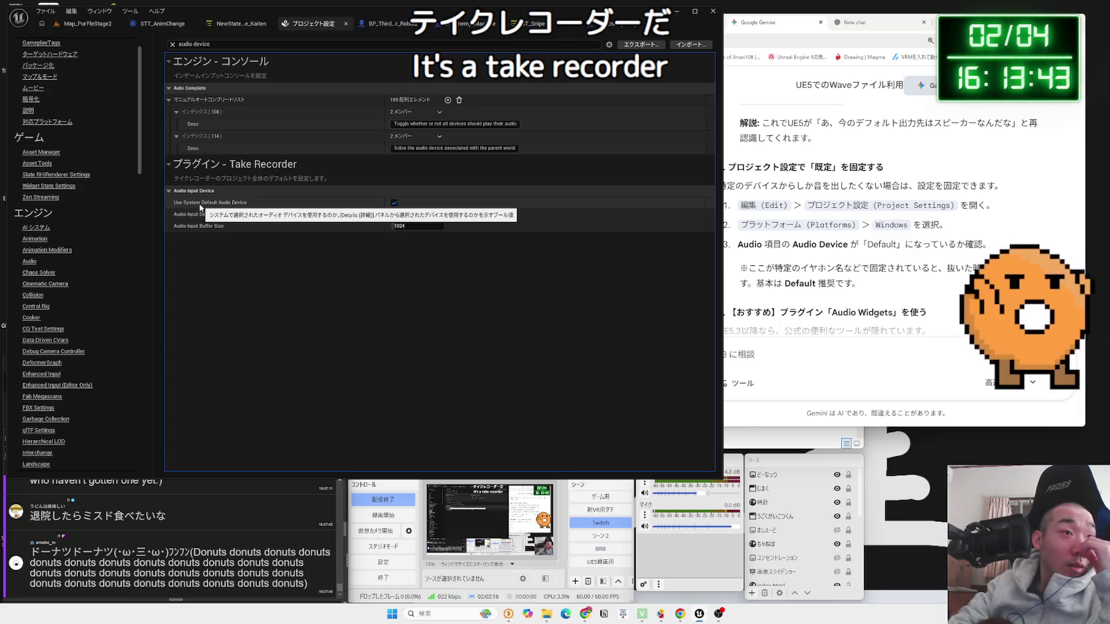
click(801, 300)
scroll(800, 300, down, 2)
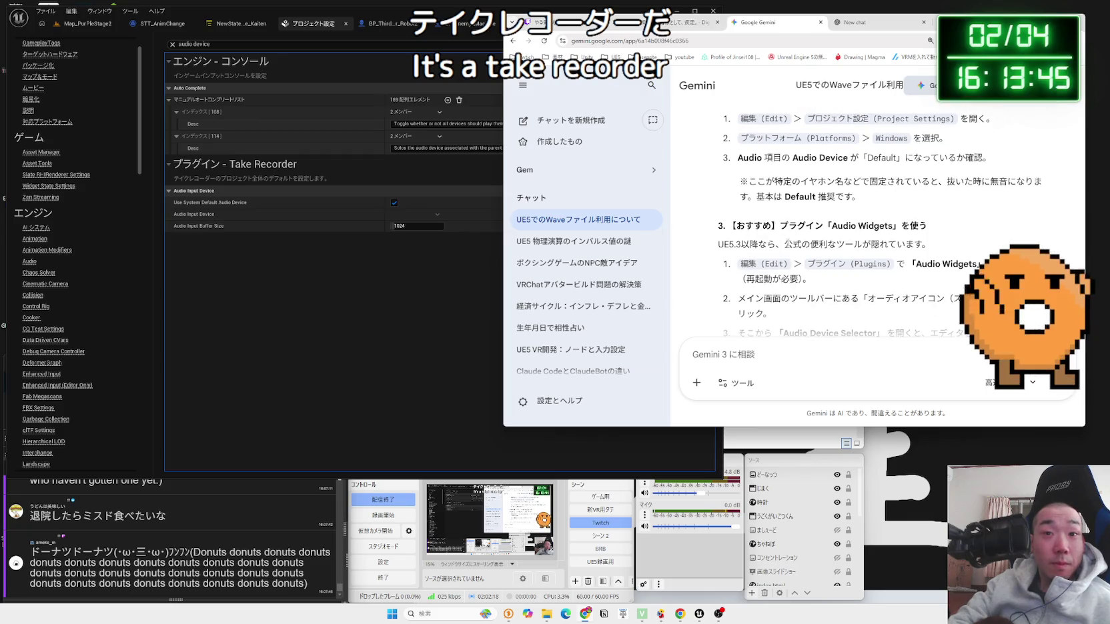
scroll(783, 242, down, 2)
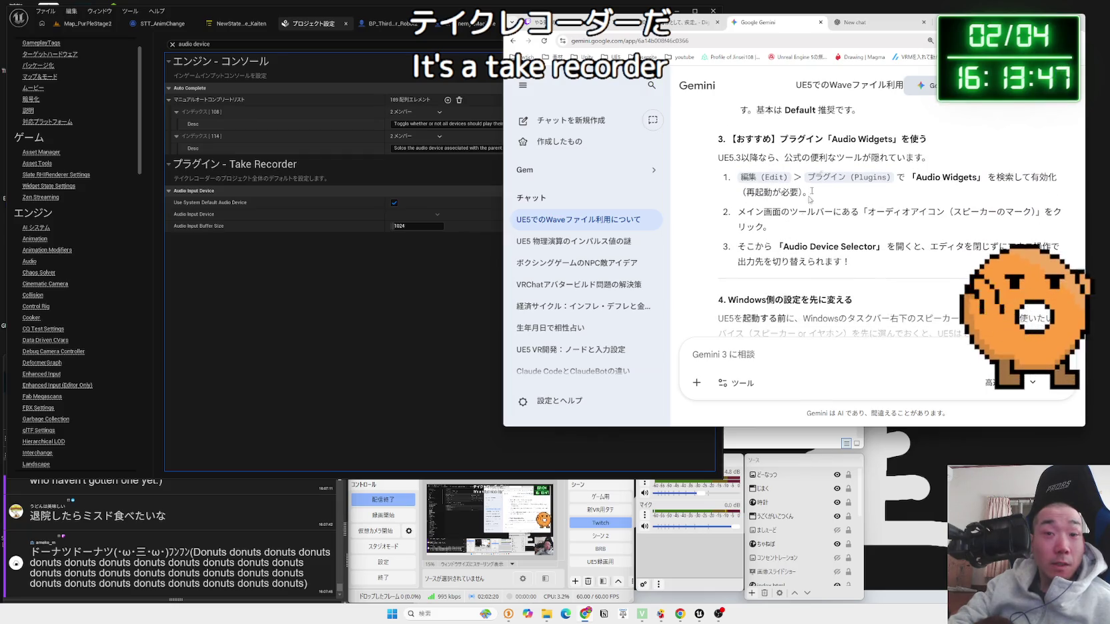
click(936, 25)
text(UE5 )
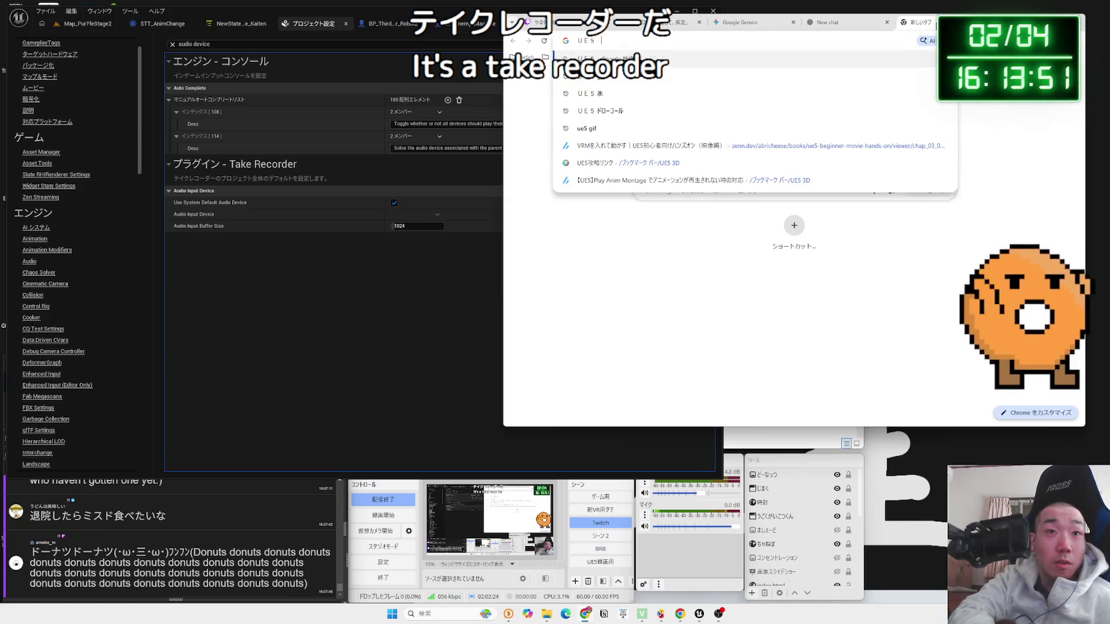
text(オーディオ)
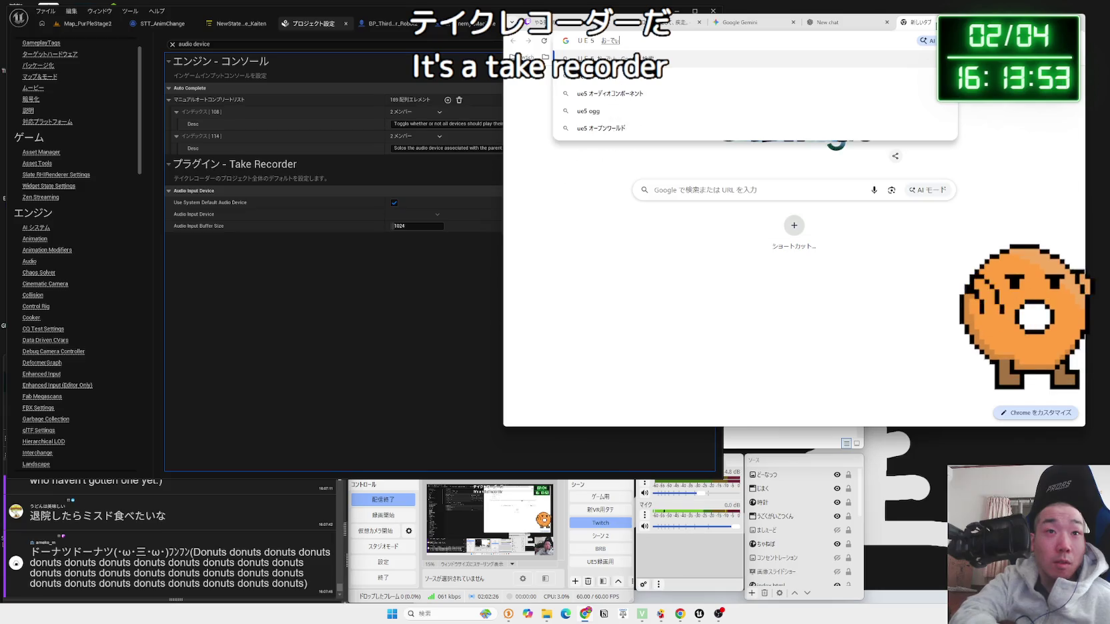
text( デヴァイス)
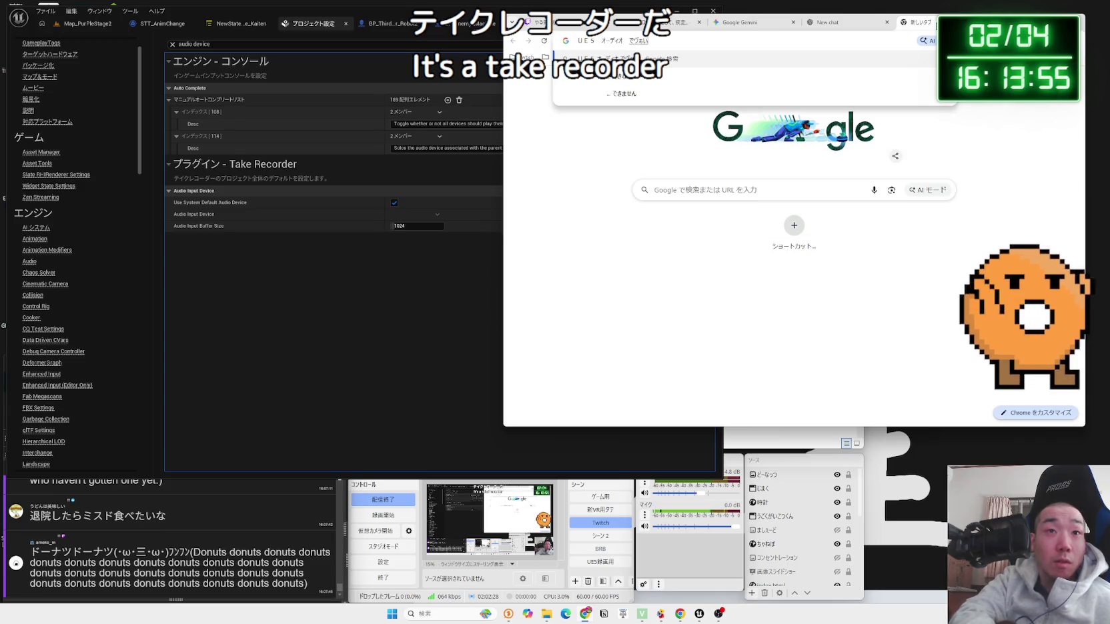
key(Return)
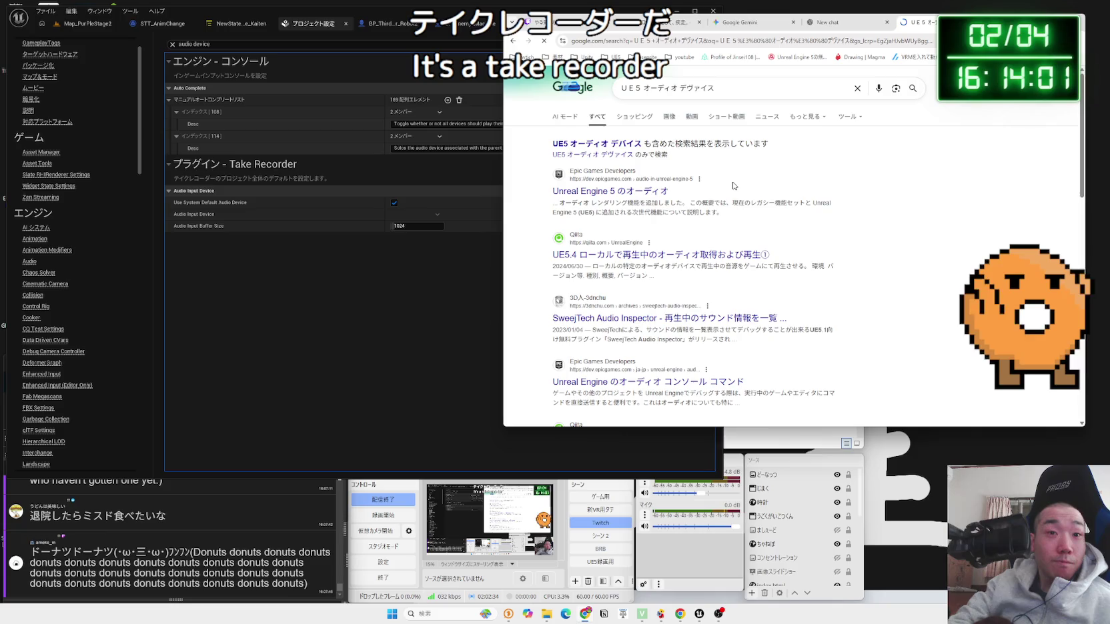
scroll(733, 185, down, 5)
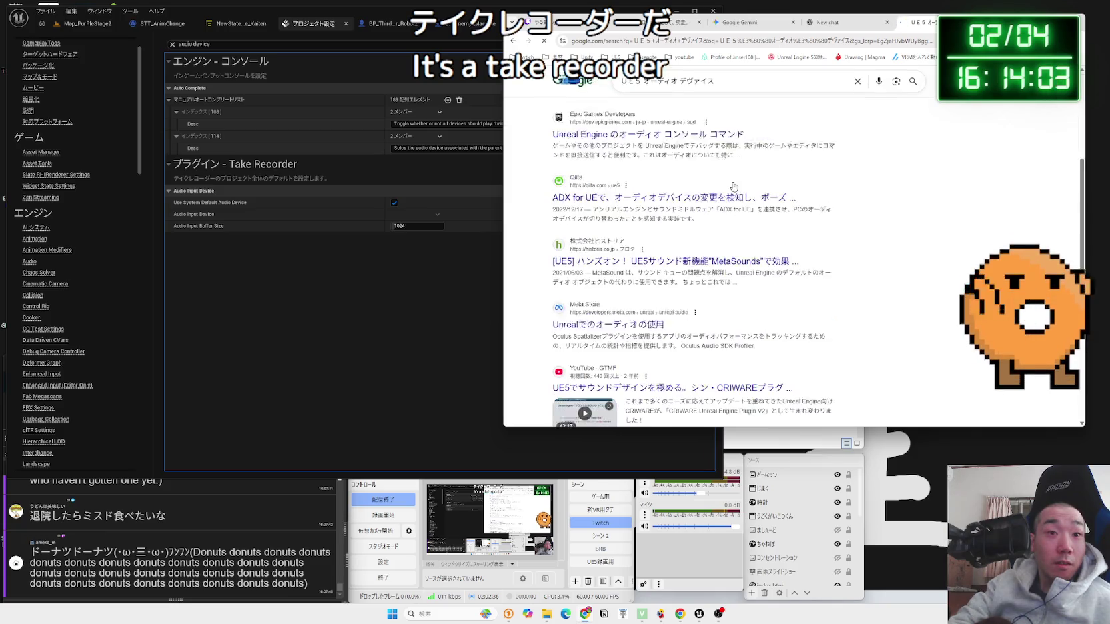
key(super+ctrl+v)
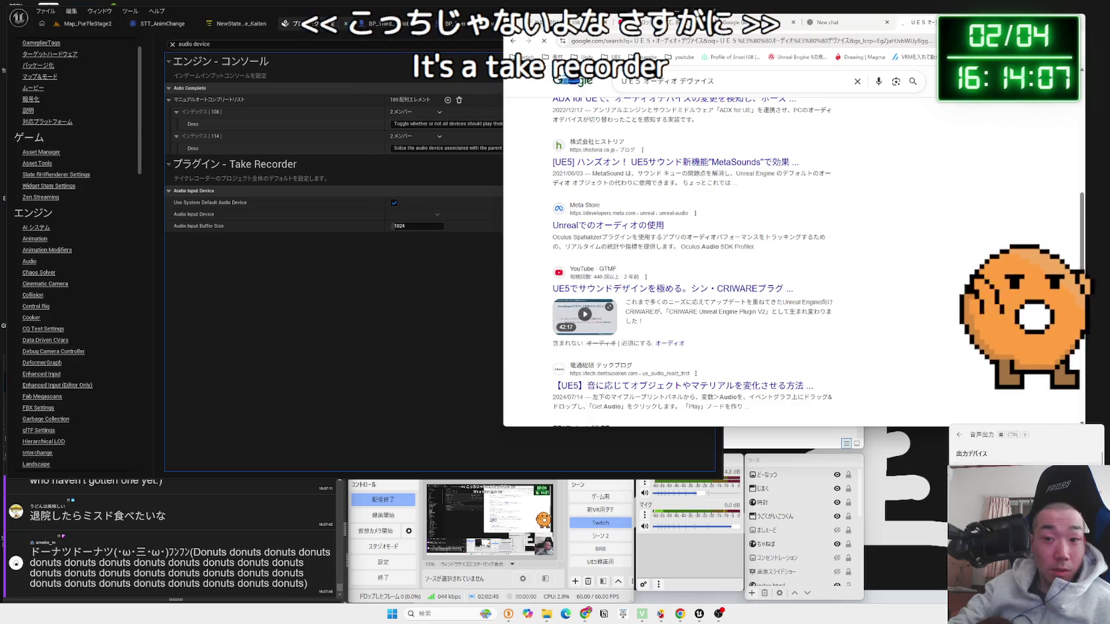
key(Down)
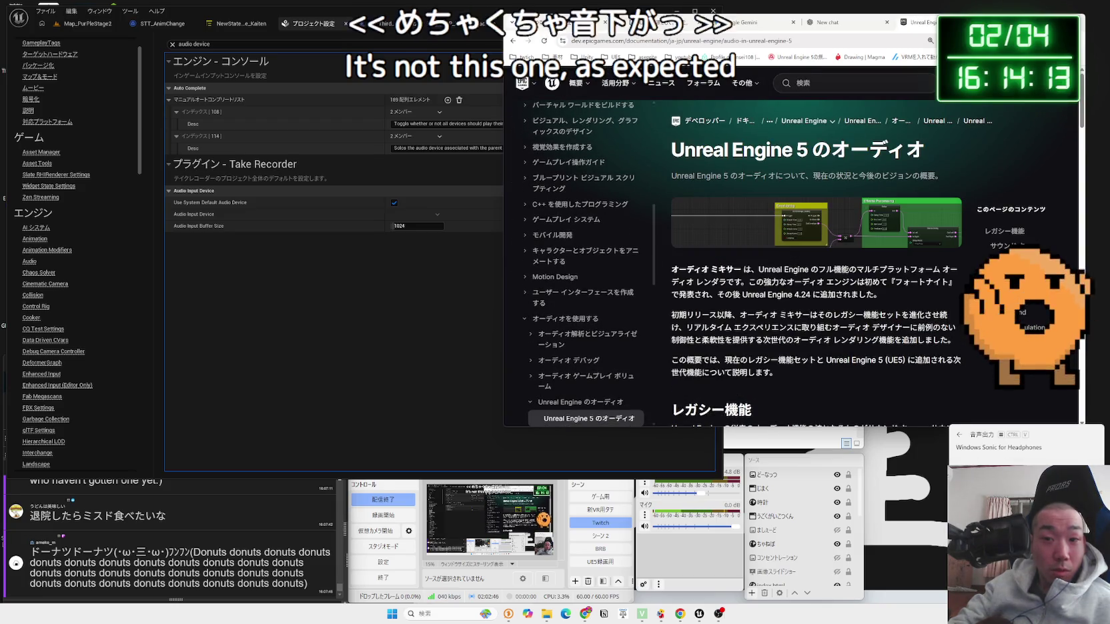
key(Zenkaku_Hankaku)
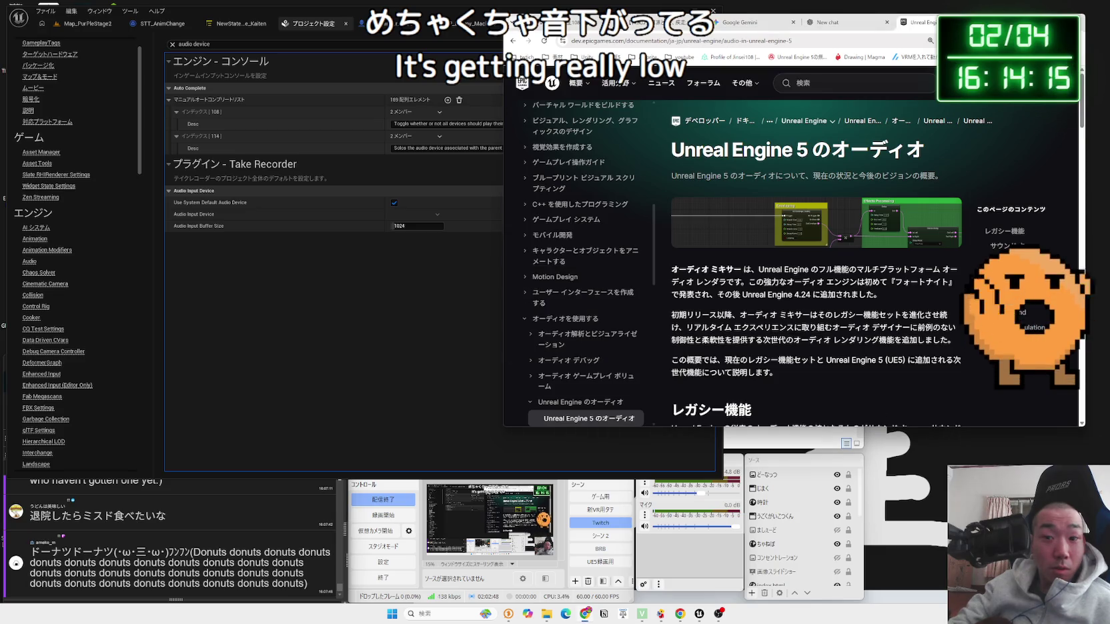
key(Zenkaku_Hankaku)
key(Zenkaku_Hankaku)
key(super+ctrl+v)
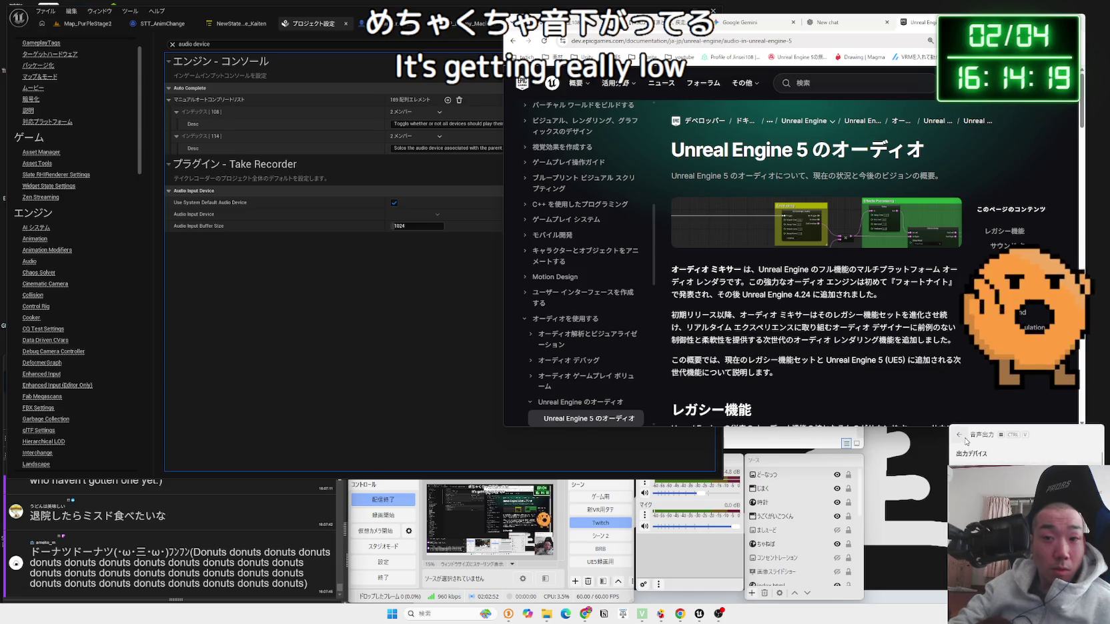
click(964, 438)
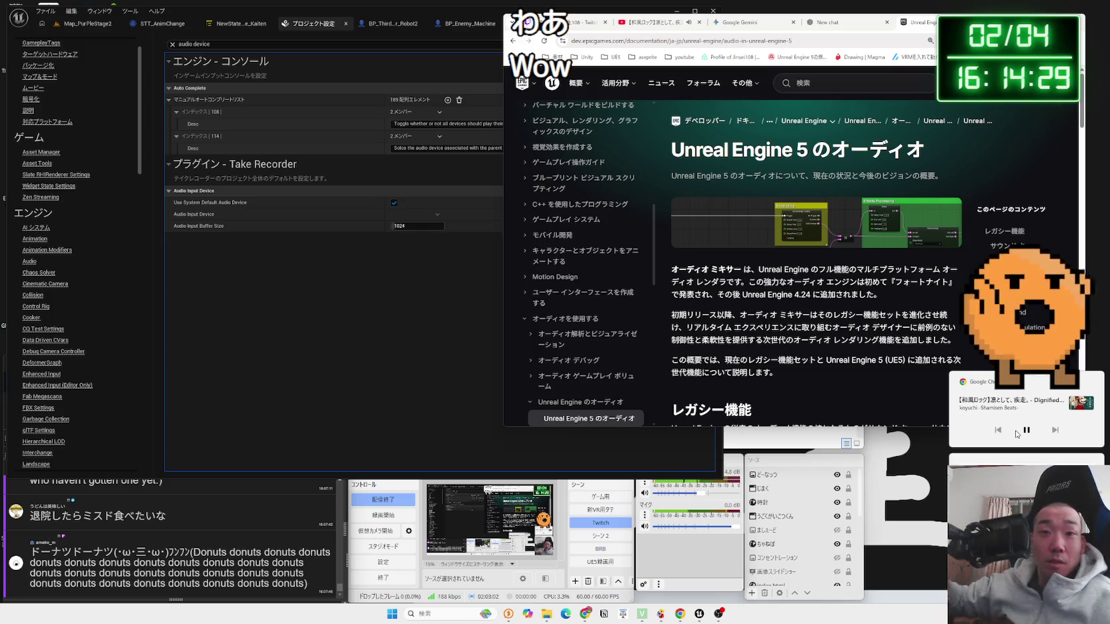
scroll(868, 288, down, 15)
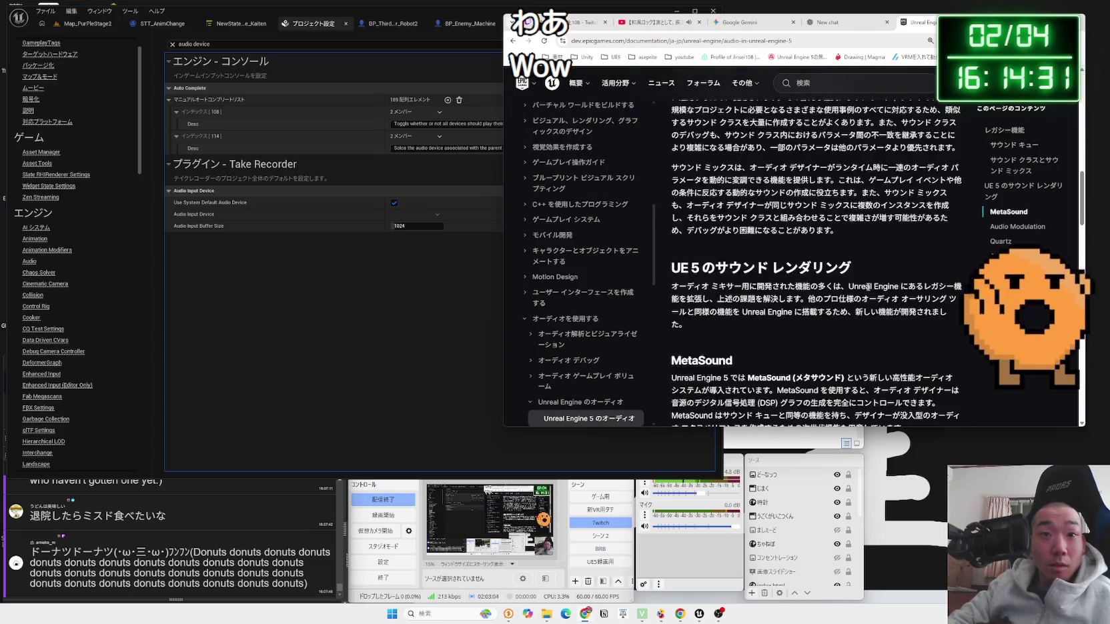
scroll(867, 287, down, 10)
key(alt+Left)
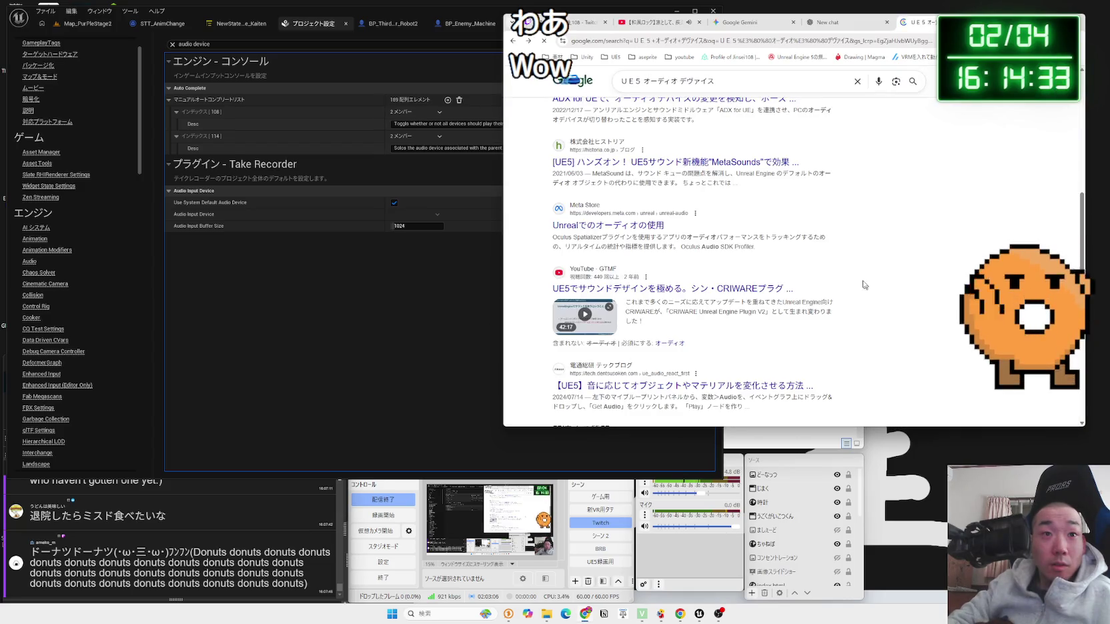
Step: Scroll through Gemini's Audio Widgets advice in the browser
click(746, 23)
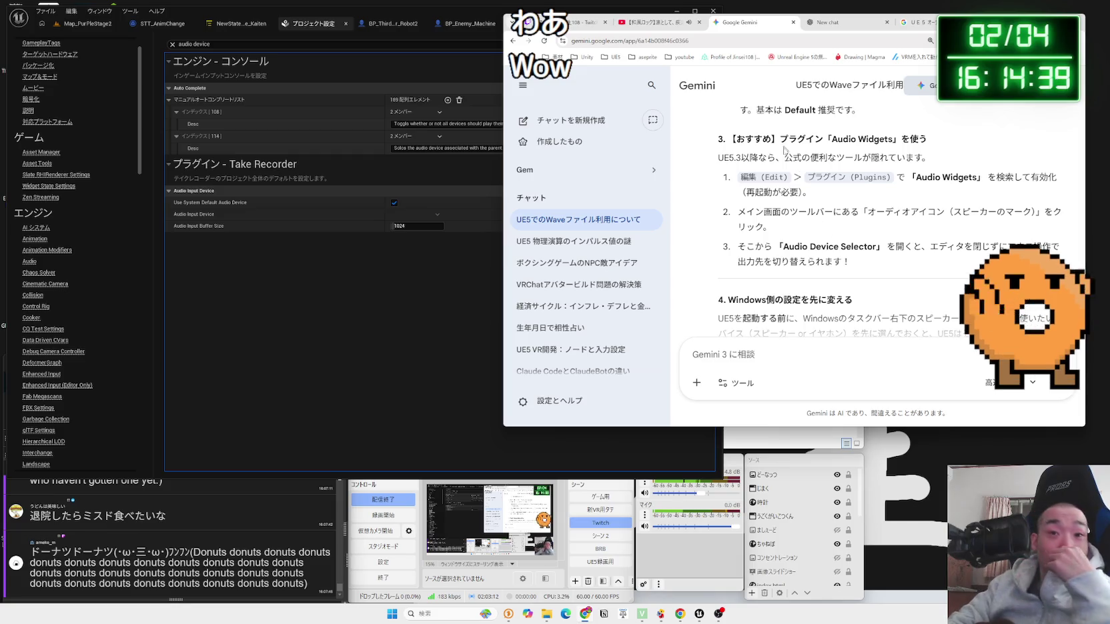
scroll(793, 173, down, 1)
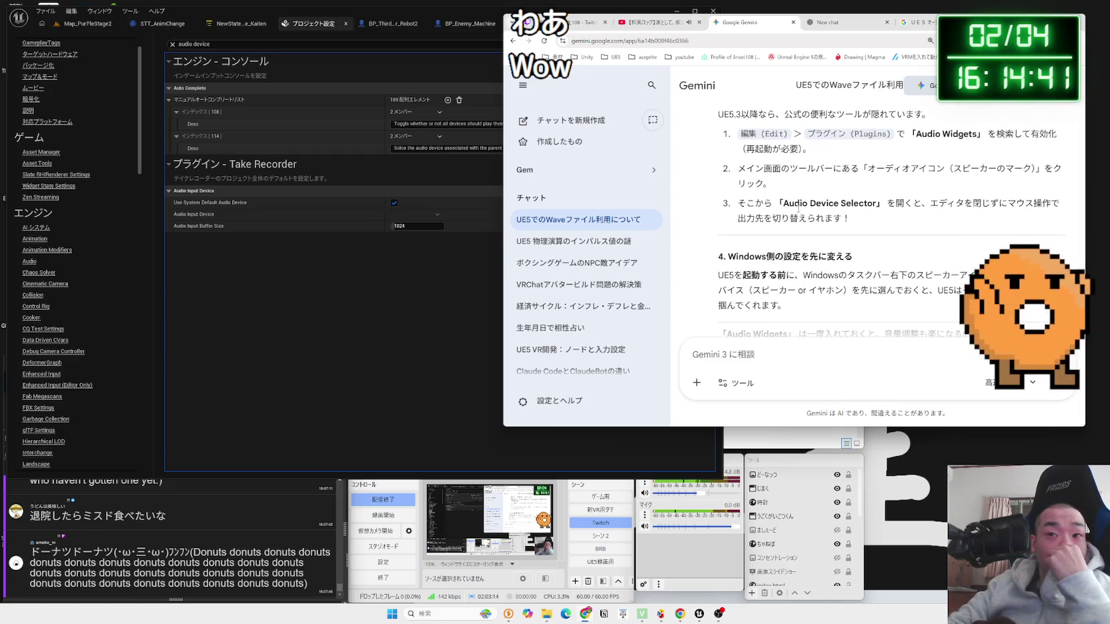
scroll(798, 209, up, 1)
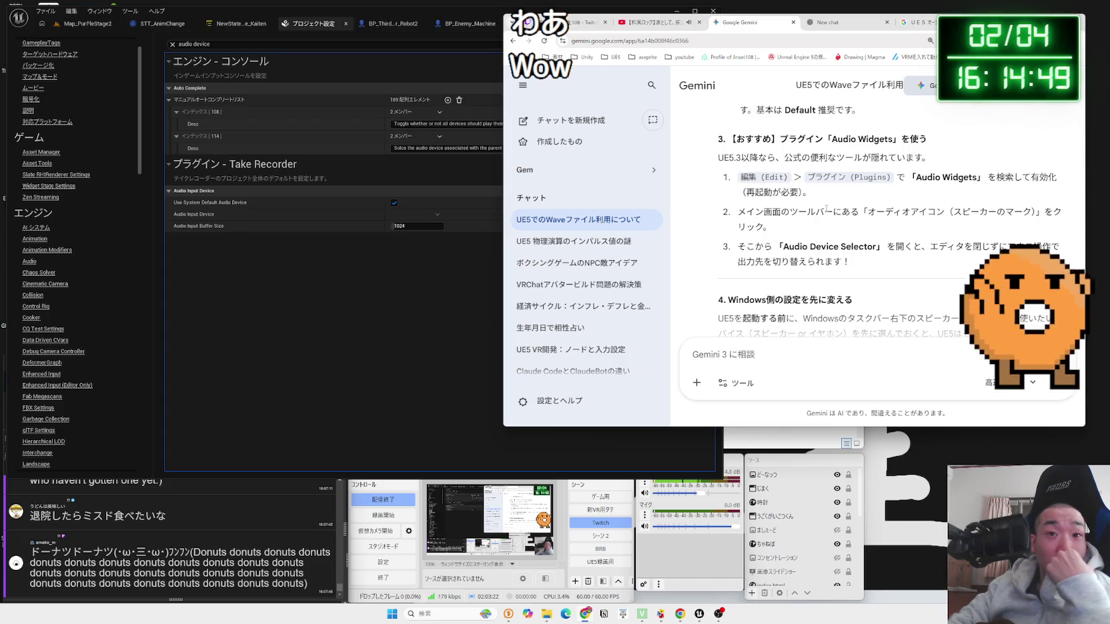
scroll(826, 209, down, 3)
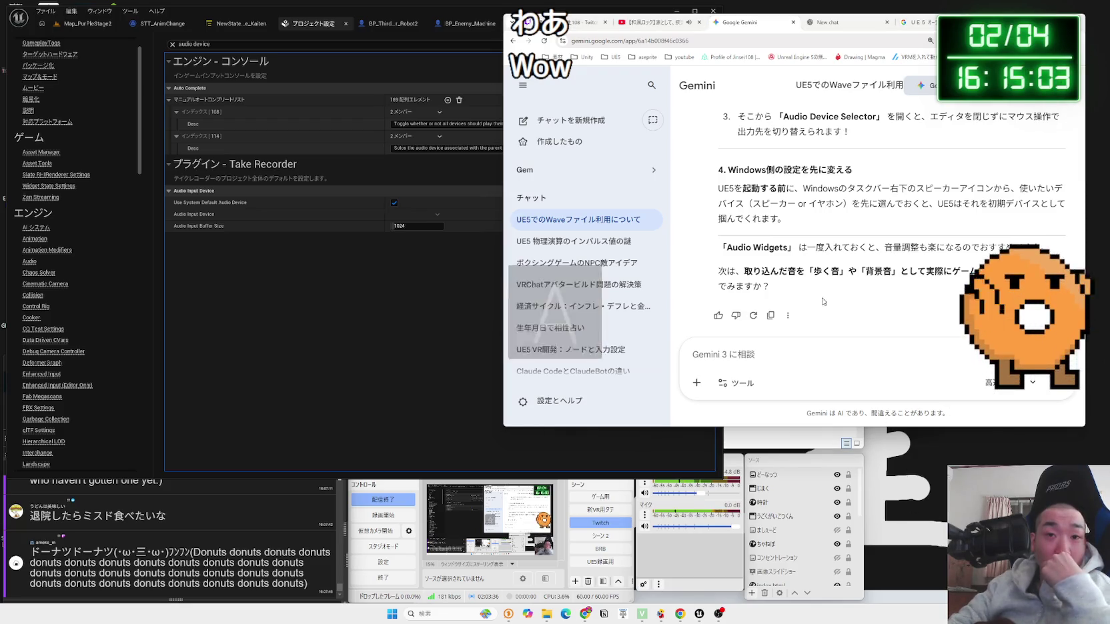
Step: Close Project Settings and go back to Map_PurpleStage2, selecting the Impact_High_Spark sound
click(374, 93)
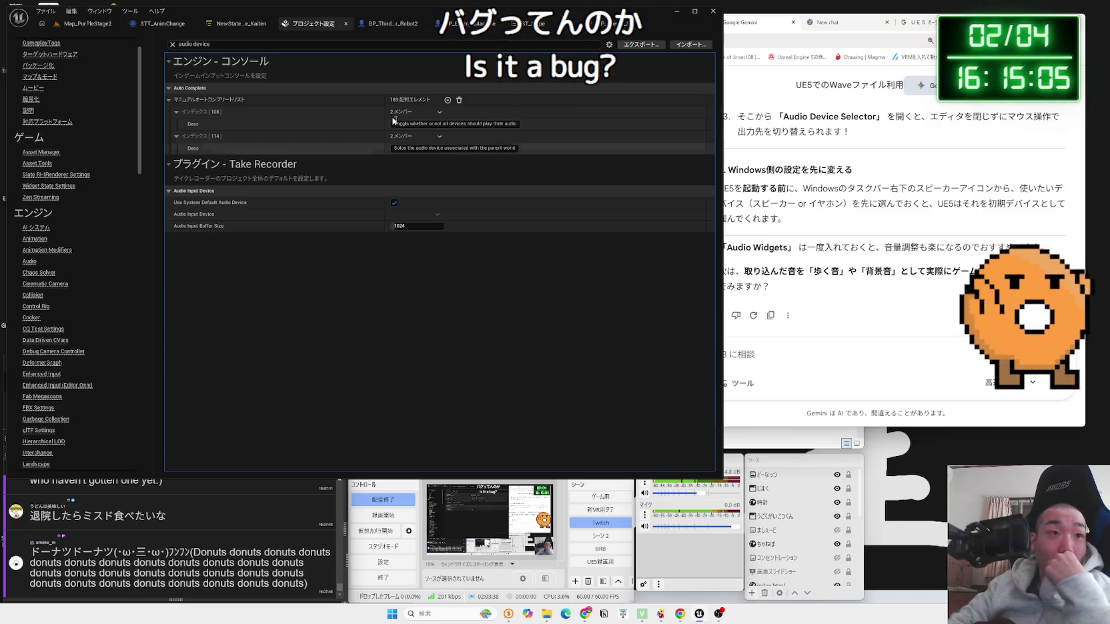
click(345, 23)
click(84, 24)
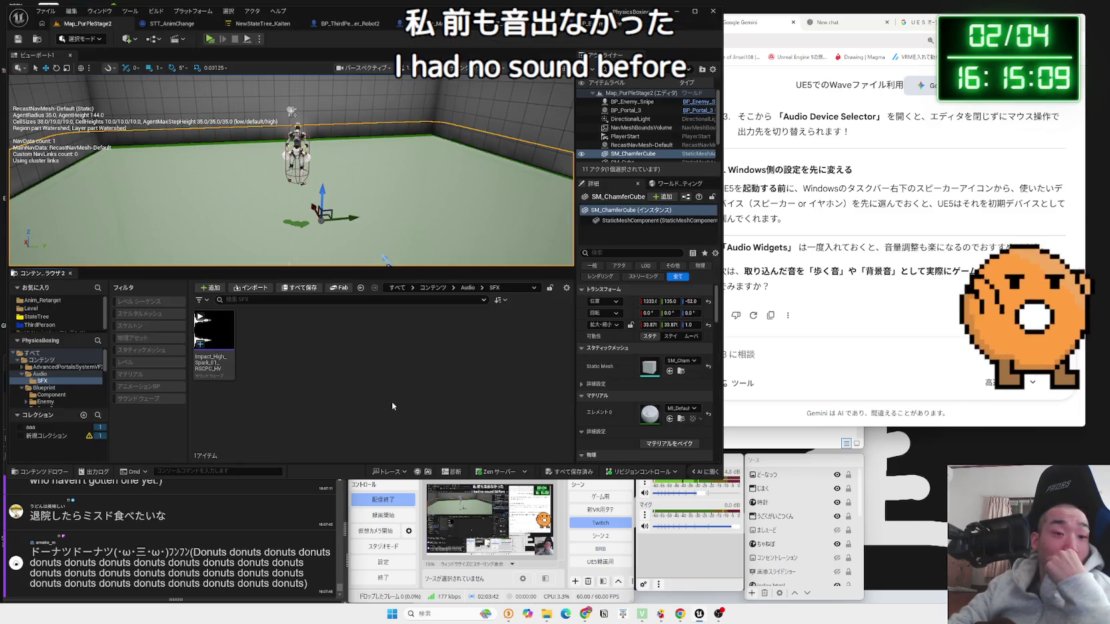
click(214, 334)
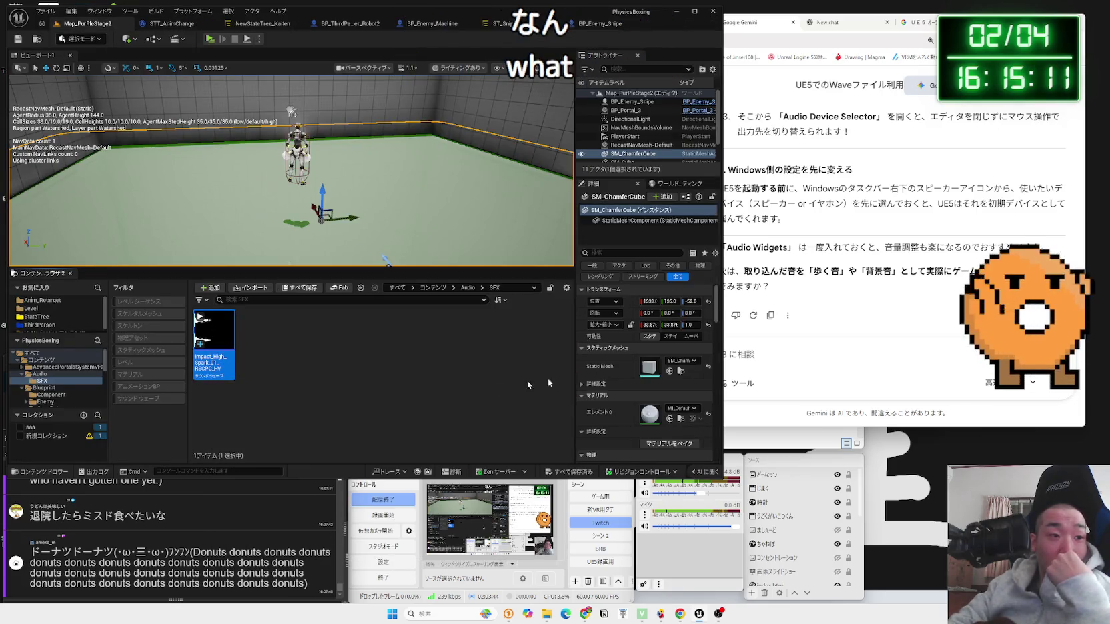
Step: Select the Audio.ResetAudioEngine command in Gemini's answer
click(832, 320)
scroll(831, 314, up, 10)
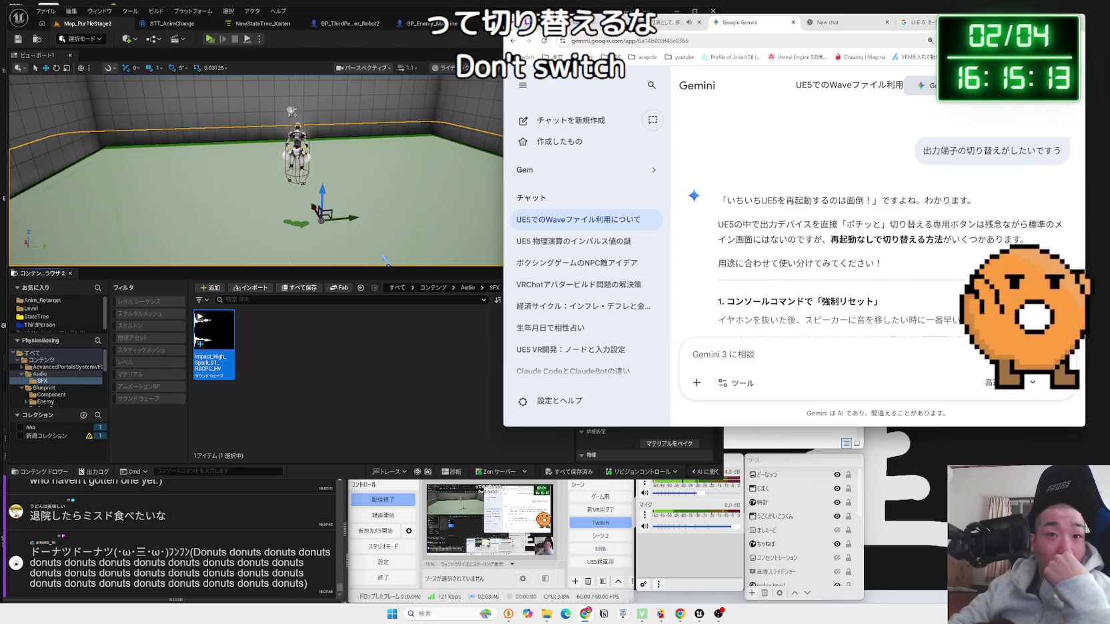
scroll(824, 298, up, 3)
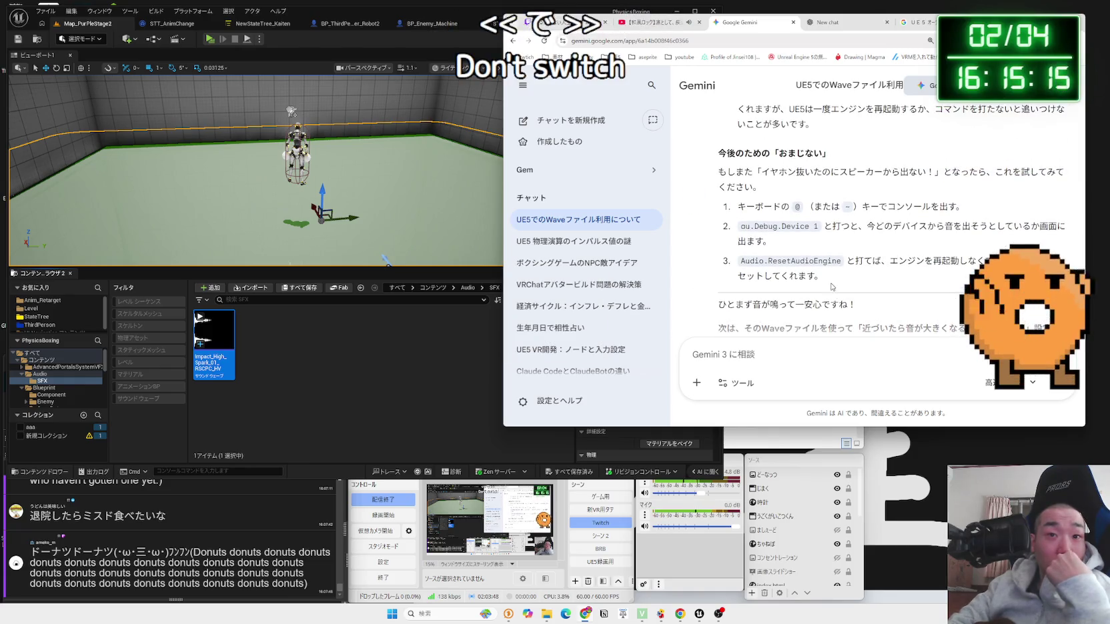
drag(842, 260, 735, 260)
click(677, 283)
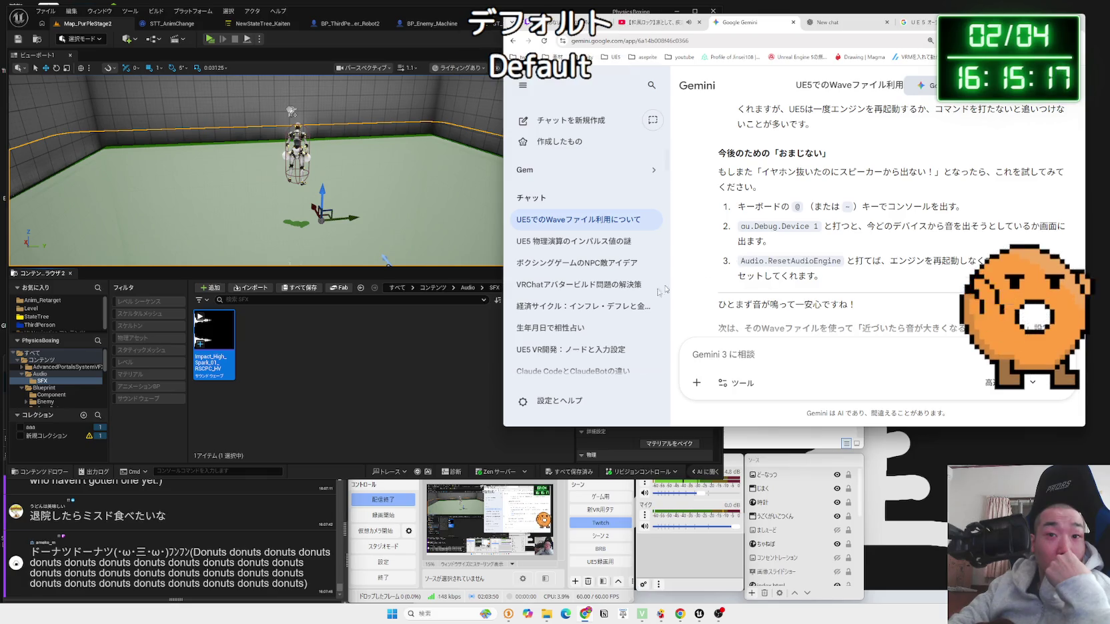
Step: Run 'audio reset' in Unreal's Cmd console field
click(243, 473)
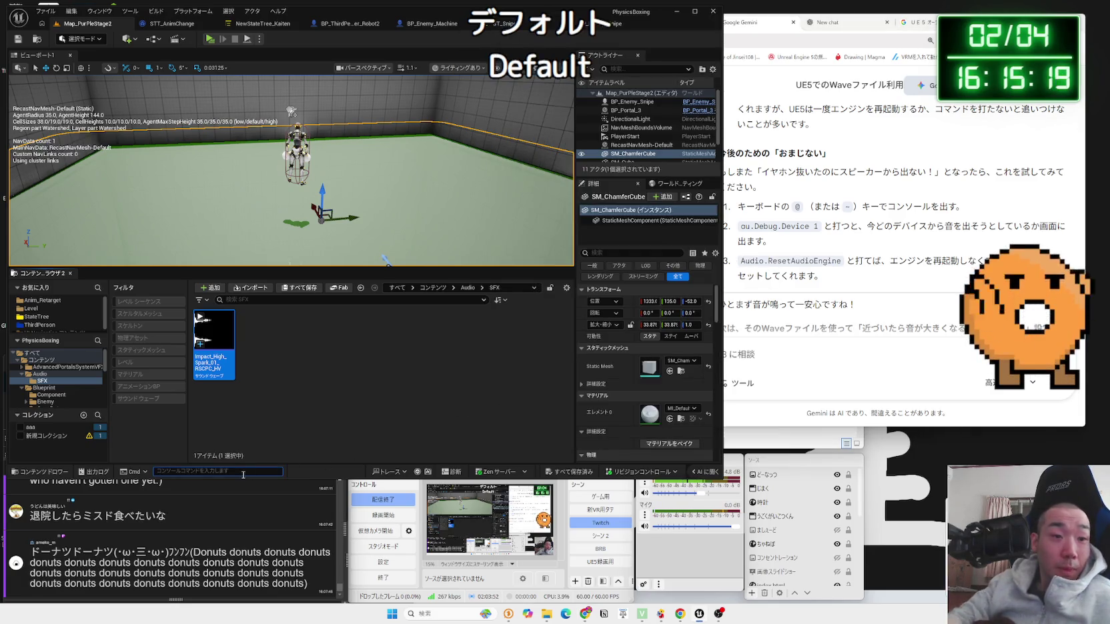
text(audio)
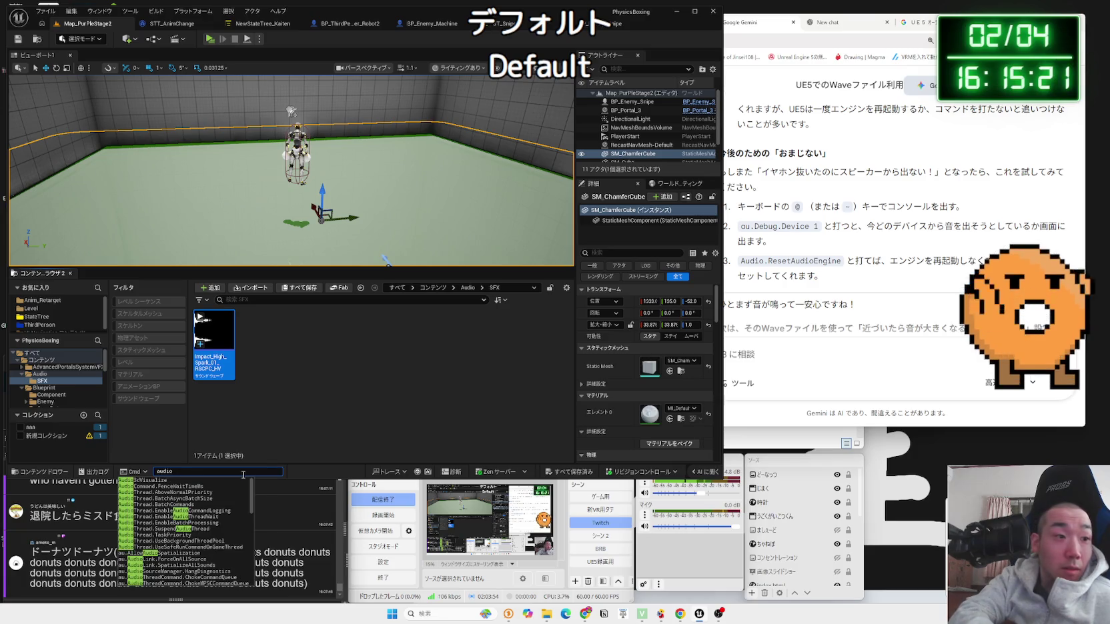
text( reset)
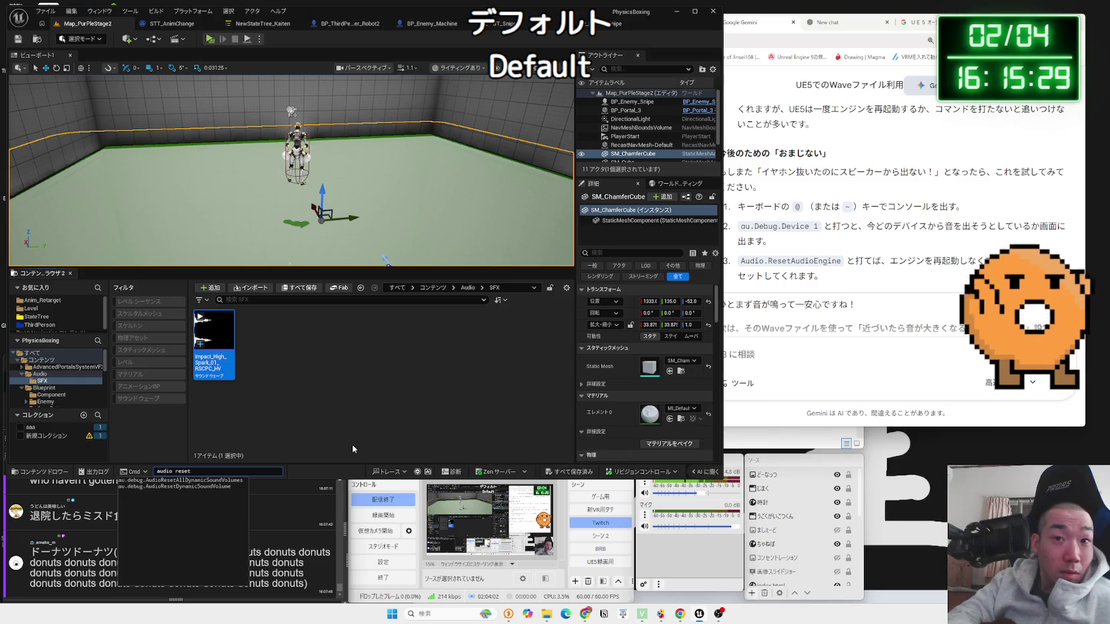
key(Return)
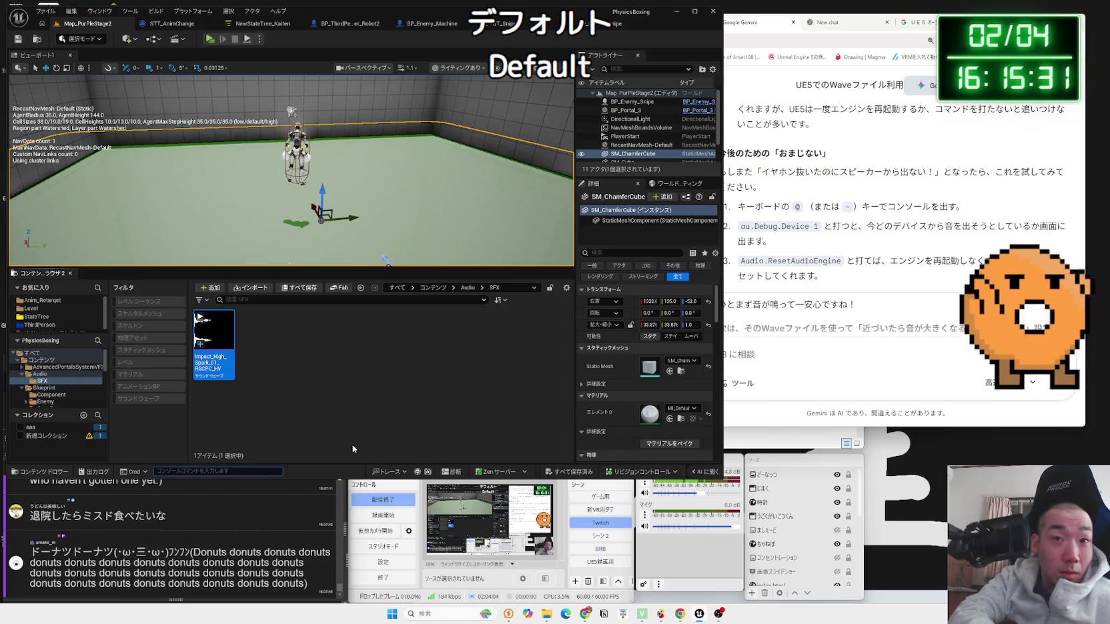
Step: Retype the console entry down to 'audio.' to browse audio commands, then clear it
text(audio)
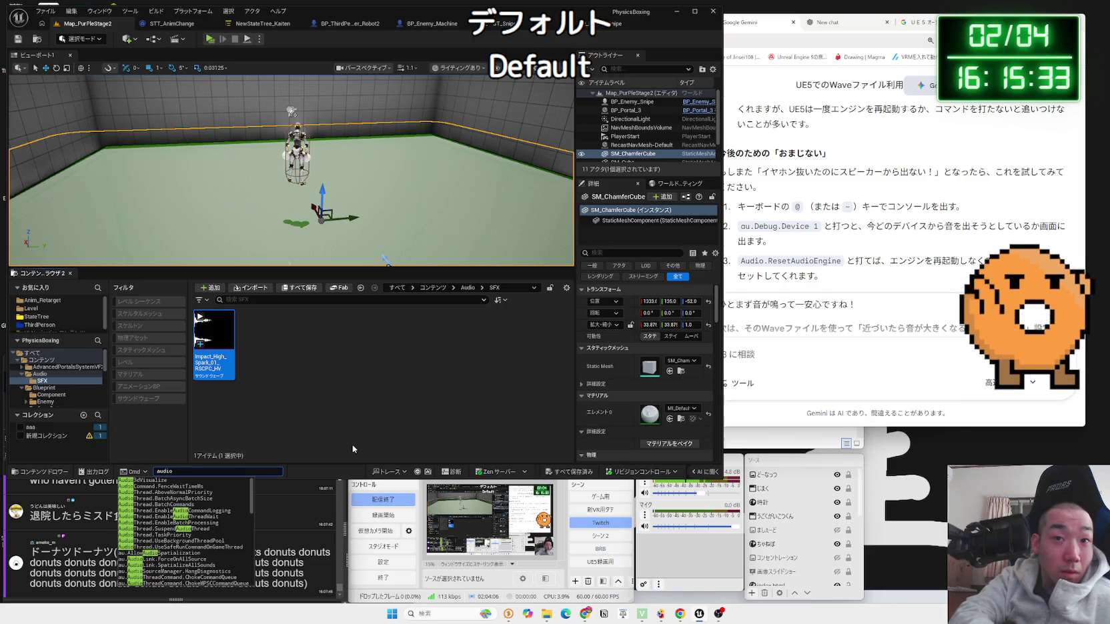
text( res)
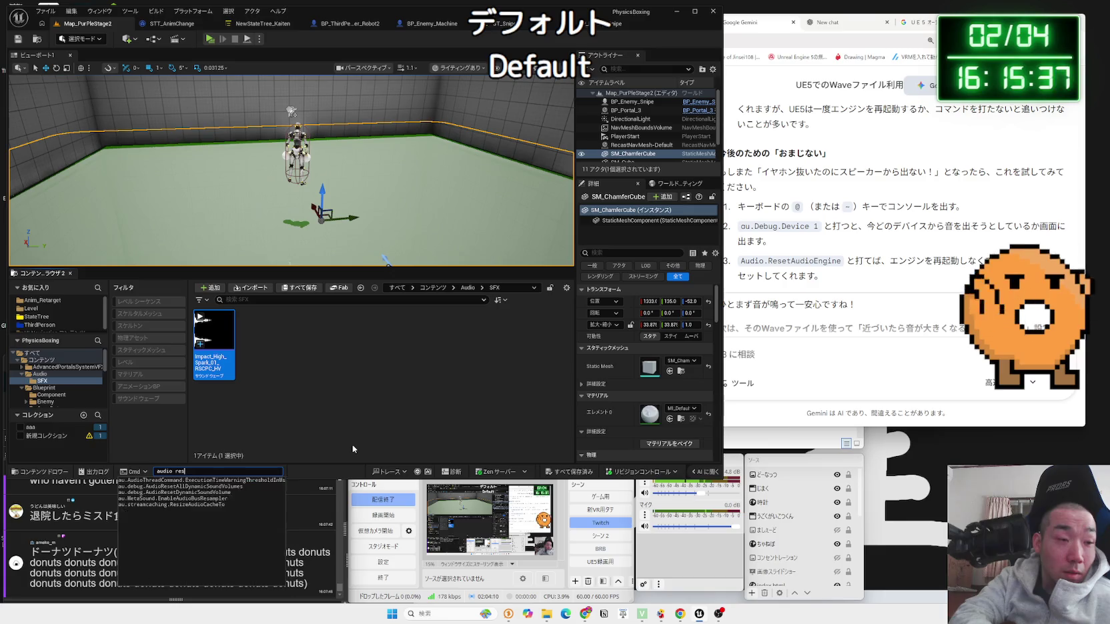
text(et)
key(BackSpace)
key(BackSpace)
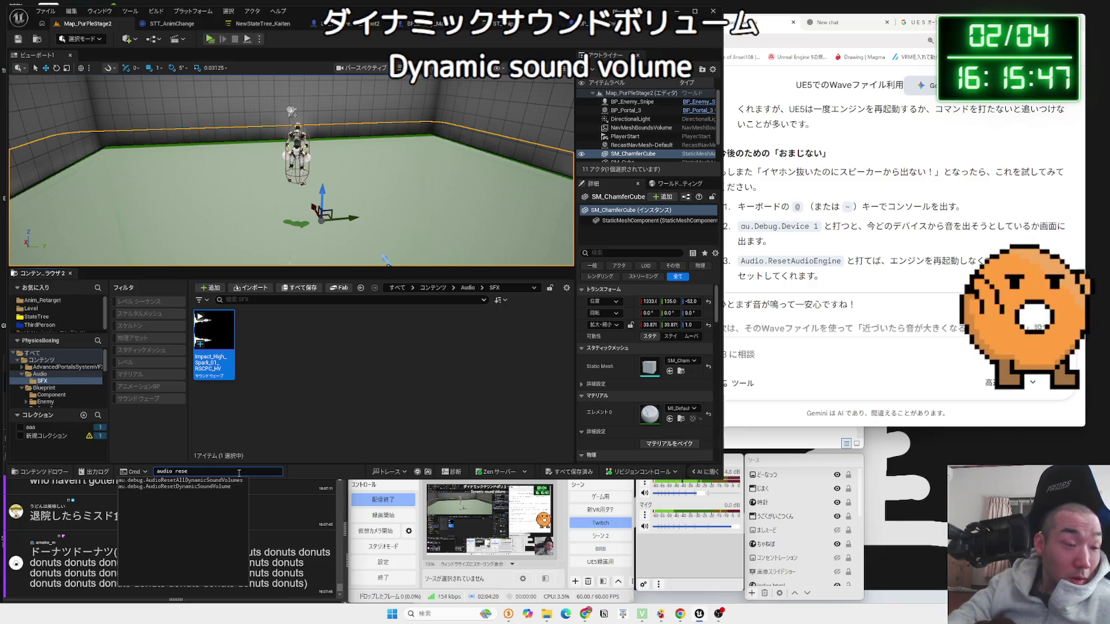
key(BackSpace)
key(BackSpace)
key(BackSpace)
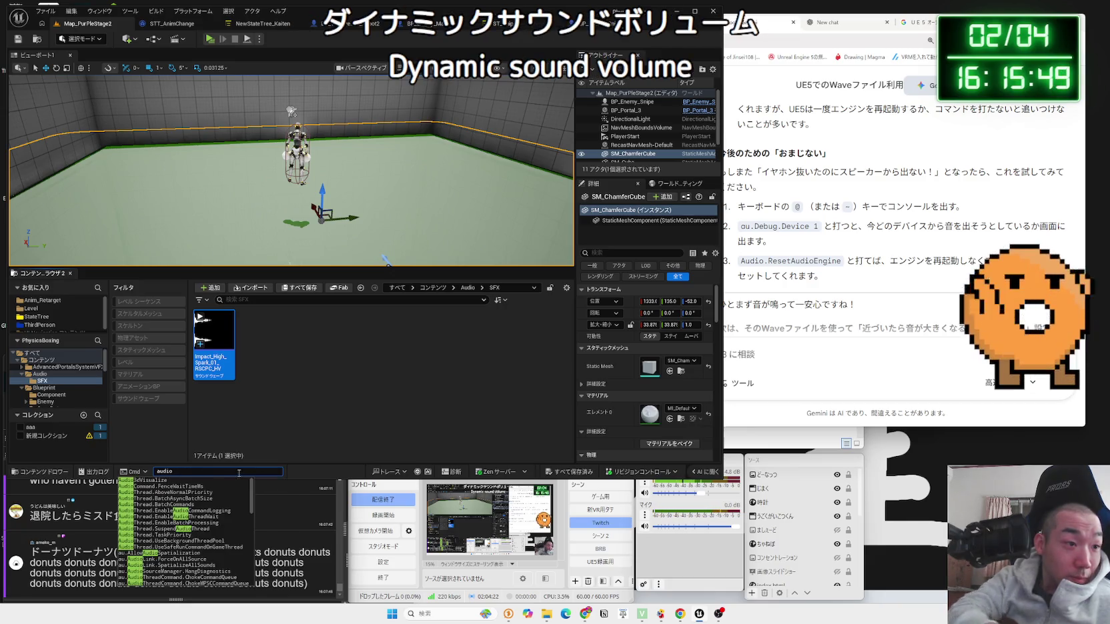
text(.)
key(Return)
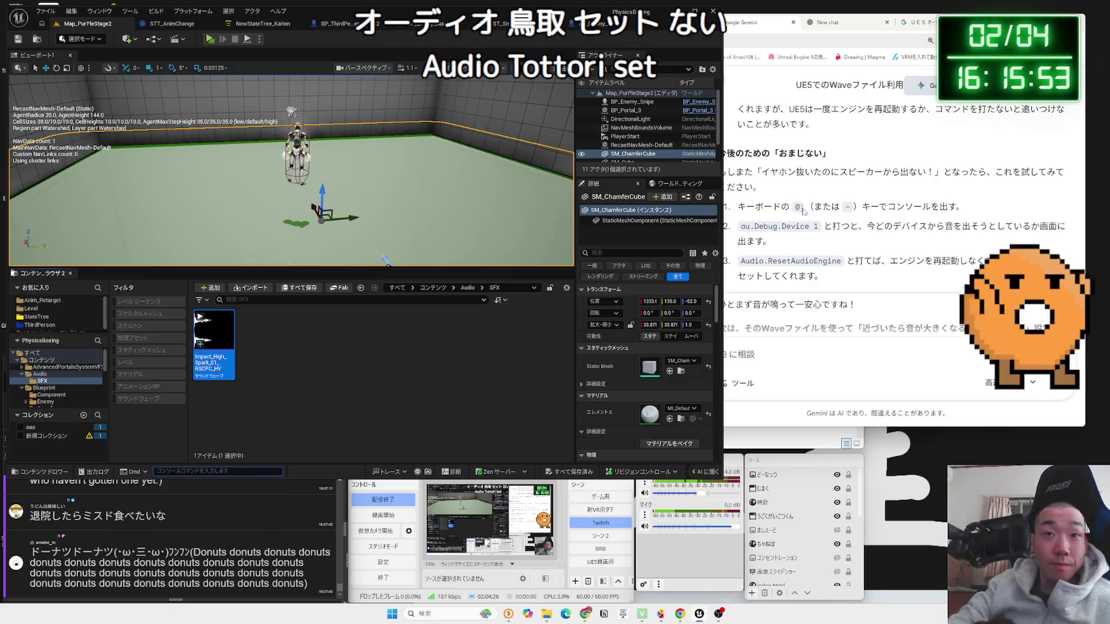
Step: Switch Gemini to thinking mode and reply 'なかったぁ' that Audio.ResetAudioEngine wasn't found
click(822, 313)
click(994, 383)
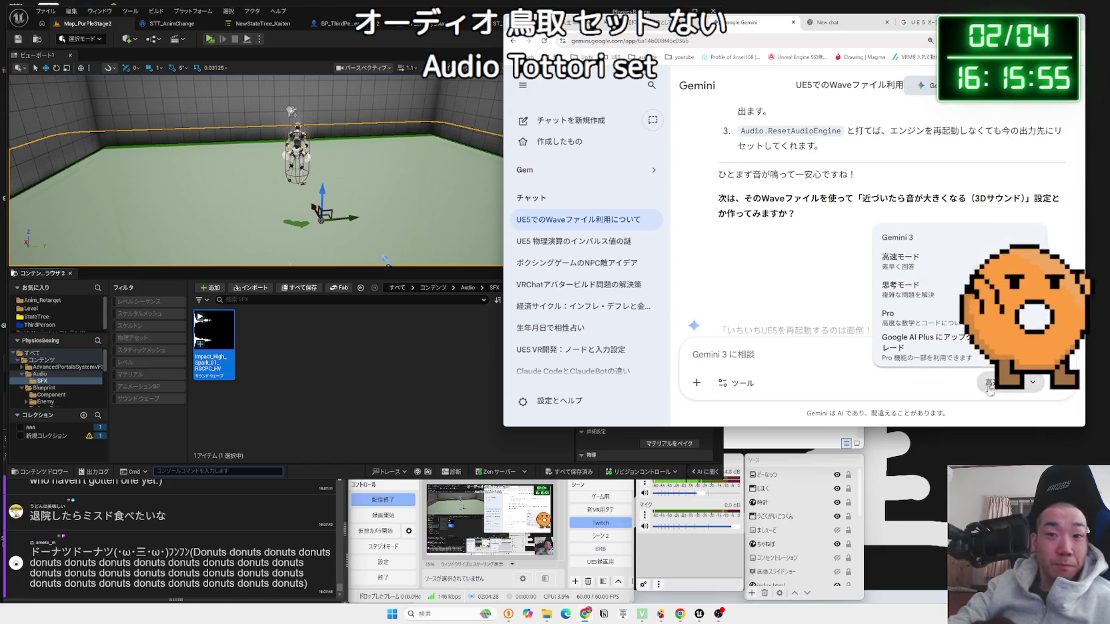
click(926, 299)
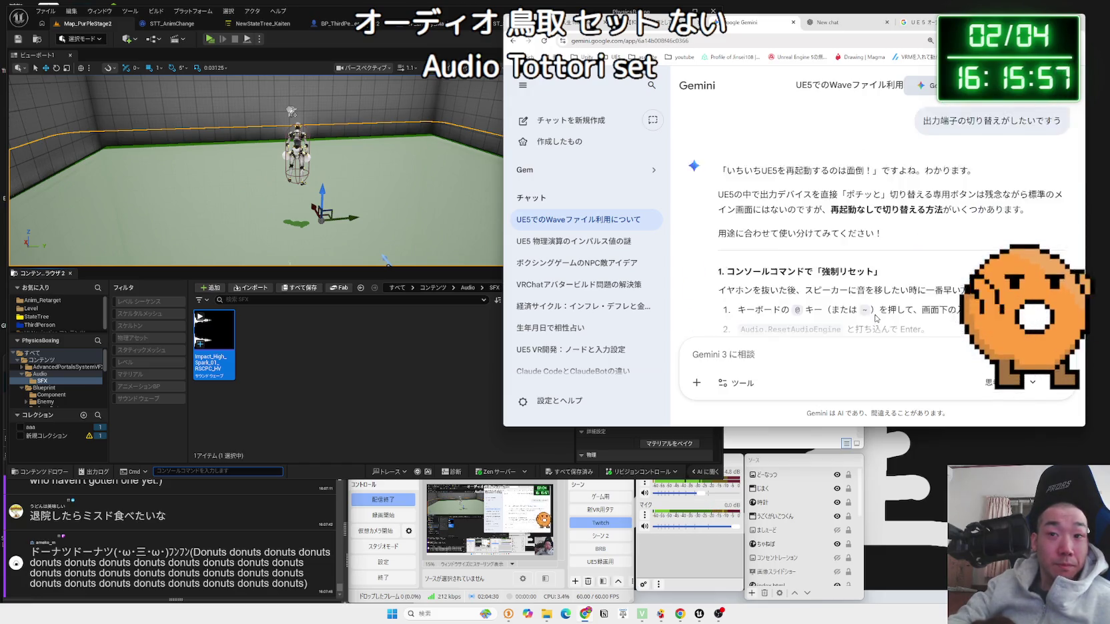
scroll(889, 274, down, 2)
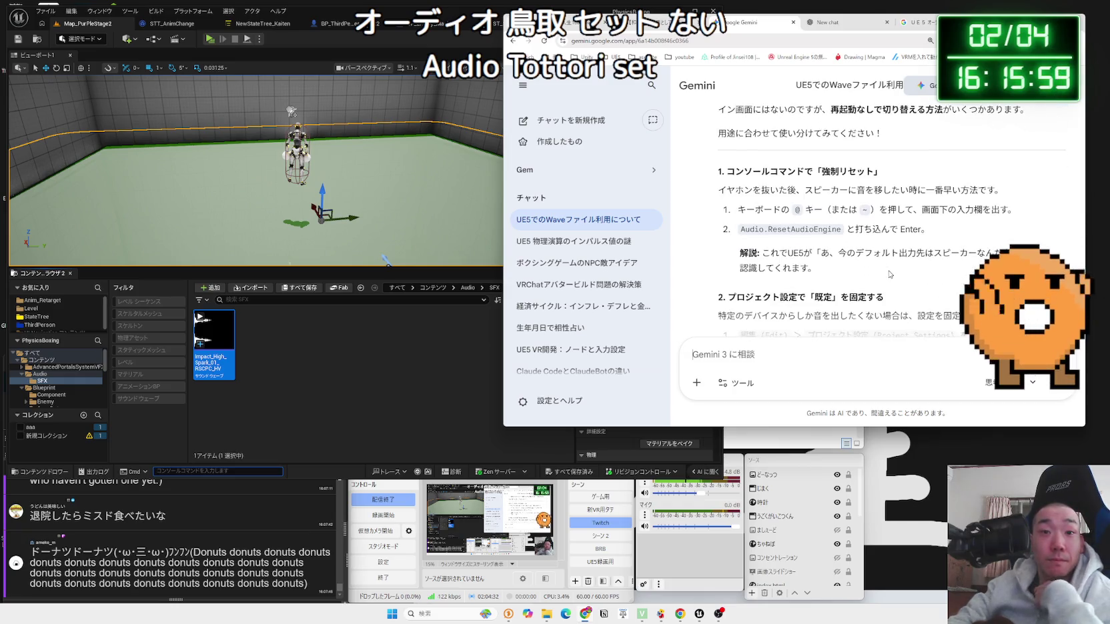
drag(843, 231, 741, 229)
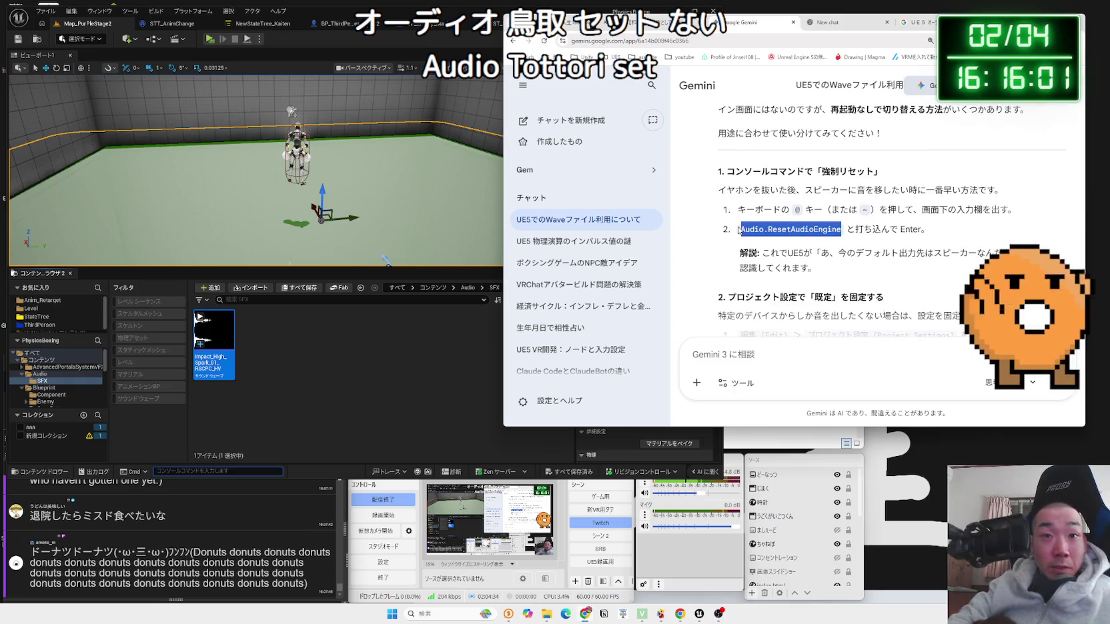
click(839, 367)
text(なかったぁ)
key(Return)
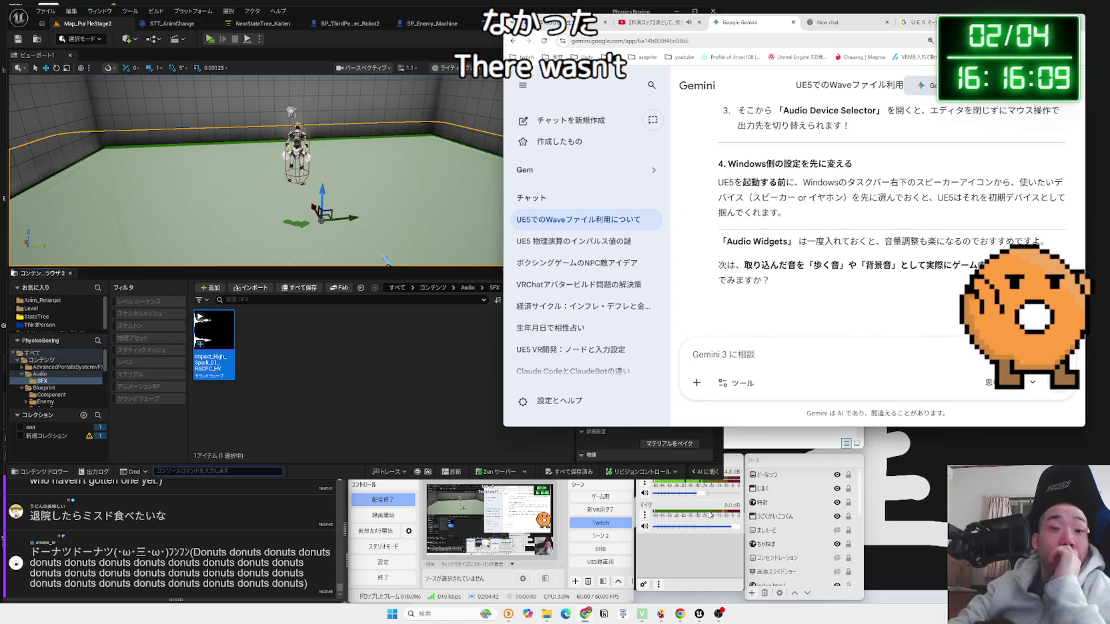
Step: Cycle through the browser tabs back to the Gemini conversation about UE5 audio
click(659, 22)
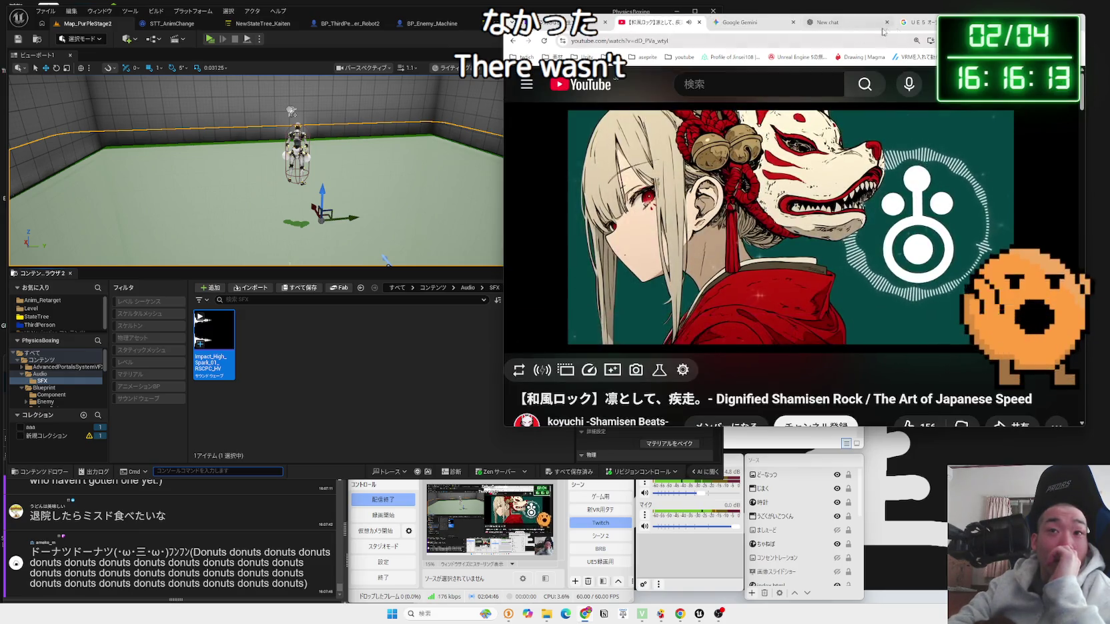
click(911, 23)
click(865, 29)
click(757, 23)
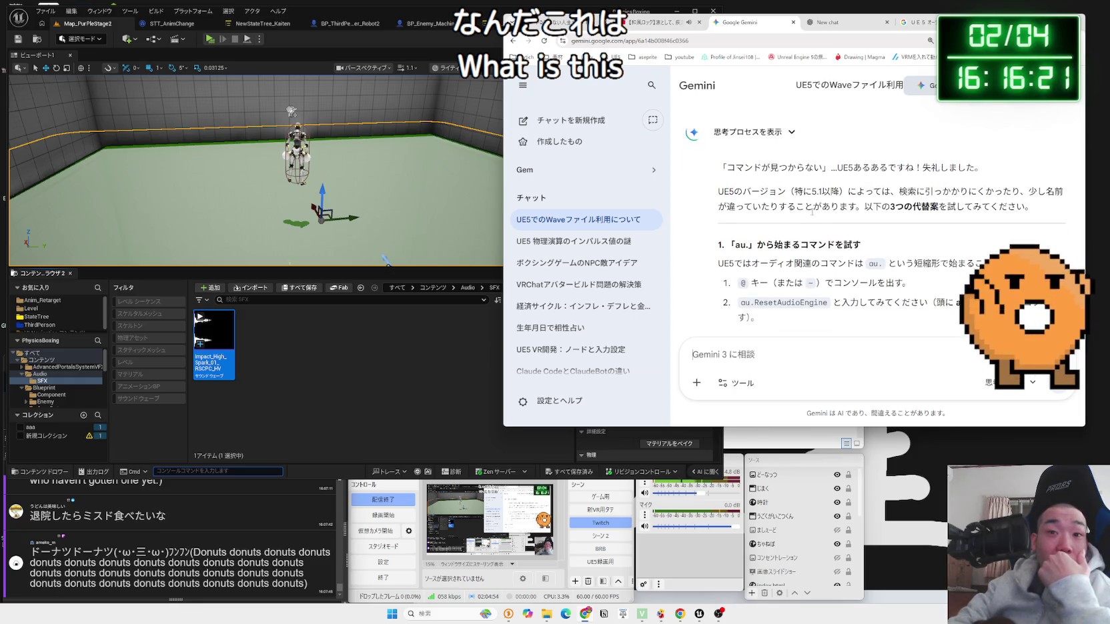
click(235, 471)
Step: Enter 'au.reset', then 'reset', in the console to list matching commands
text(au)
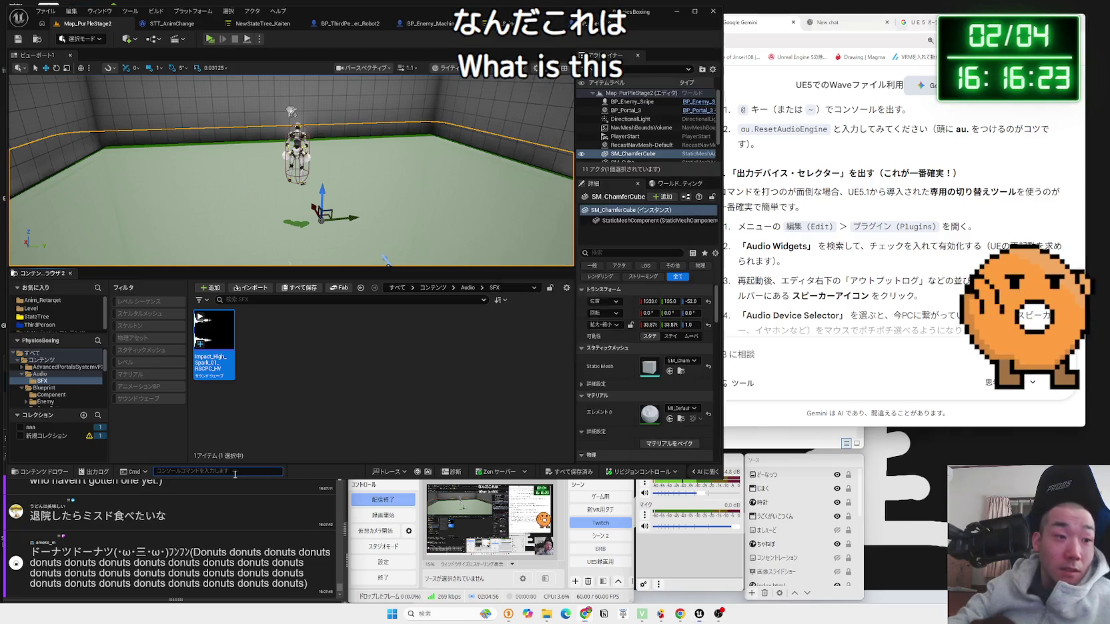
text(.)
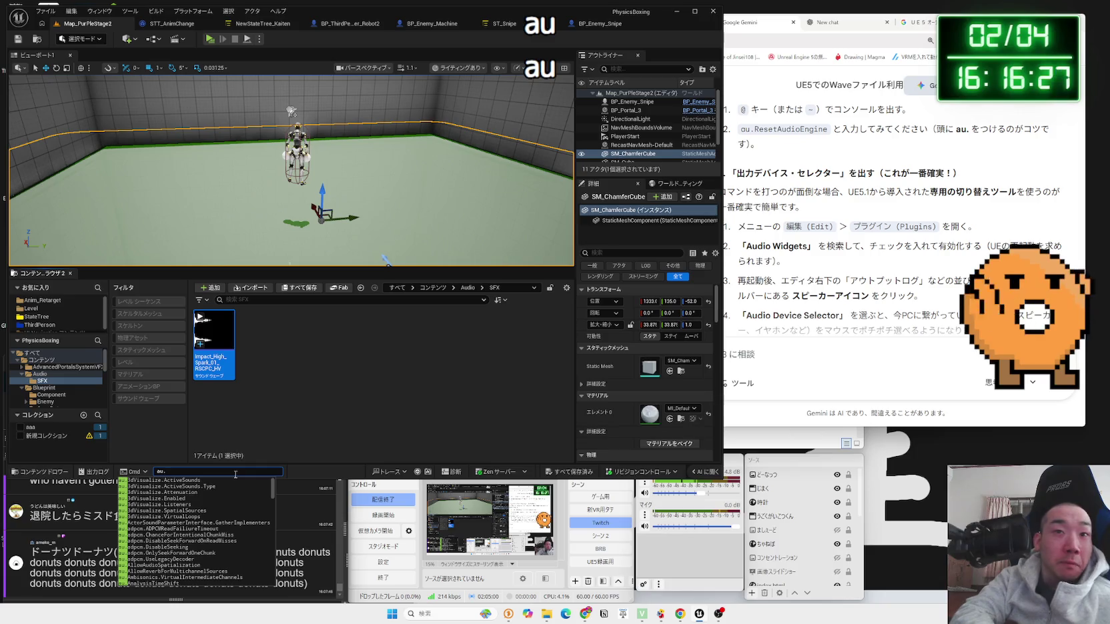
text(reset)
key(ctrl+a)
text(reset)
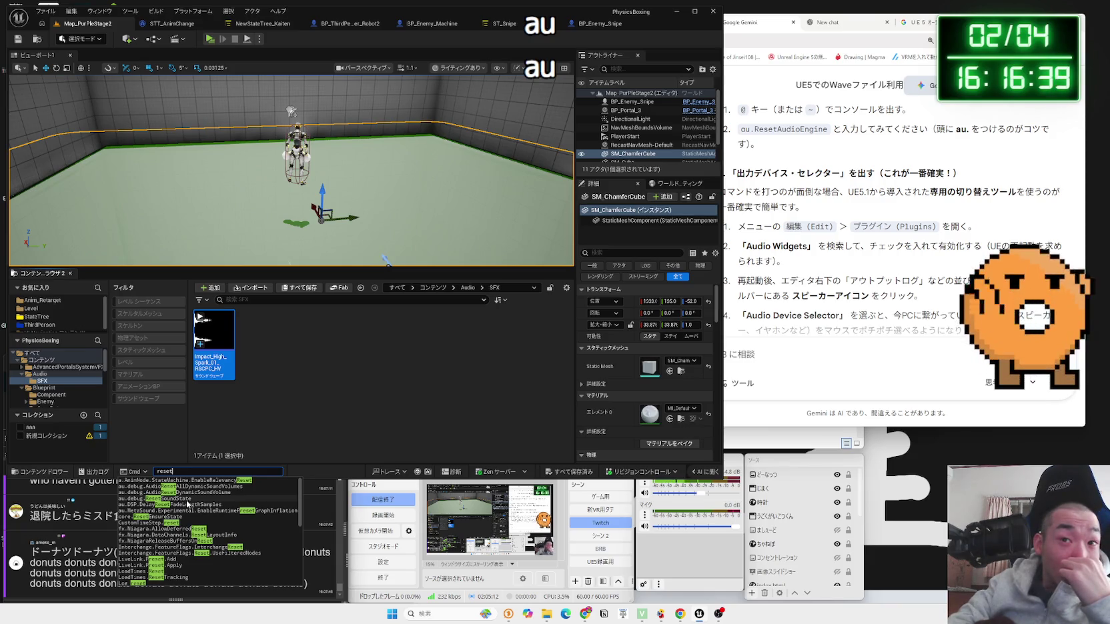
Step: Highlight the Audio Widgets name in Gemini's instructions
click(812, 246)
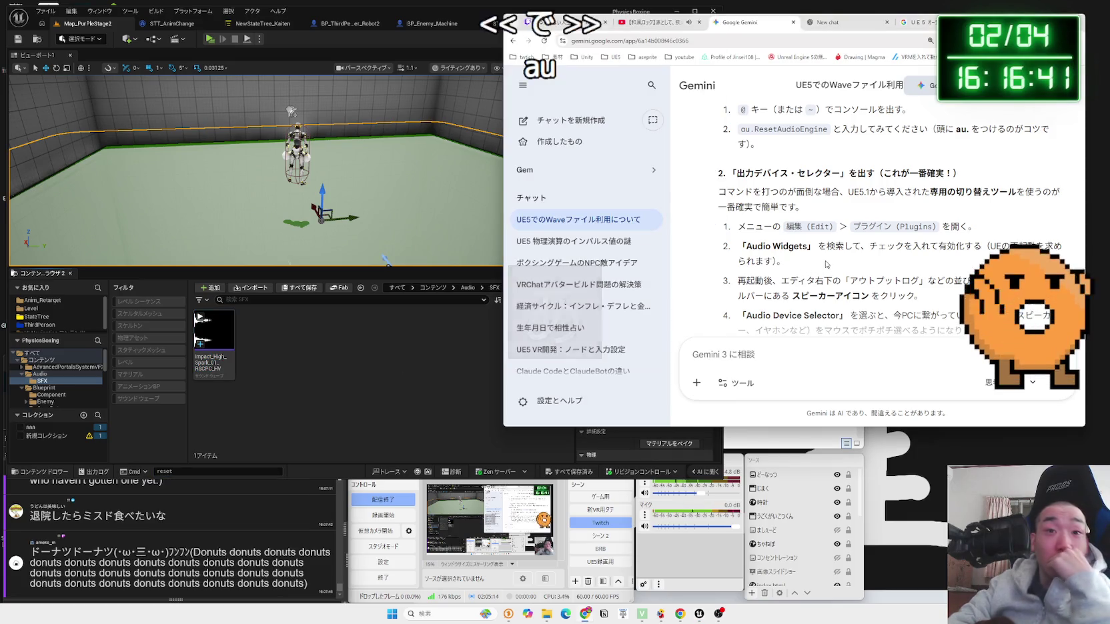
drag(812, 247, 751, 247)
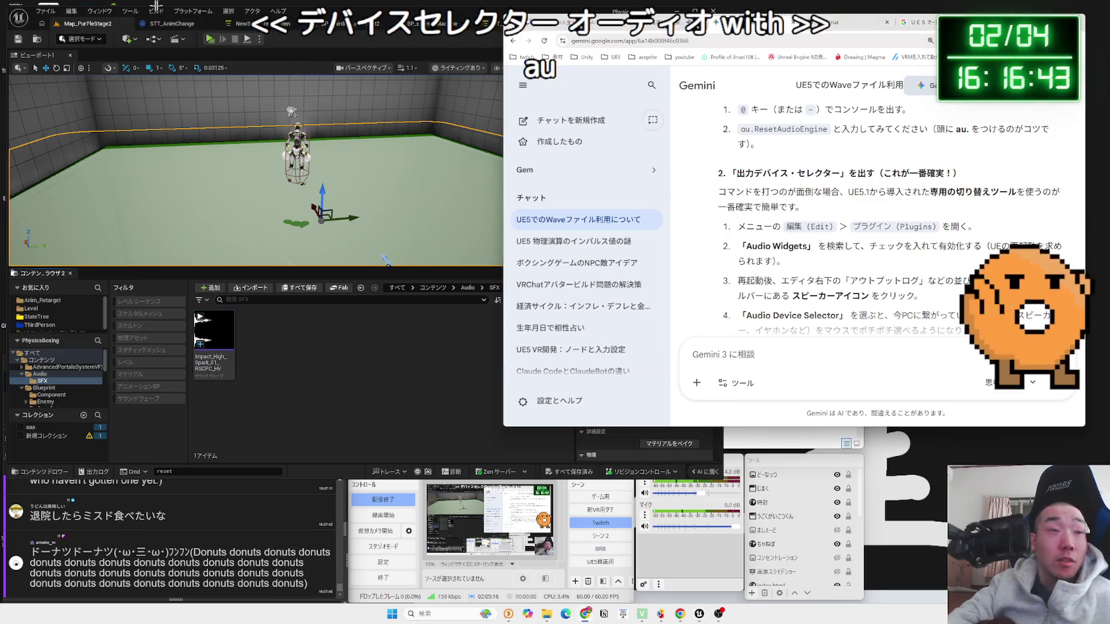
click(84, 12)
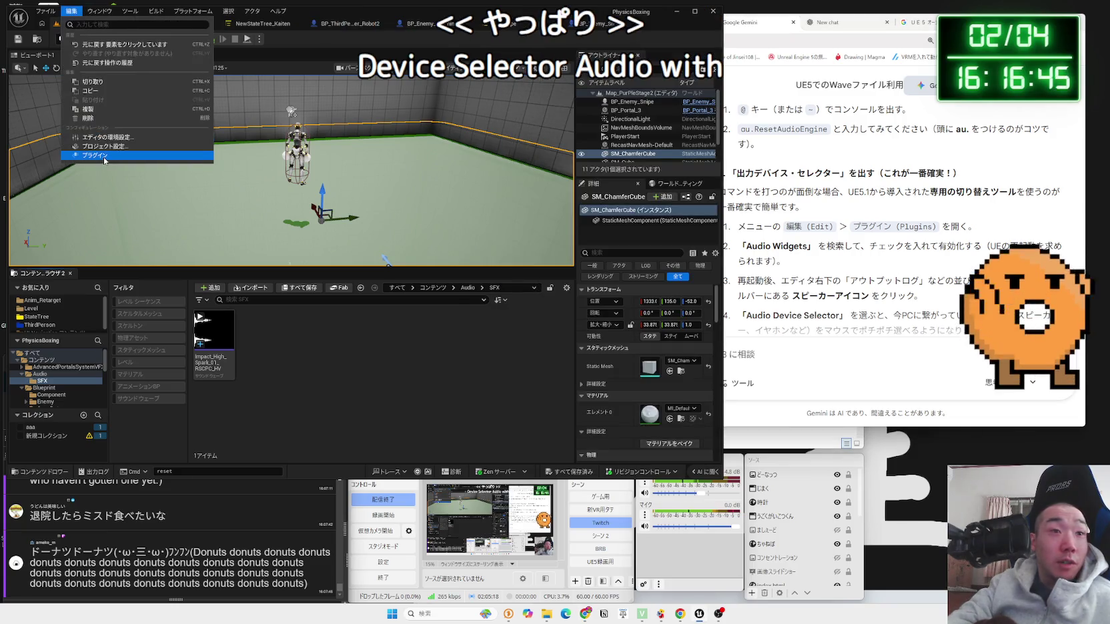
Step: Open Plugins searched for 'audio widget', then highlight Gemini's speaker-option step
click(95, 154)
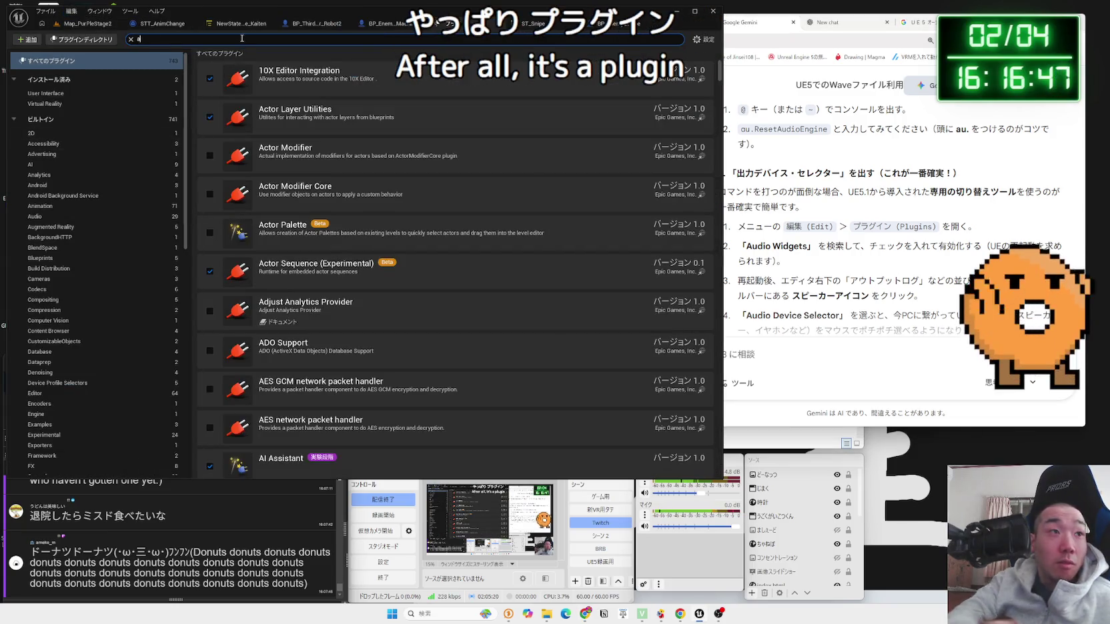
text(audio widget)
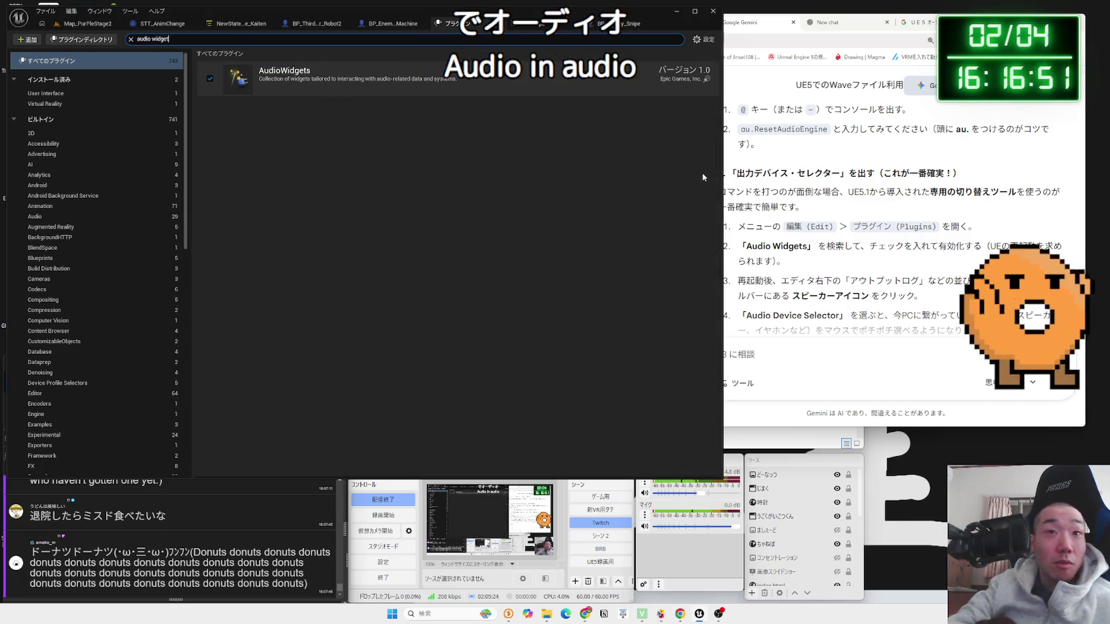
click(754, 203)
scroll(818, 241, down, 1)
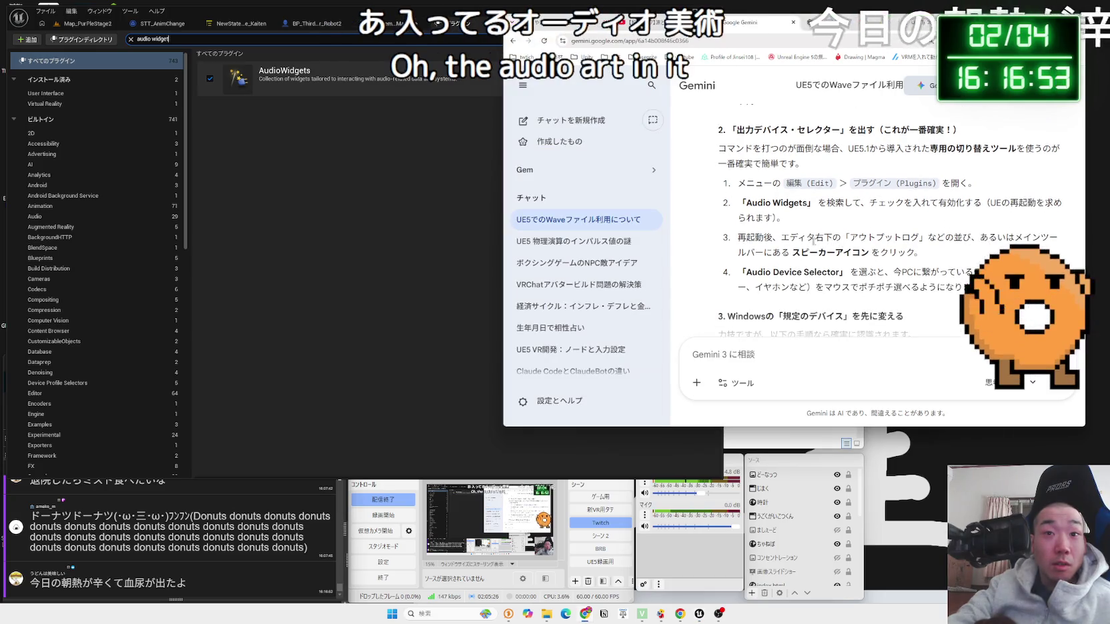
drag(782, 237, 919, 253)
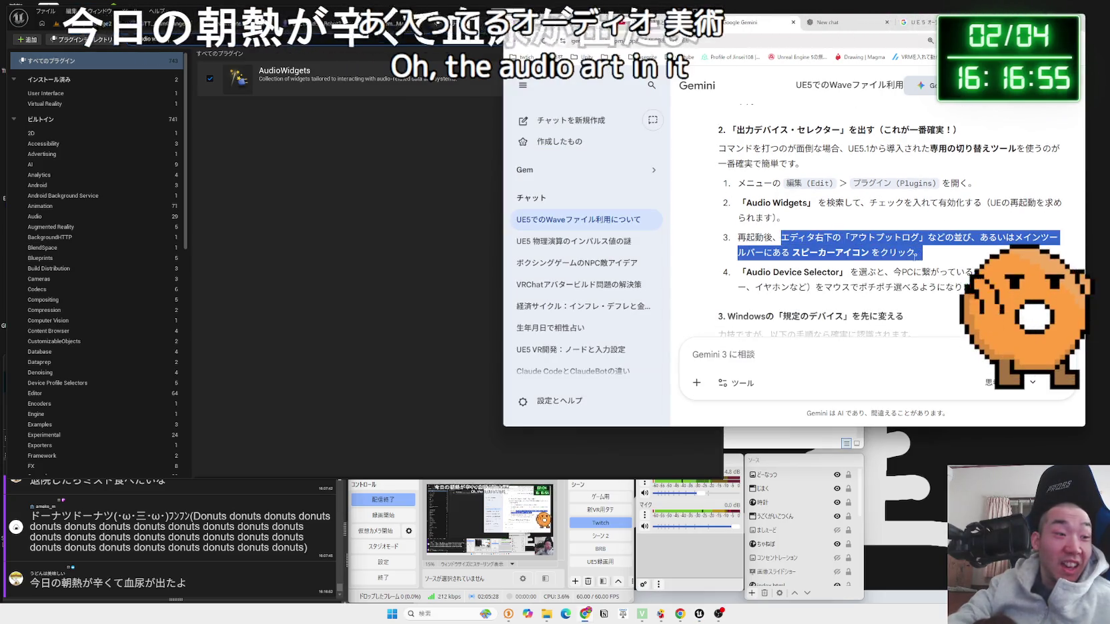
click(904, 263)
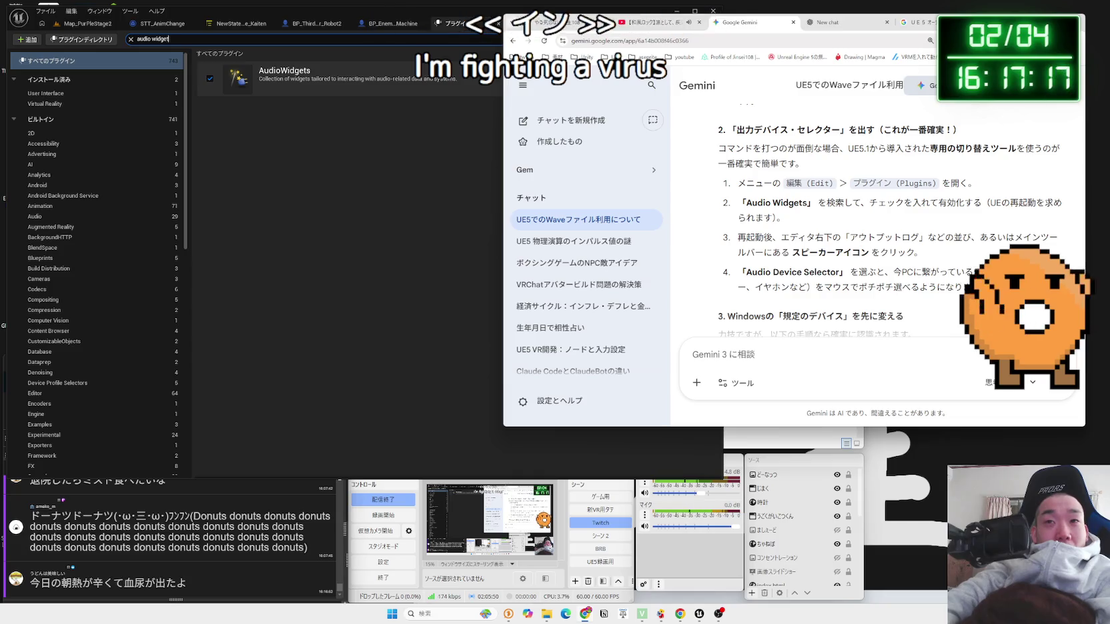
Step: Search Google for インフルエンザb型 in a new tab and expand the symptoms question
key(ctrl+t)
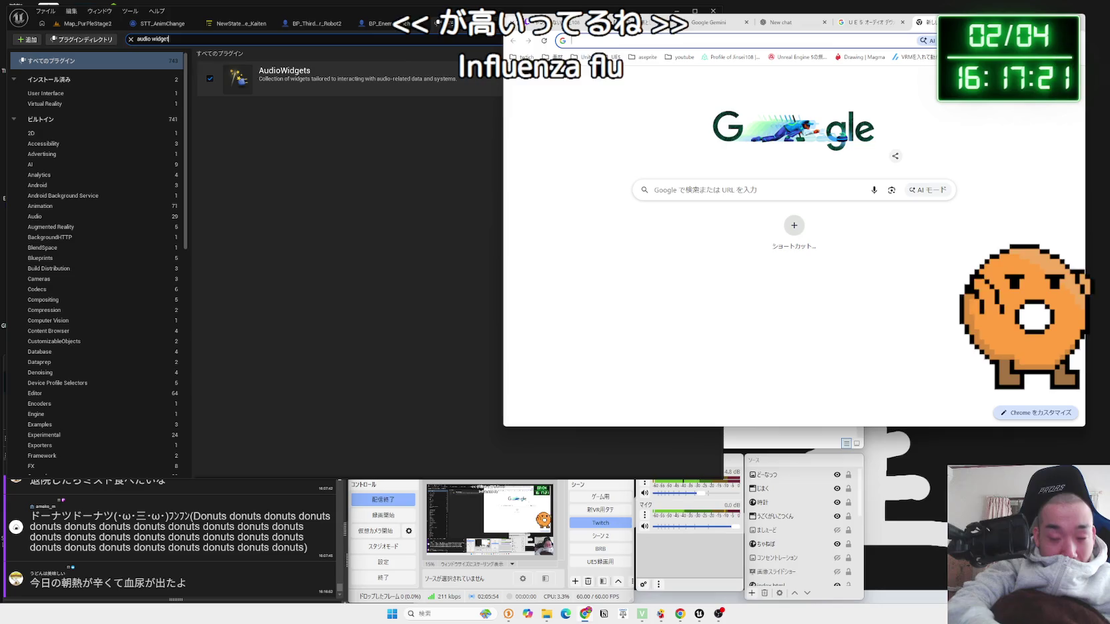
text(infuruen)
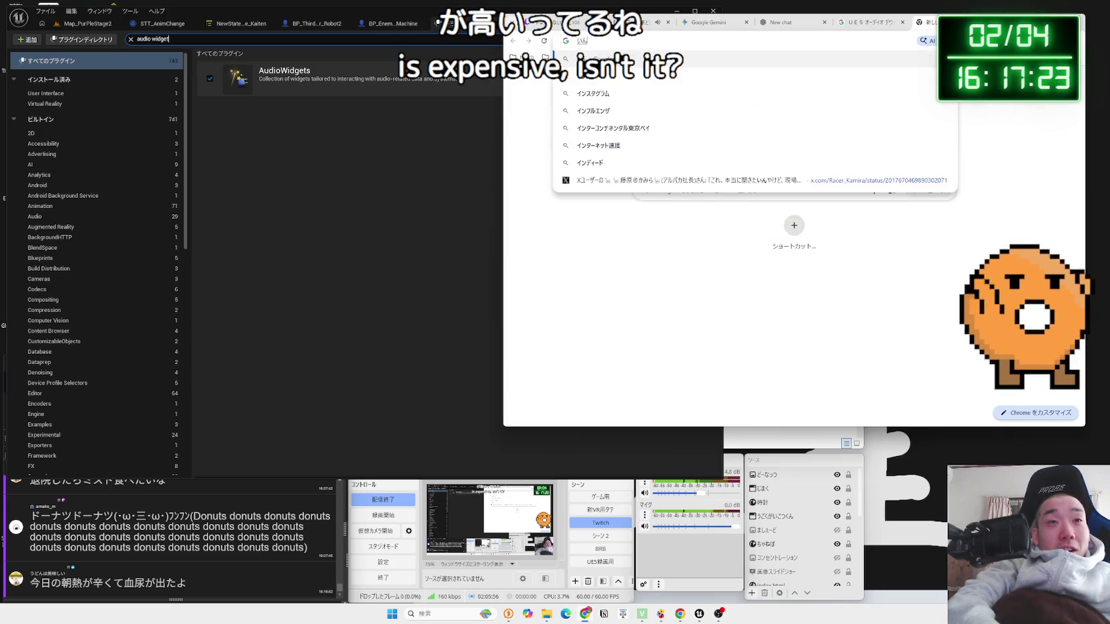
text(za)
key(space)
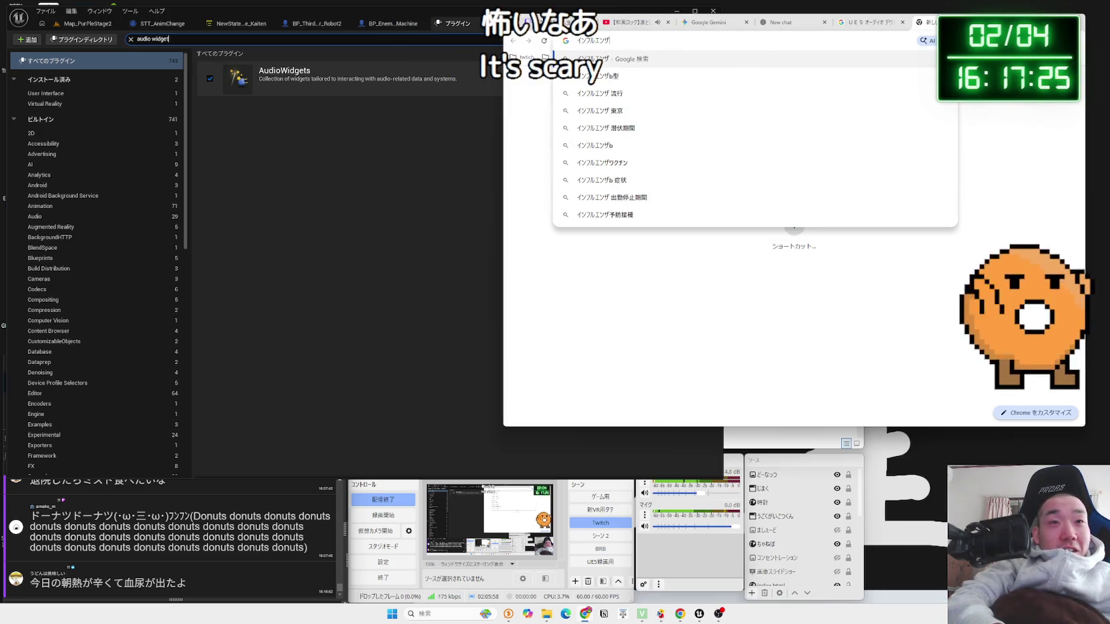
text(bgata)
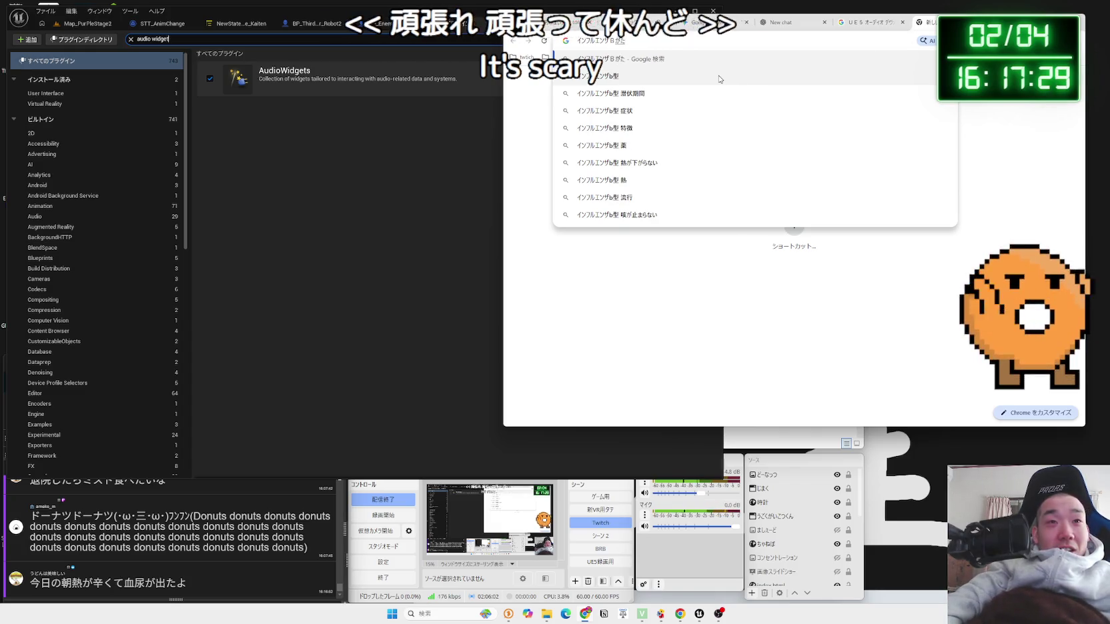
key(Return)
scroll(710, 160, down, 5)
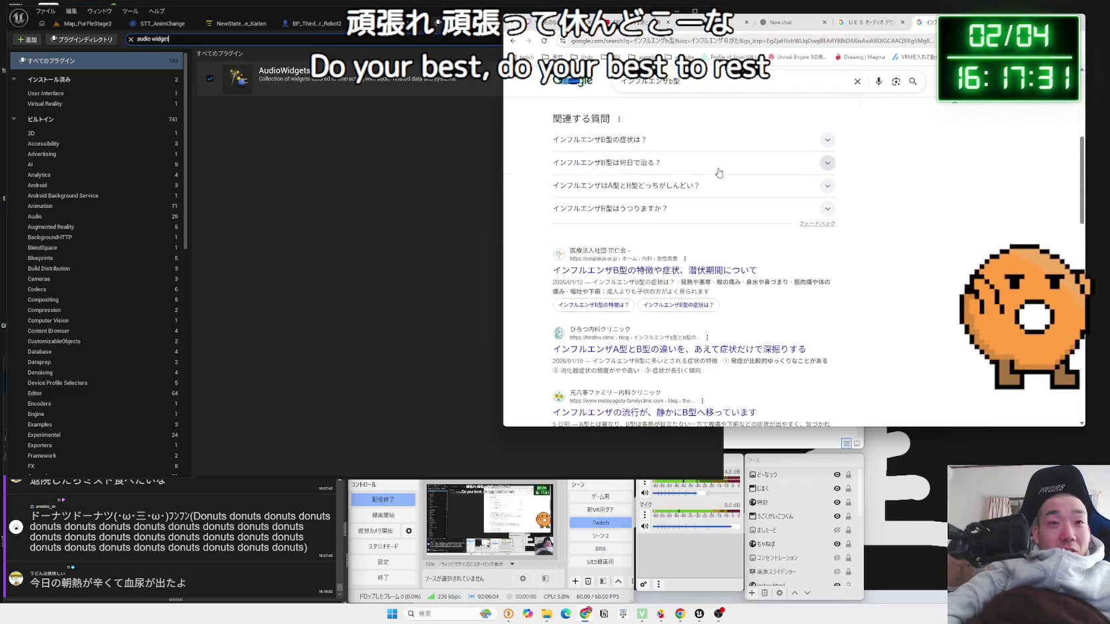
click(697, 146)
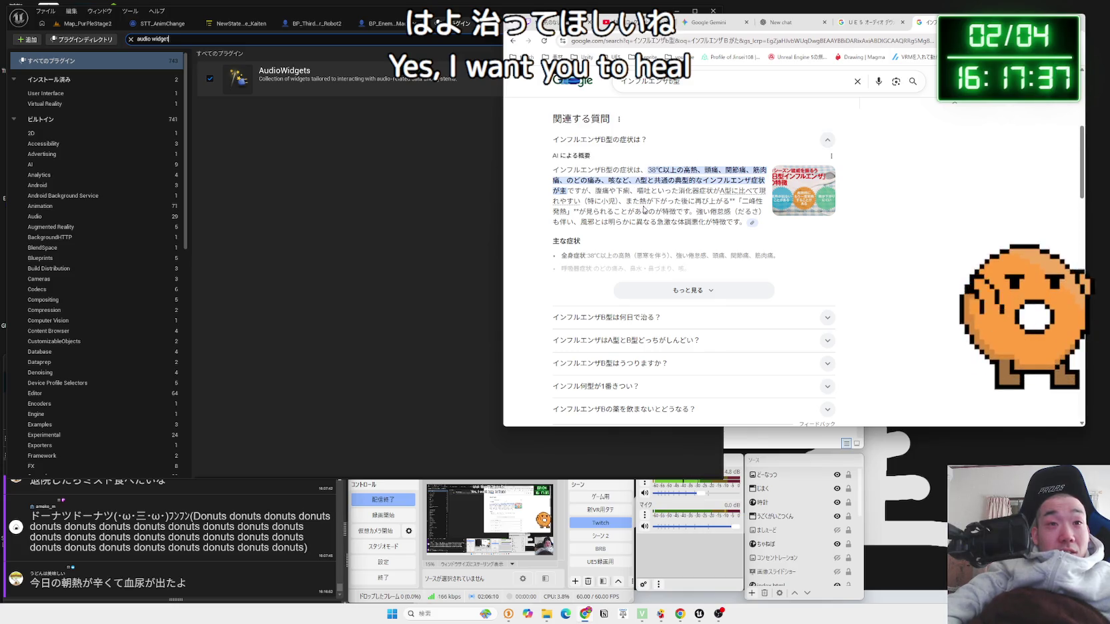
mouse_move(602, 190)
mouse_down()
mouse_move(730, 201)
mouse_move(617, 191)
mouse_move(705, 222)
mouse_up()
click(767, 211)
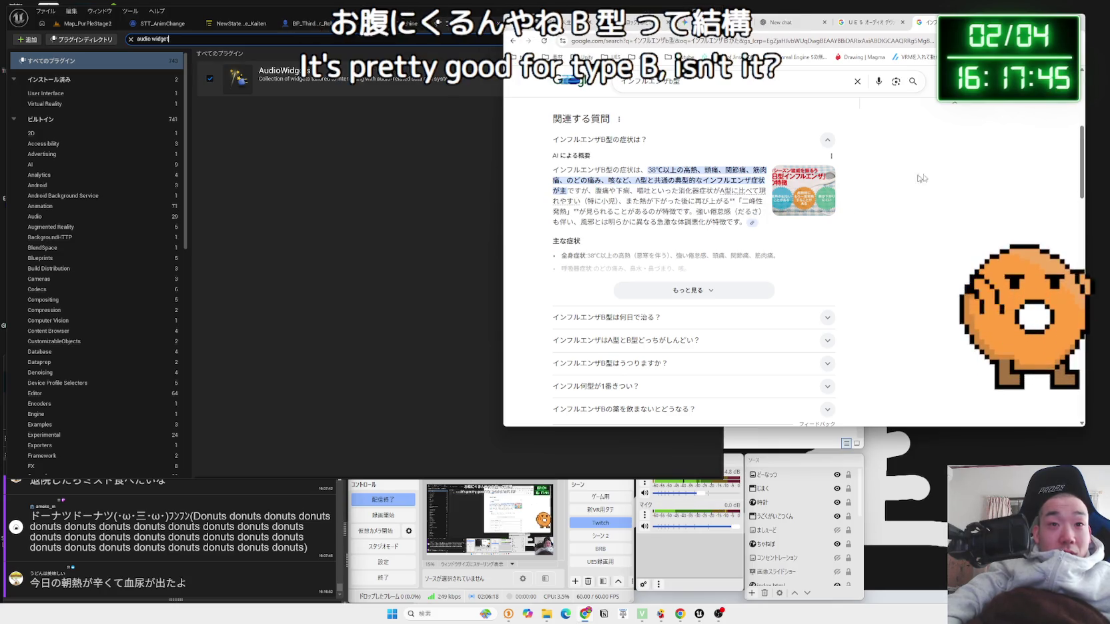
Step: Close the ChatGPT tab and highlight the Audio Widgets step in Gemini's answer
click(877, 25)
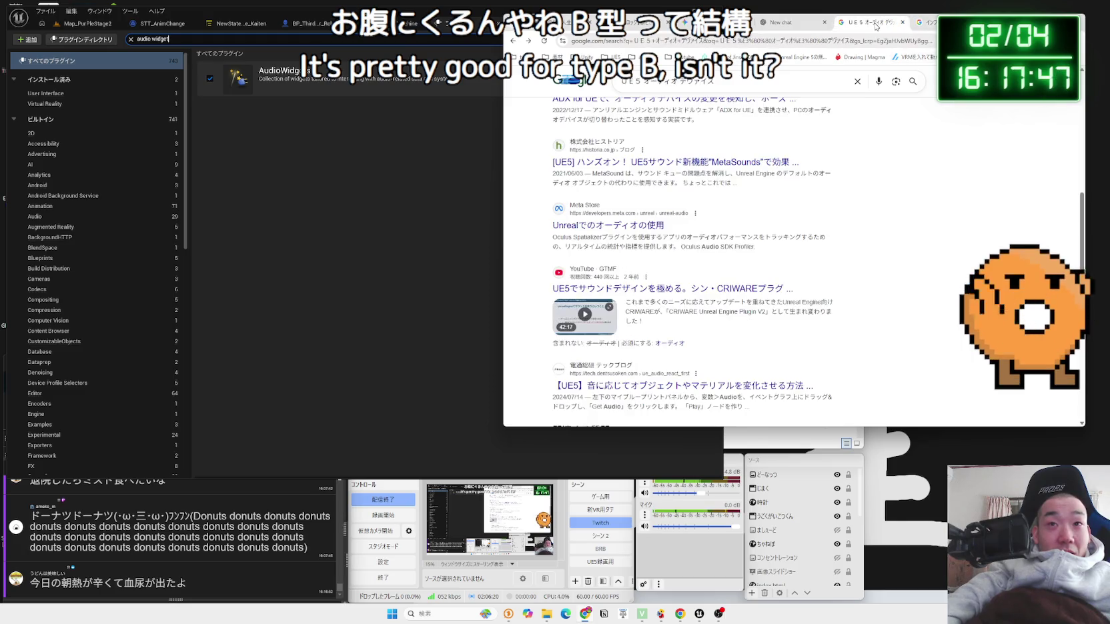
click(788, 23)
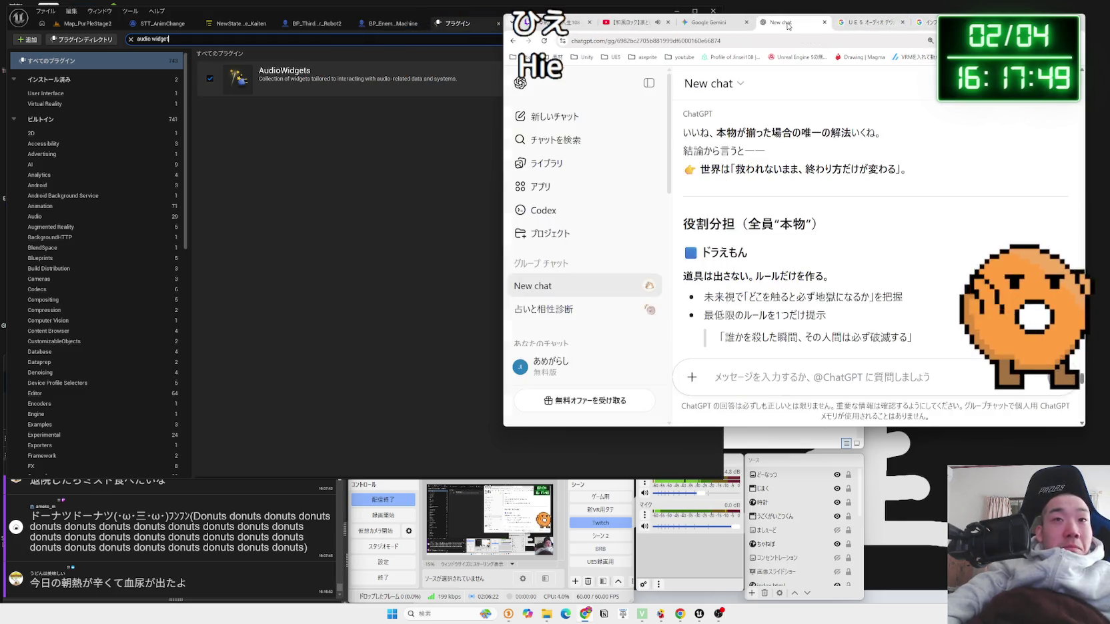
click(706, 24)
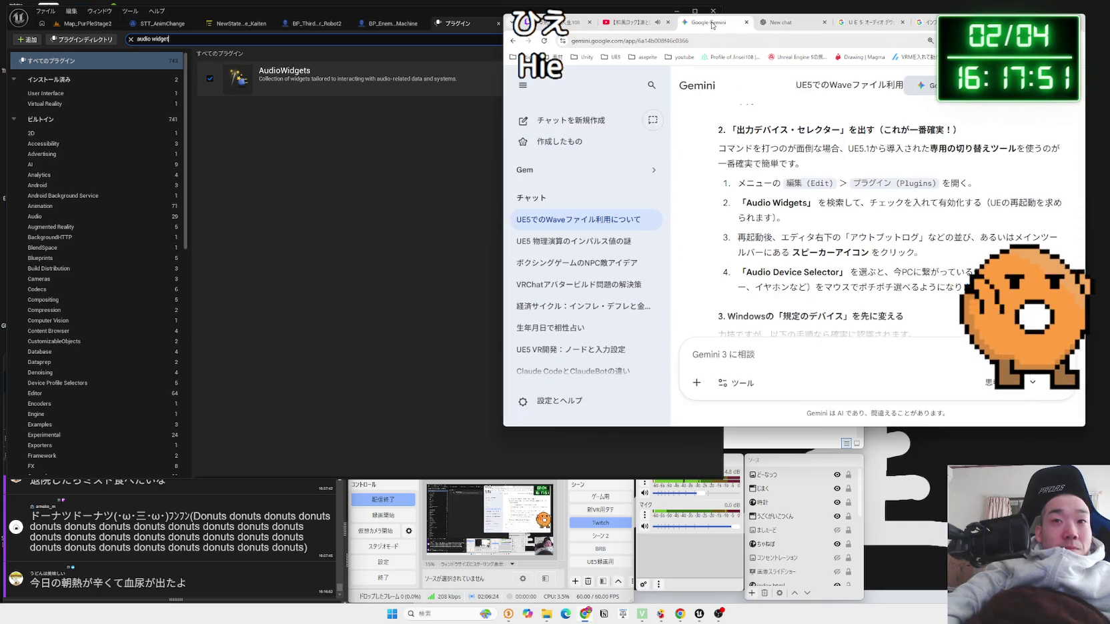
click(824, 24)
drag(763, 183, 888, 222)
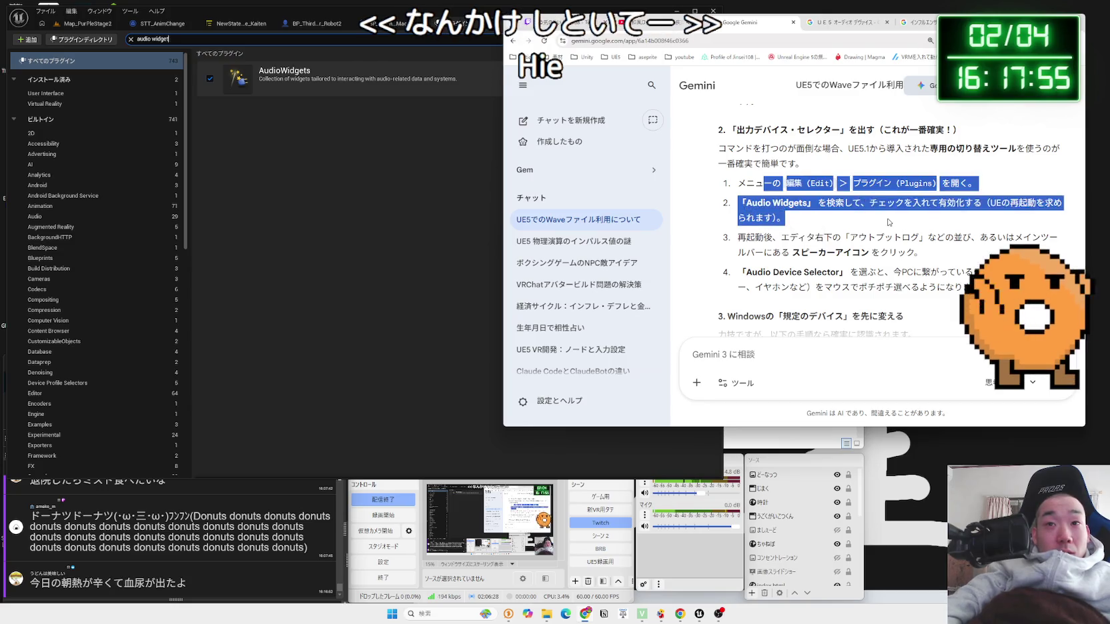
drag(811, 227, 734, 208)
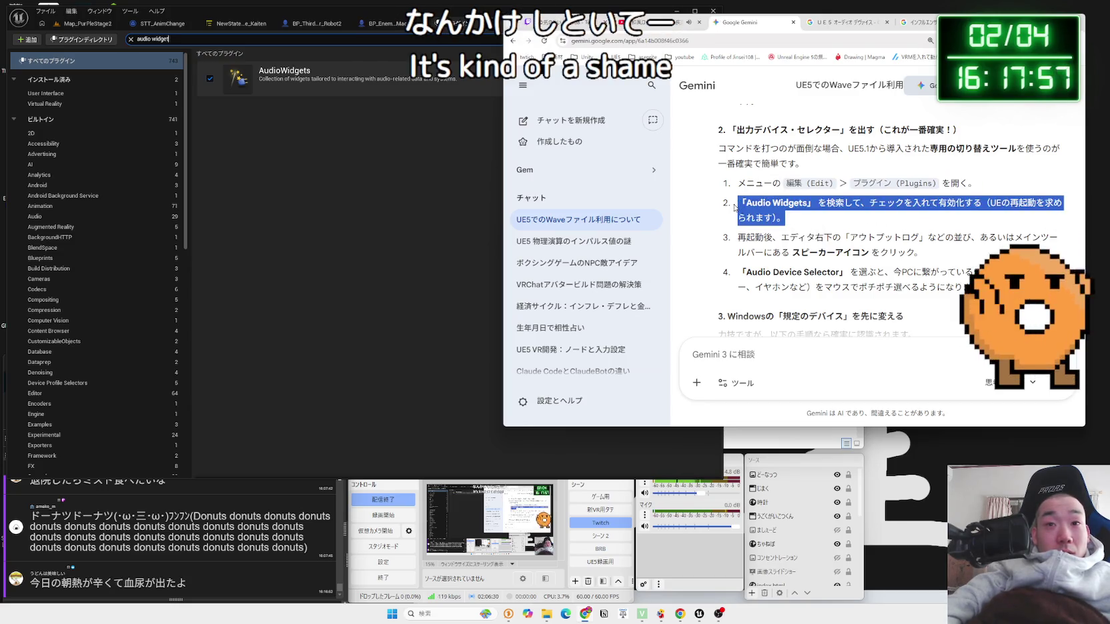
Step: Highlight the name Audio Device Selector in Gemini's answer
mouse_move(916, 253)
mouse_down()
mouse_move(737, 238)
mouse_move(734, 211)
mouse_up()
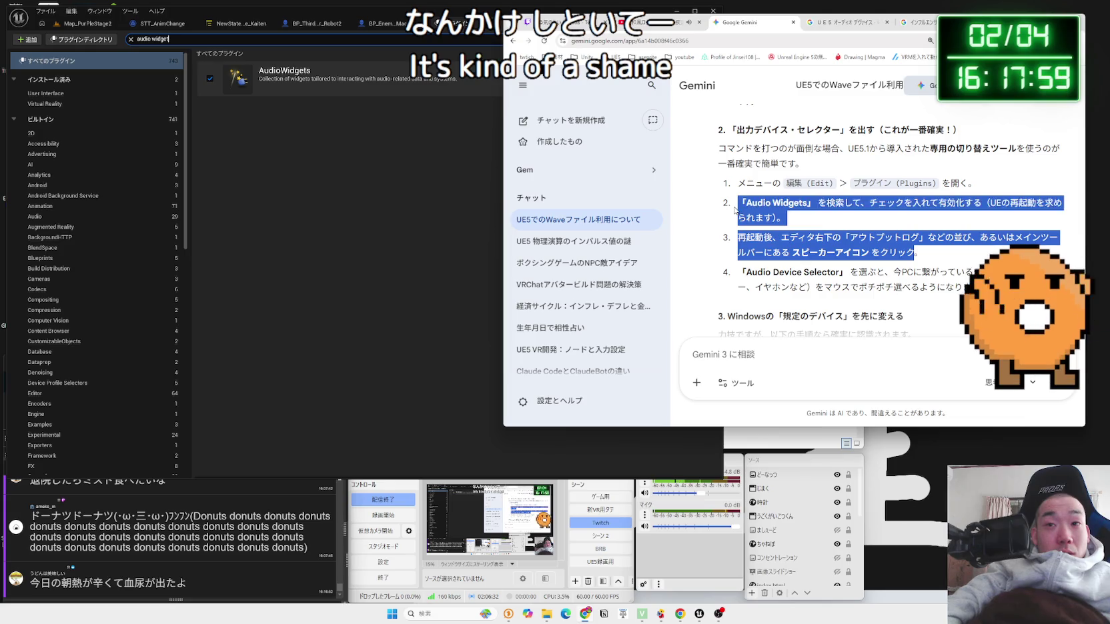
click(907, 262)
scroll(907, 262, down, 1)
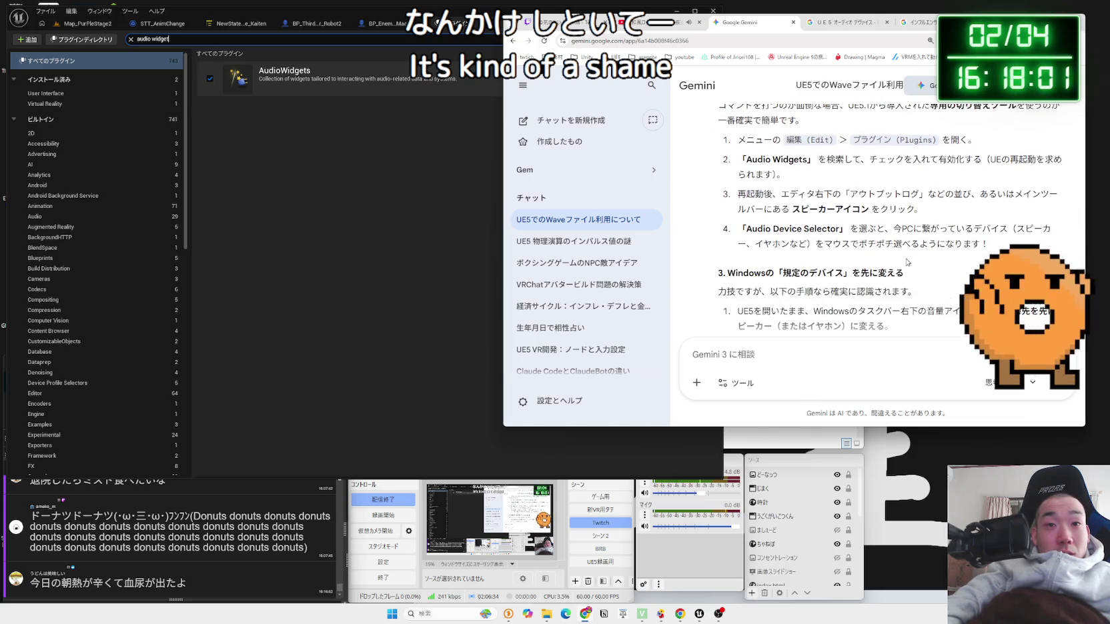
mouse_move(746, 229)
mouse_down()
mouse_move(842, 231)
mouse_move(770, 227)
mouse_up()
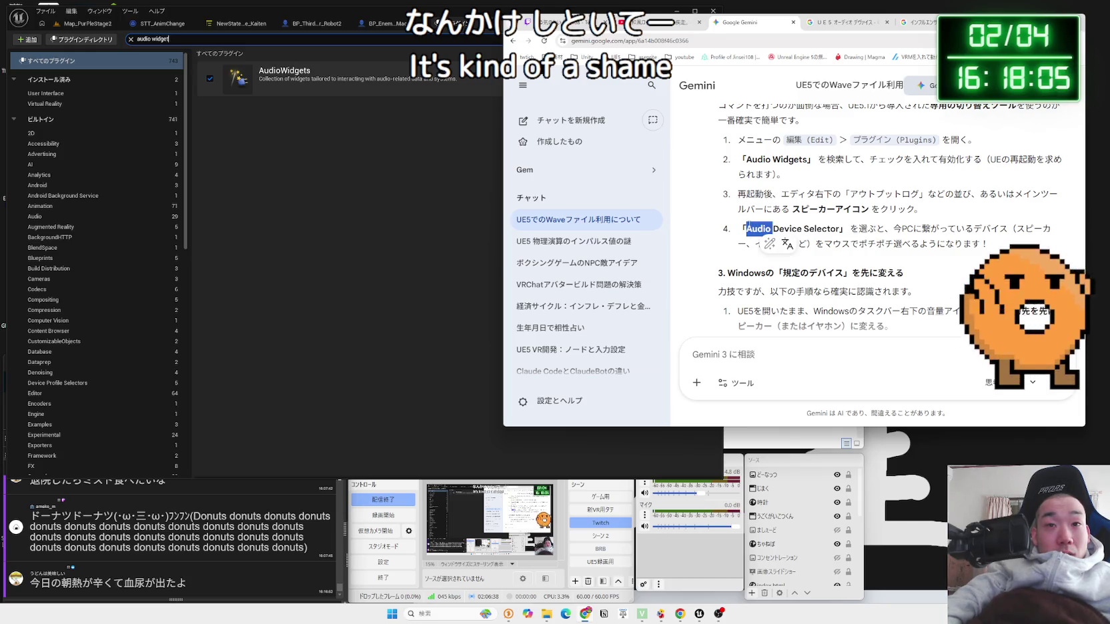
Step: Back in Unreal, leave the plugin list for the Map_PurPleStage2 level editor
key(alt+Tab)
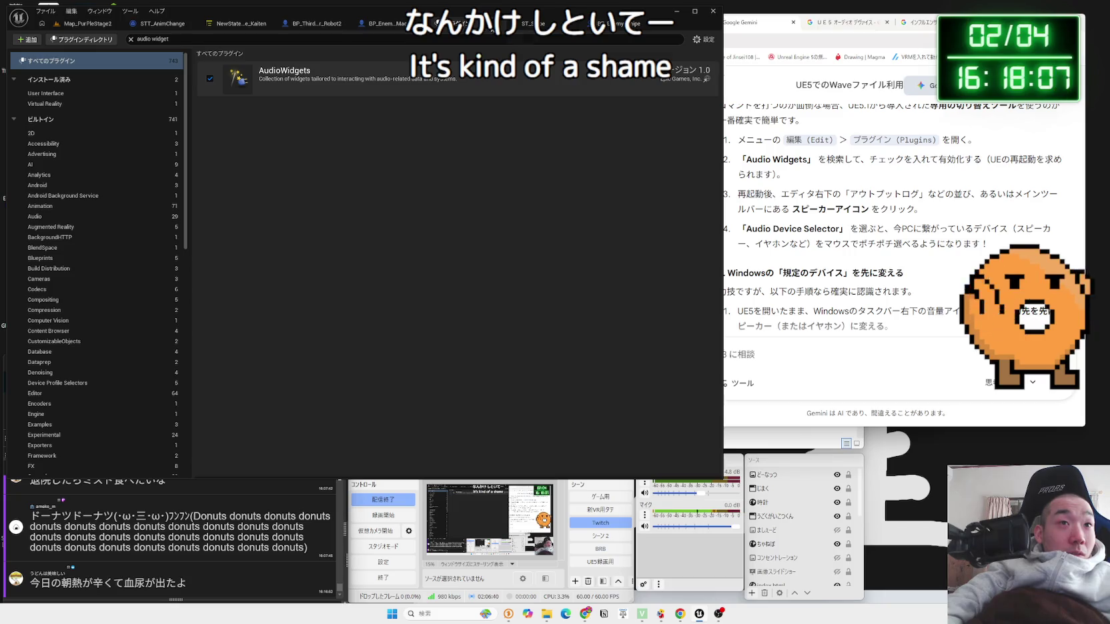
click(160, 23)
click(87, 23)
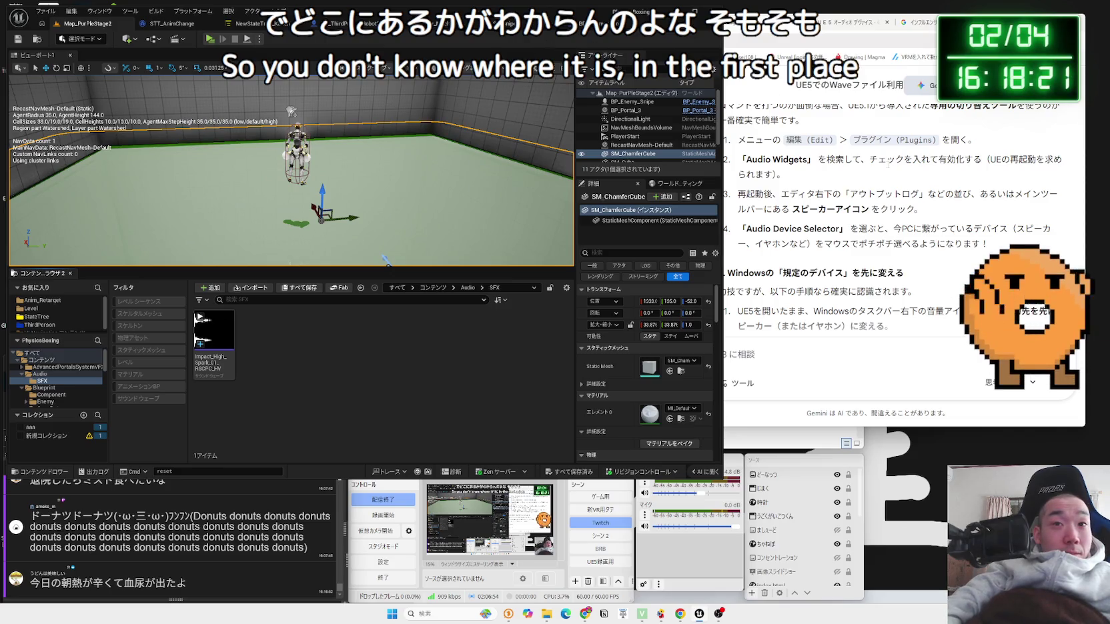
Step: Copy 'Audio Widgets' from Gemini's answer and search Google for it
click(887, 163)
drag(807, 159, 746, 159)
right_click(746, 168)
click(758, 174)
right_click(775, 172)
click(800, 203)
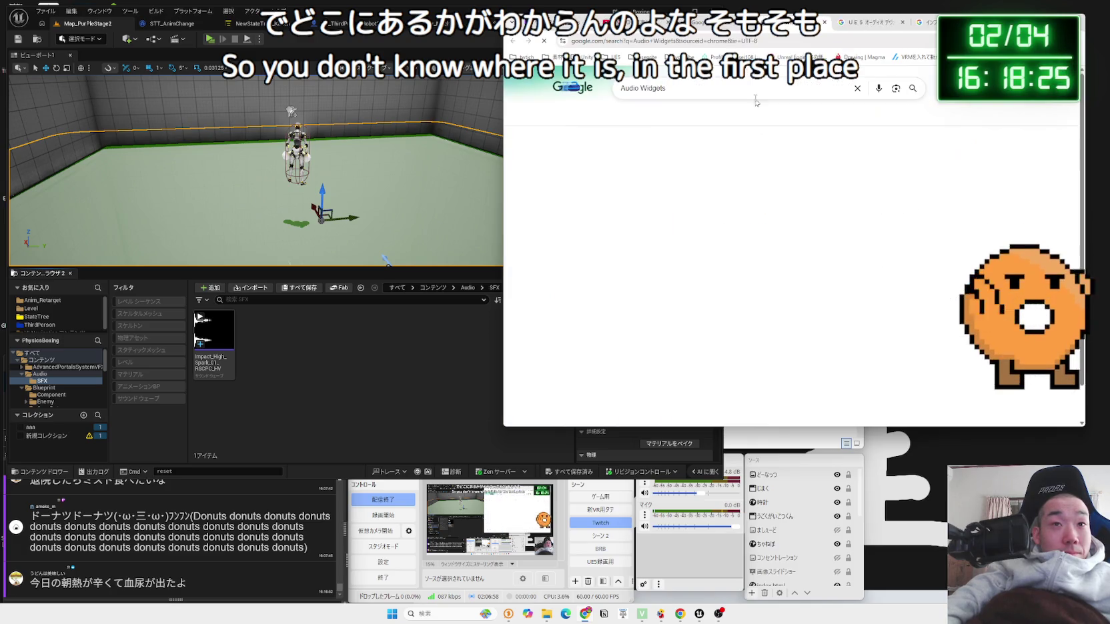
Step: Refine the search to 'Audio Widgets UE5' and open the Game Makers sound article
click(727, 81)
text(UE5)
key(Return)
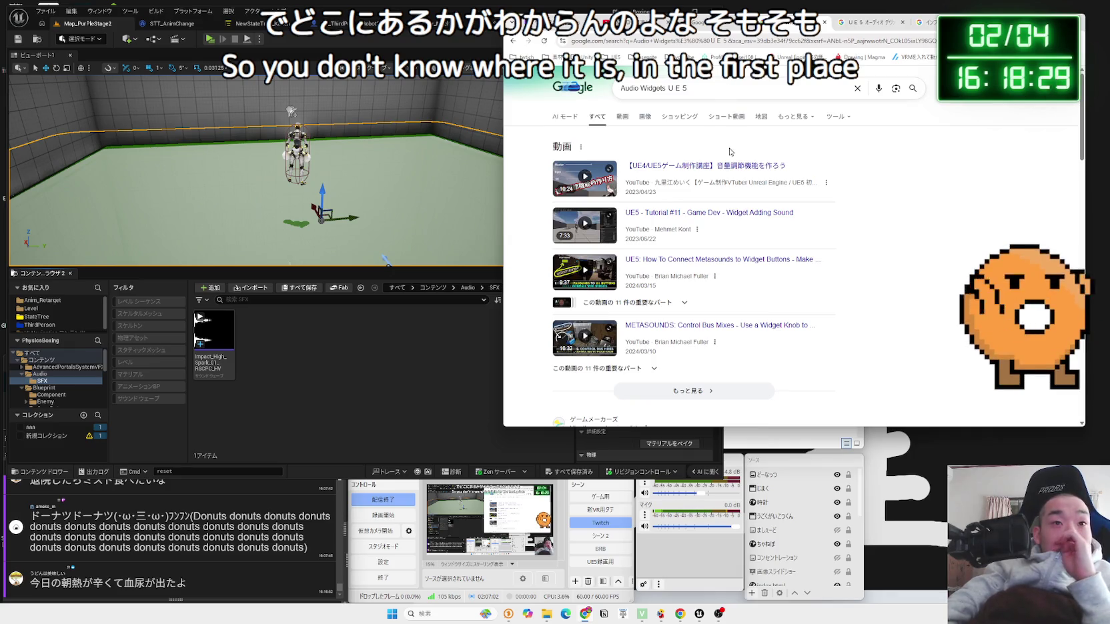
scroll(730, 152, down, 4)
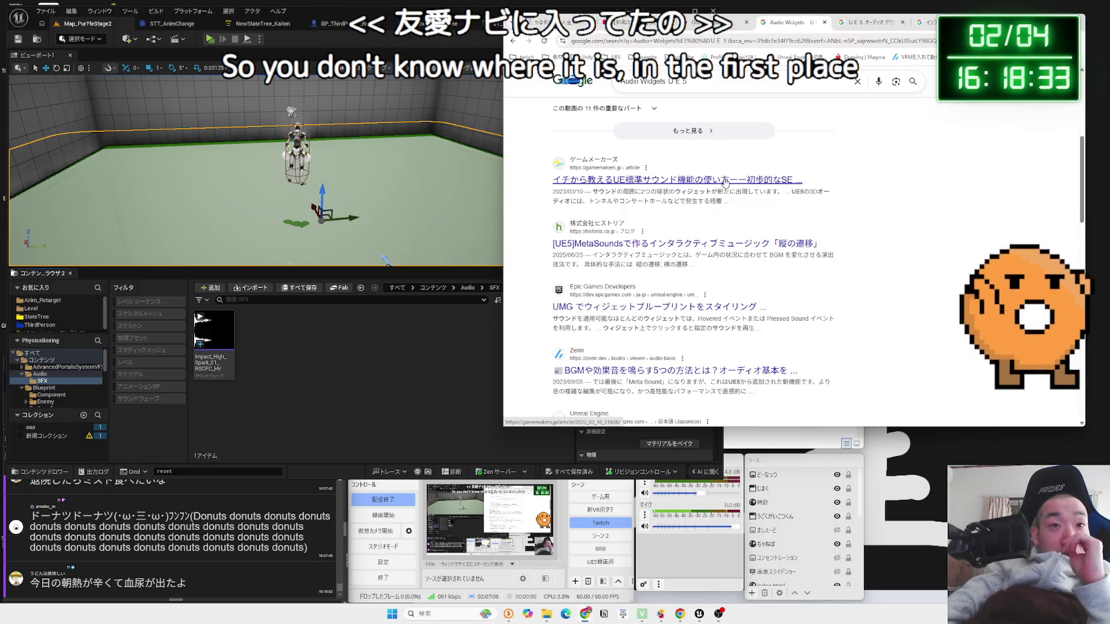
click(725, 181)
scroll(725, 181, down, 5)
scroll(725, 182, down, 5)
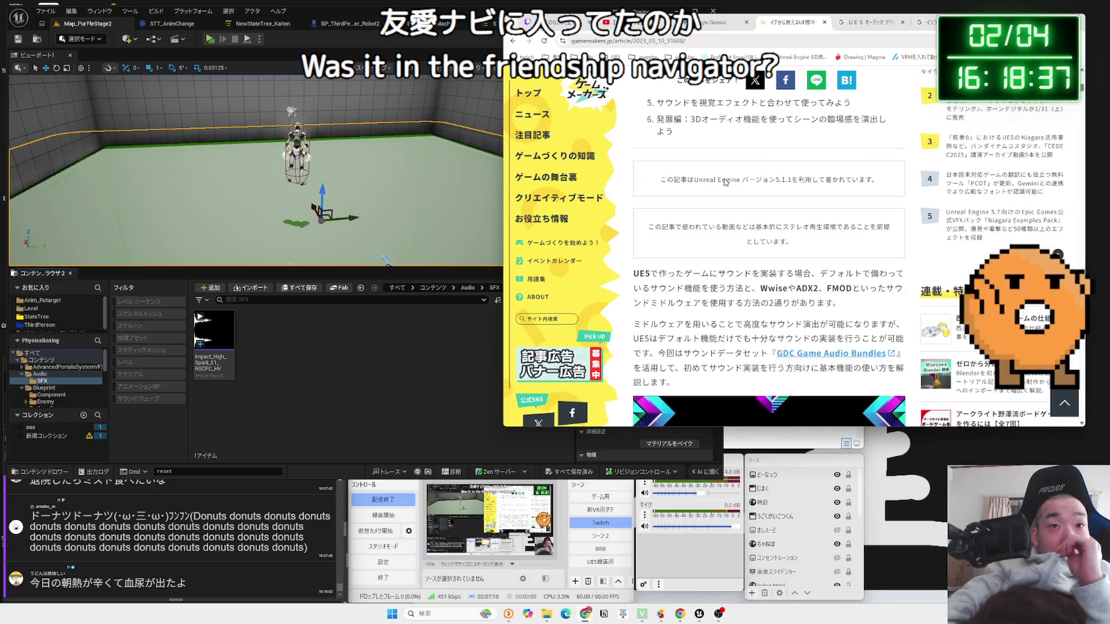
Step: Enlarge and close the article's FX Variety Pack screenshot
scroll(725, 181, down, 5)
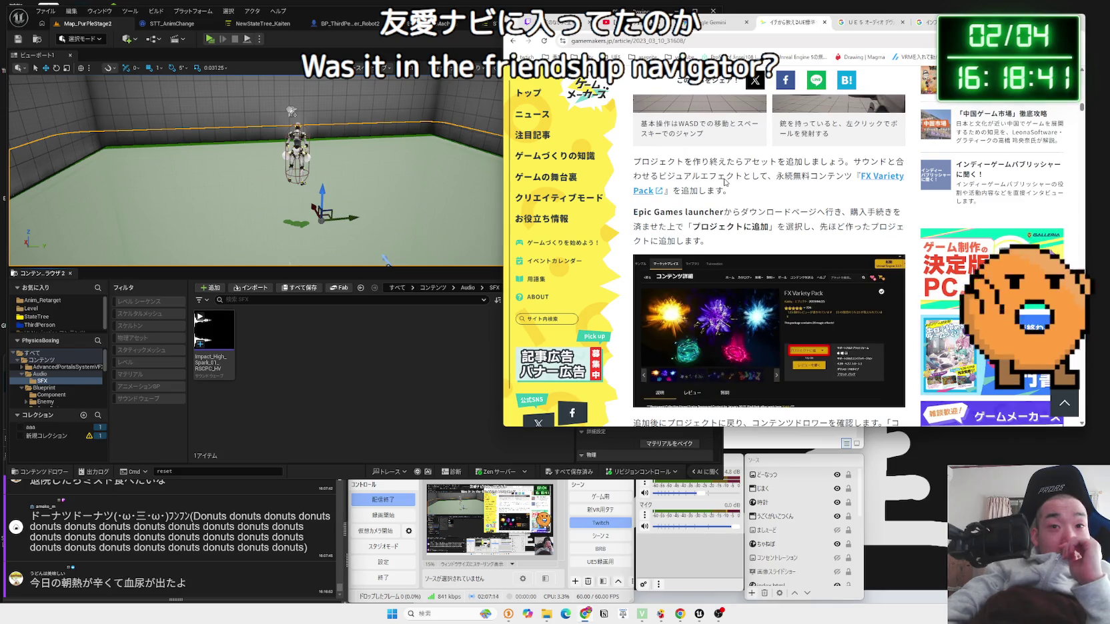
scroll(725, 182, down, 3)
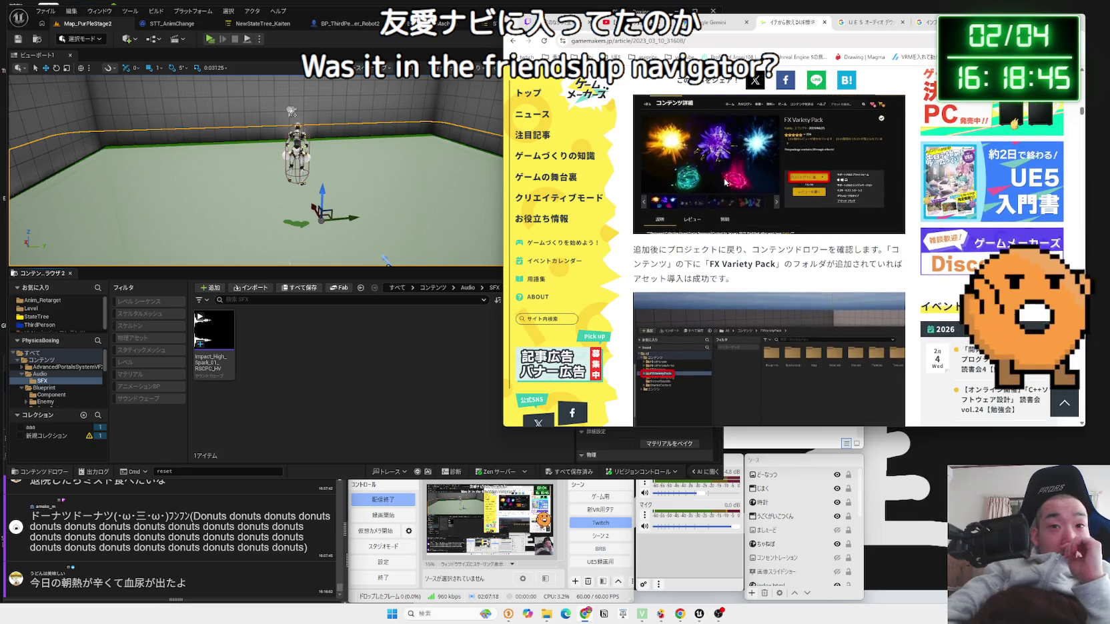
scroll(725, 181, up, 1)
scroll(725, 182, up, 2)
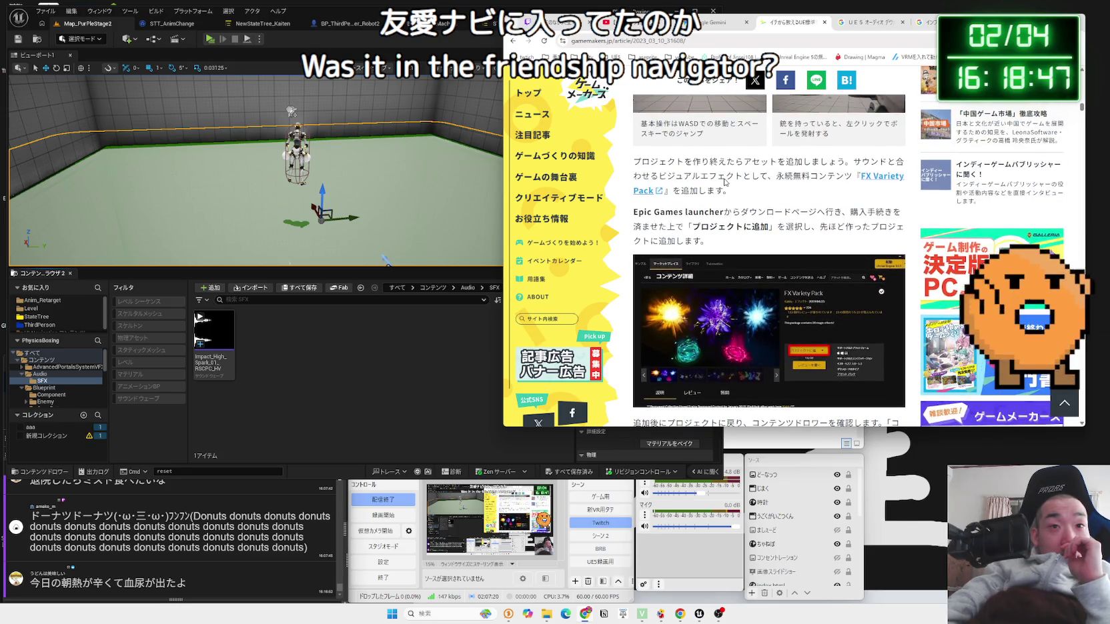
click(724, 300)
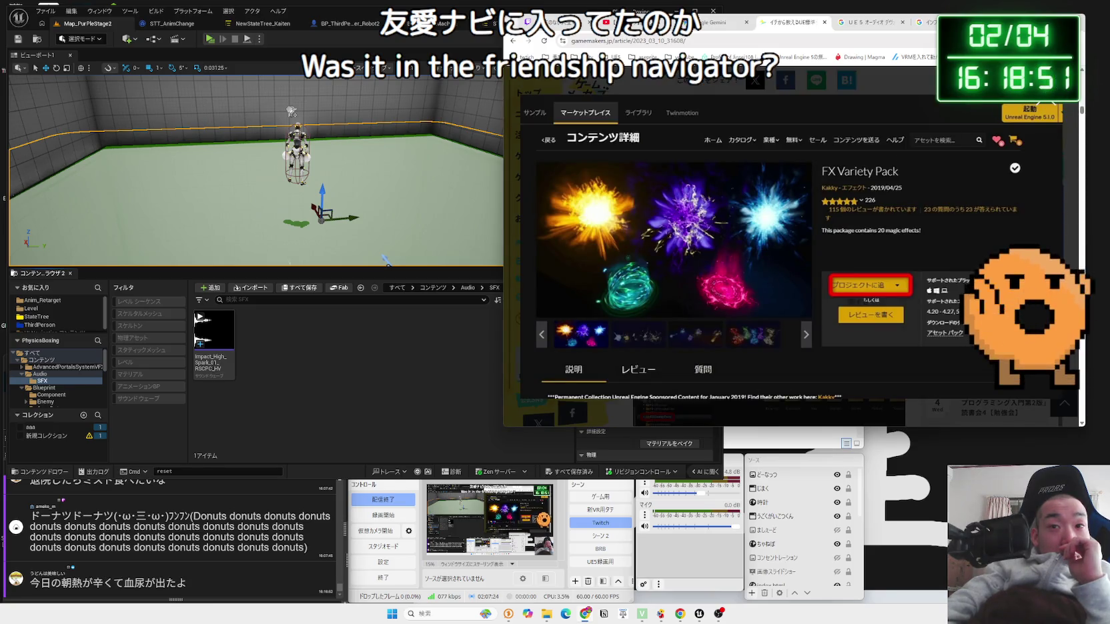
click(1054, 102)
Step: Skim the rest of the article, then go back to the Audio Widgets UE5 results
scroll(759, 189, down, 6)
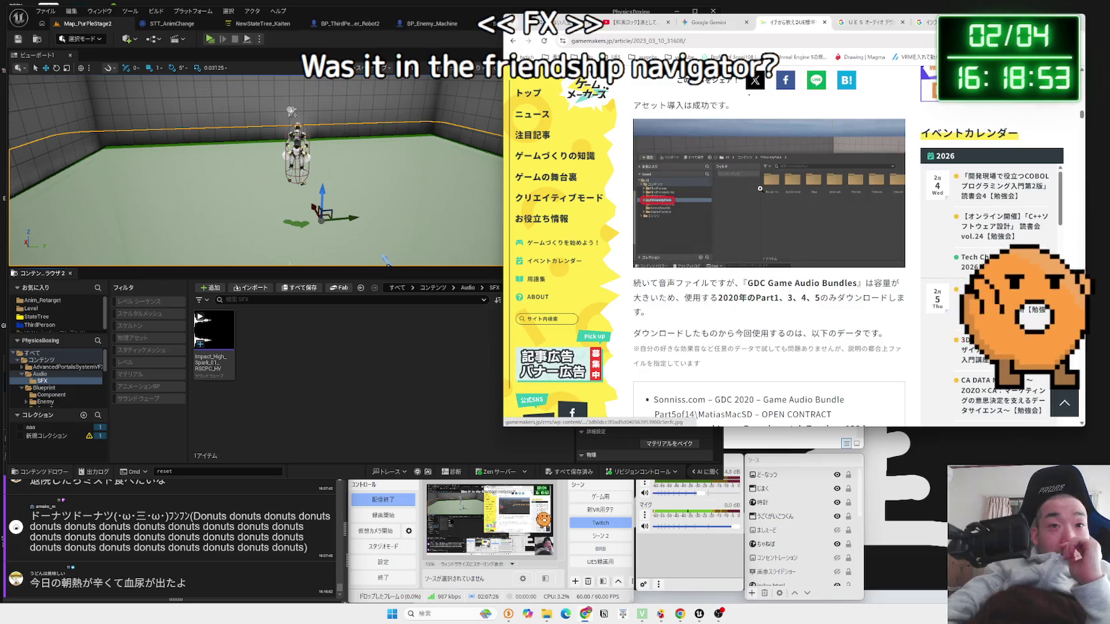
scroll(760, 188, down, 5)
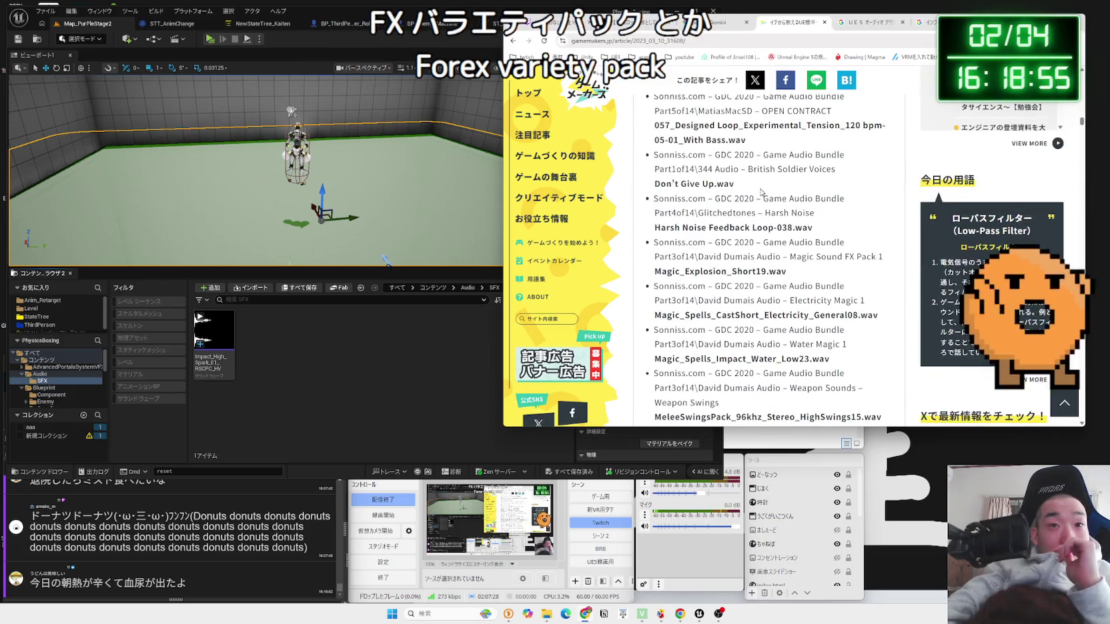
scroll(761, 192, down, 2)
scroll(760, 192, down, 4)
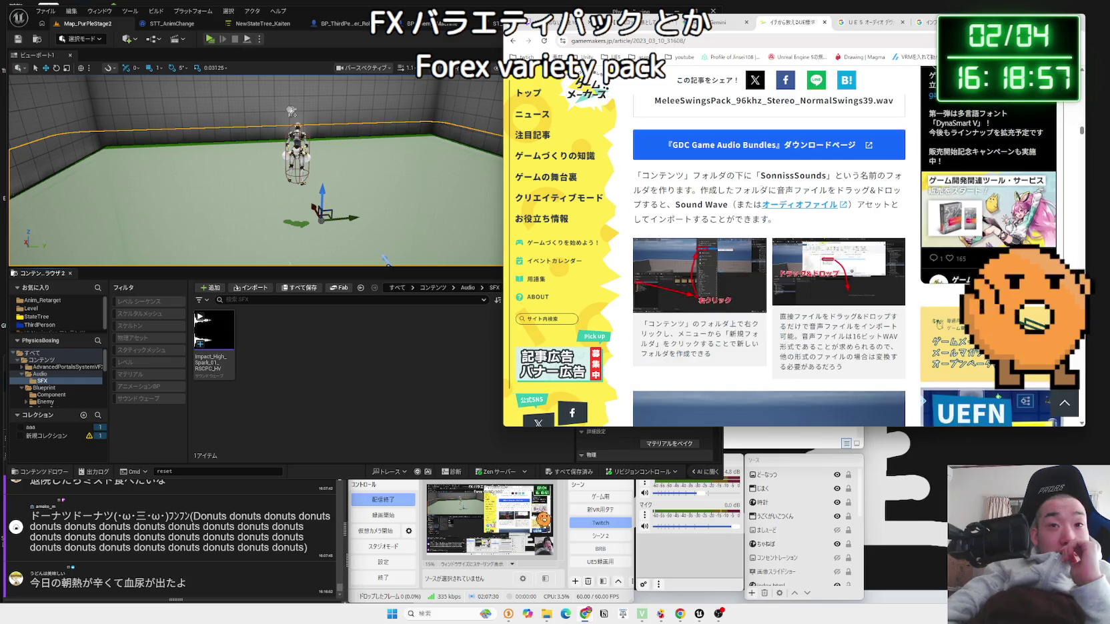
scroll(760, 192, down, 3)
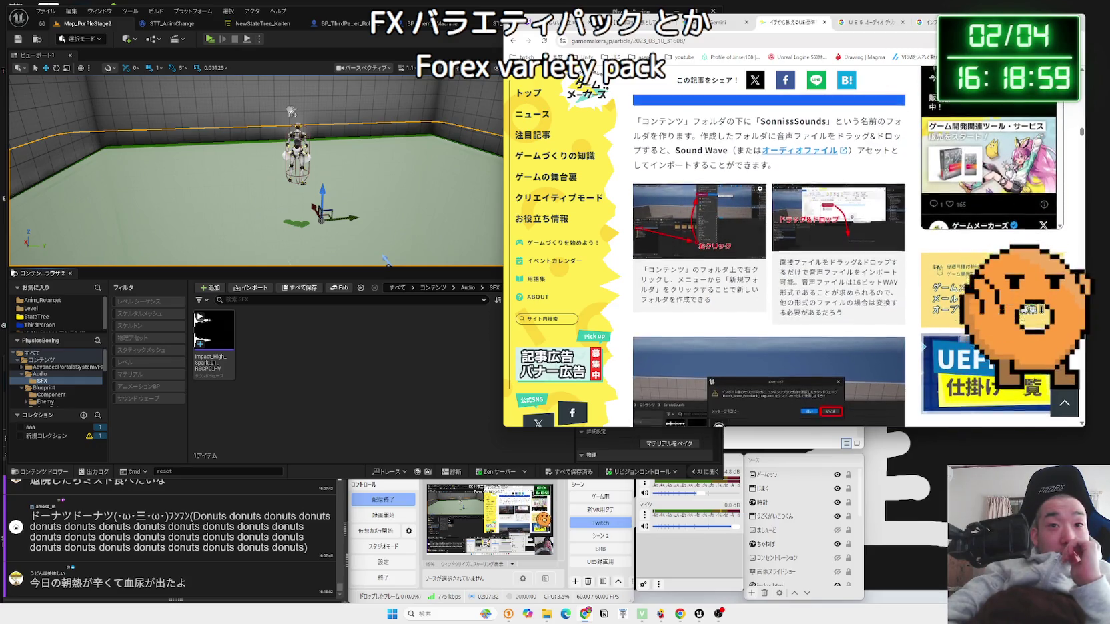
scroll(761, 191, down, 3)
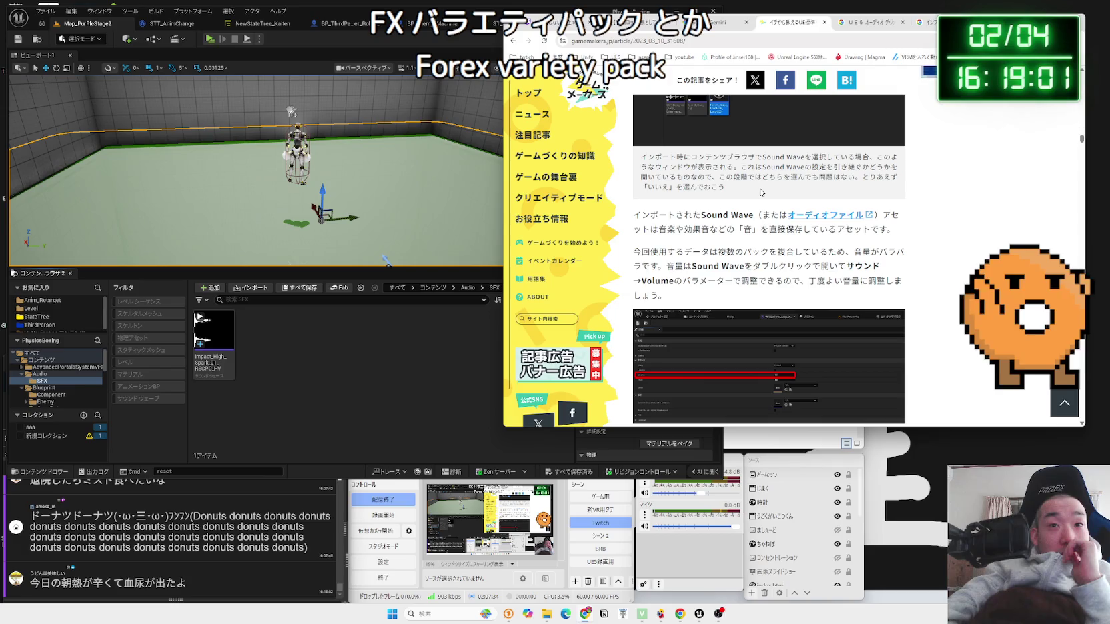
scroll(760, 192, down, 10)
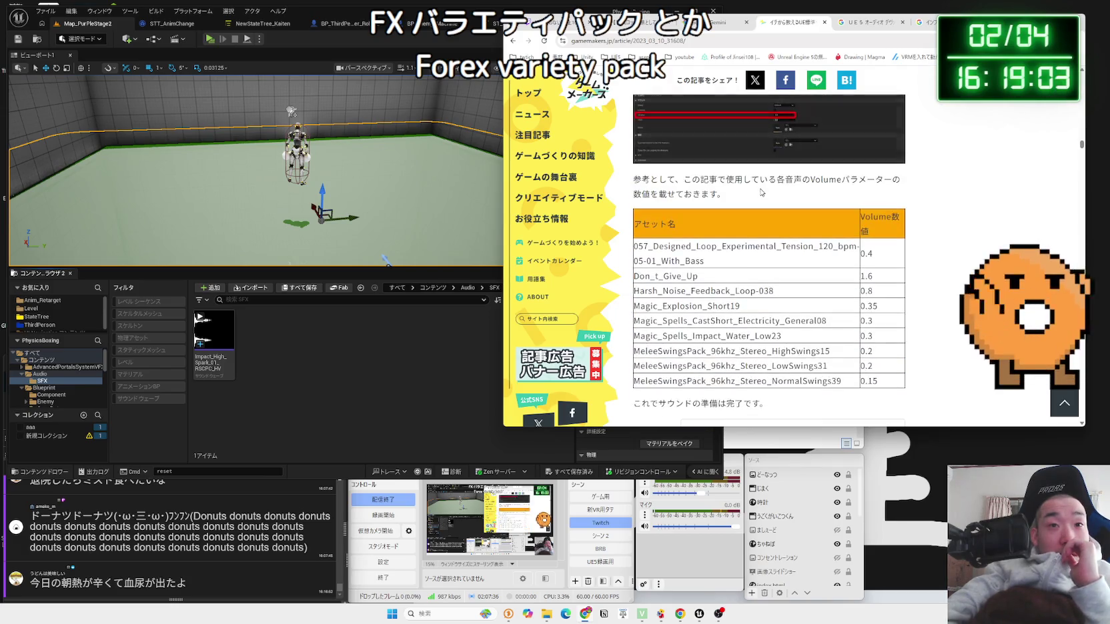
scroll(761, 190, down, 10)
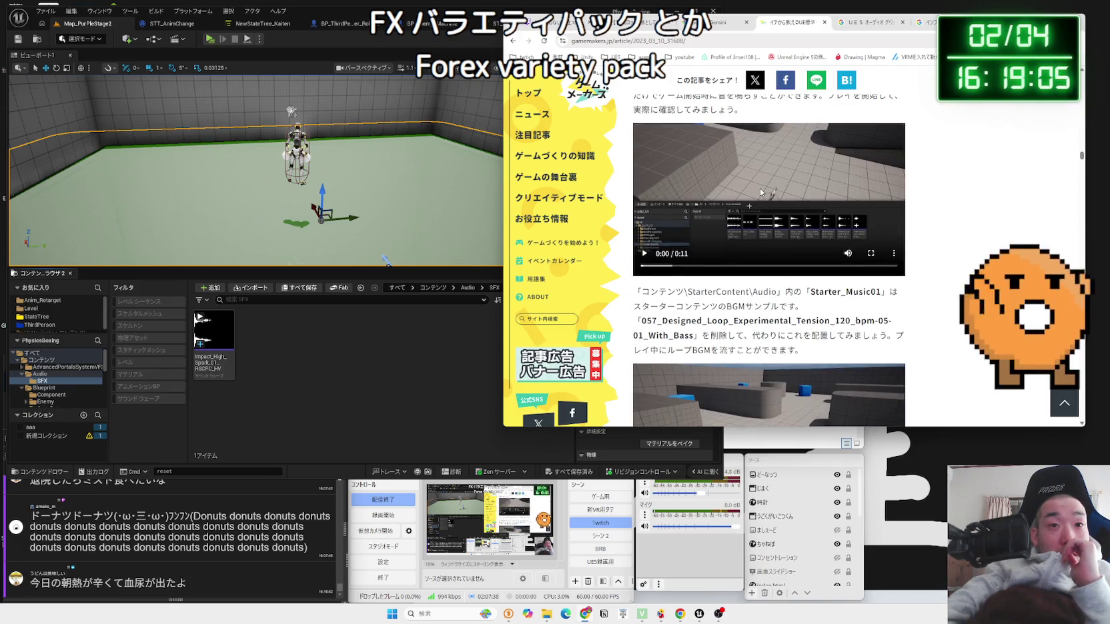
scroll(760, 192, up, 2)
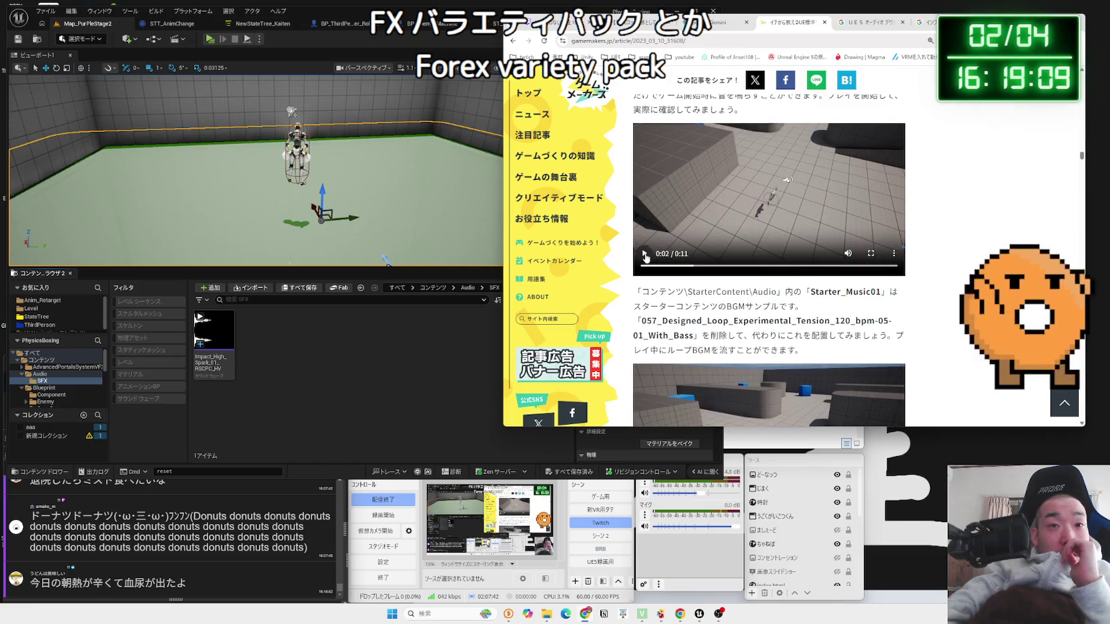
scroll(697, 229, down, 5)
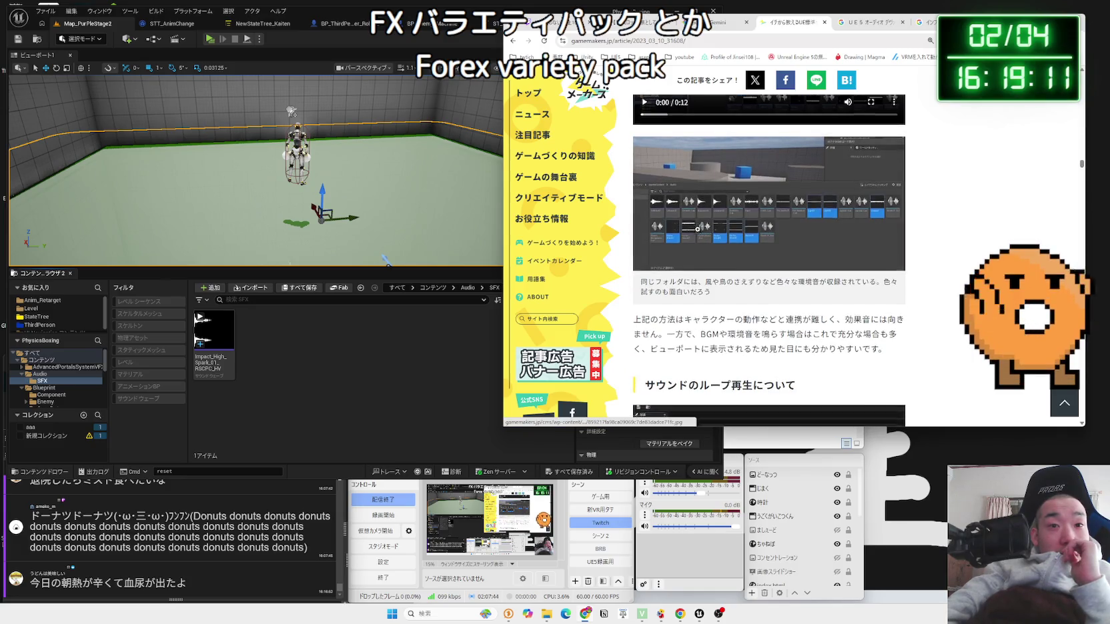
scroll(697, 229, down, 3)
key(alt+Left)
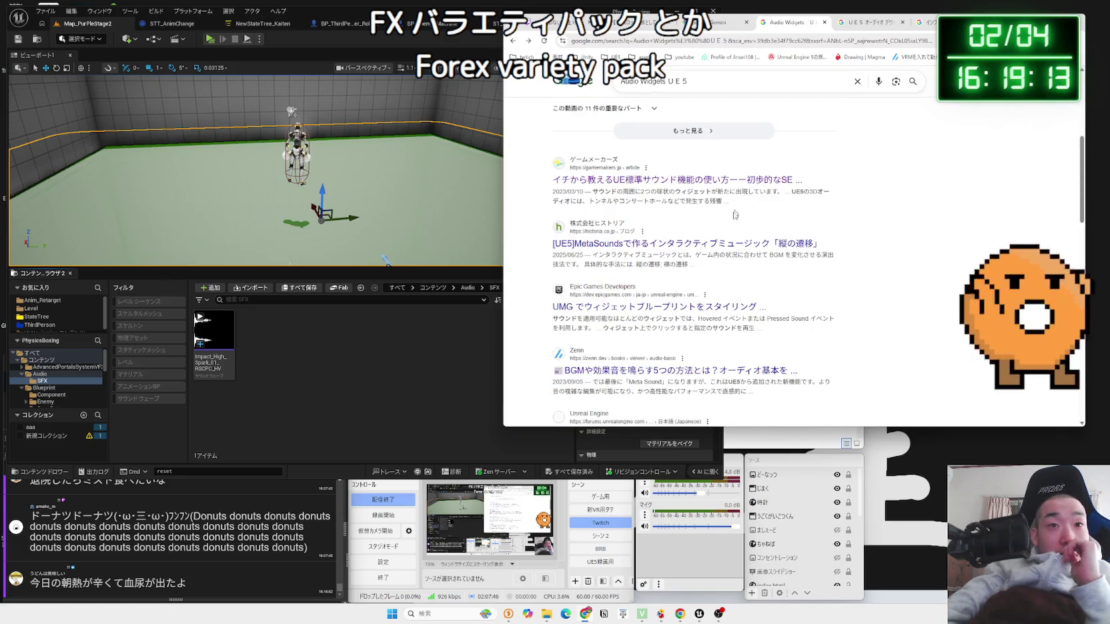
Step: Highlight Gemini's step about clicking the speaker icon in the UE5 Wave-file chat
scroll(729, 233, up, 5)
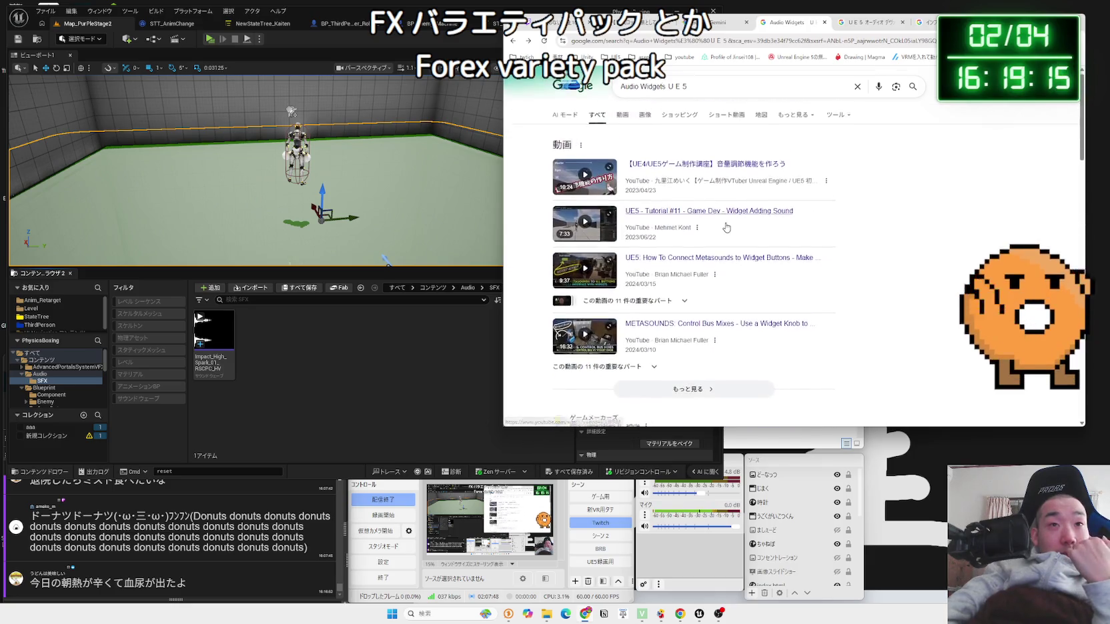
scroll(726, 228, down, 10)
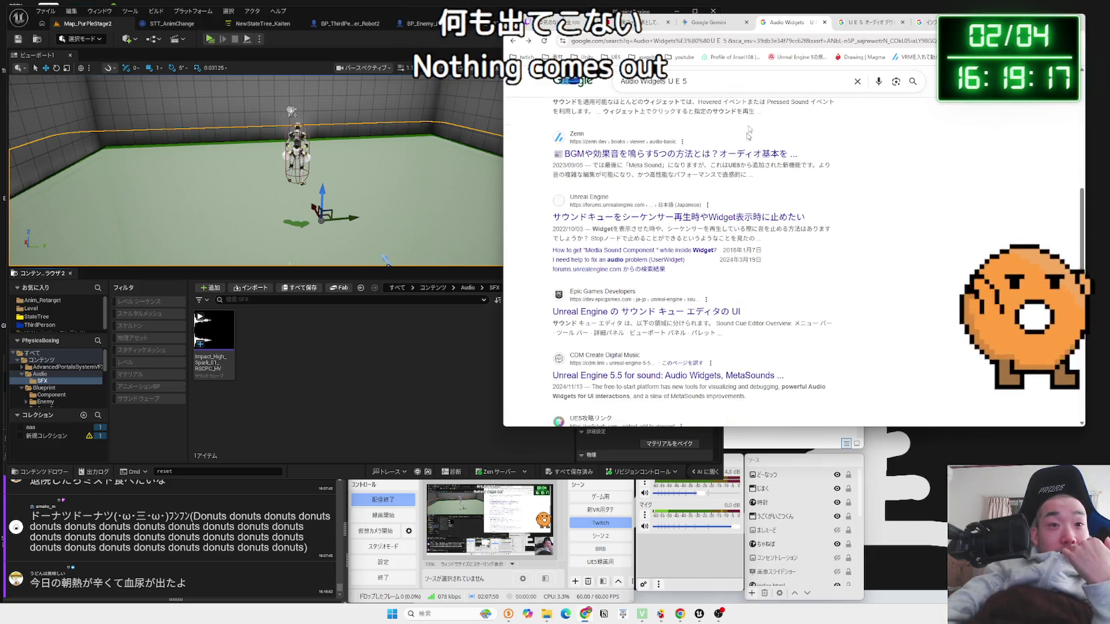
click(724, 26)
drag(806, 193, 915, 208)
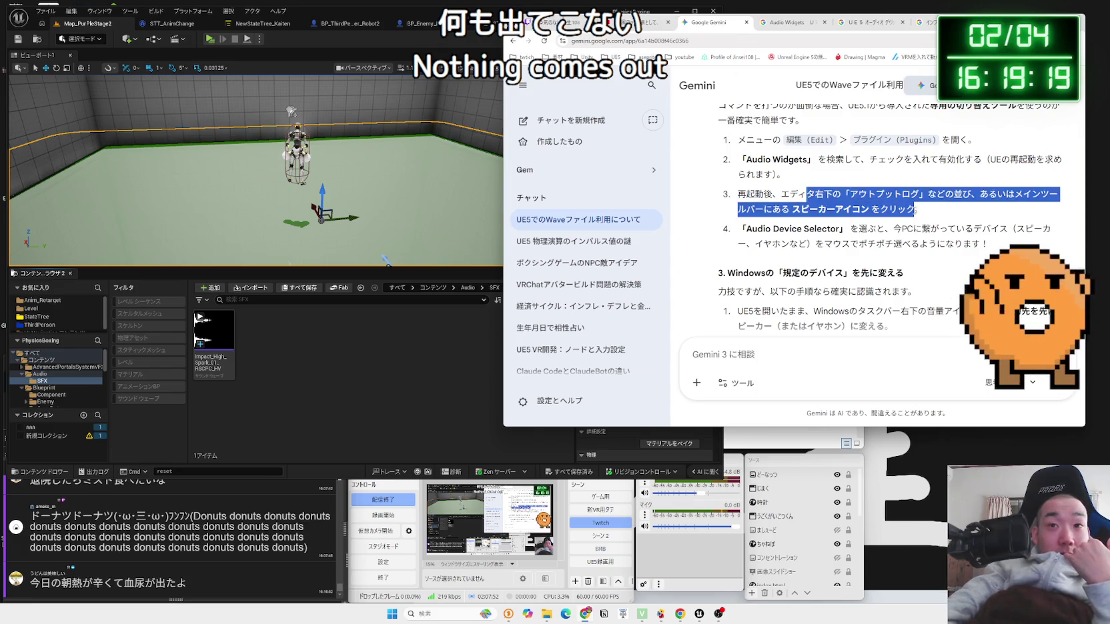
click(867, 214)
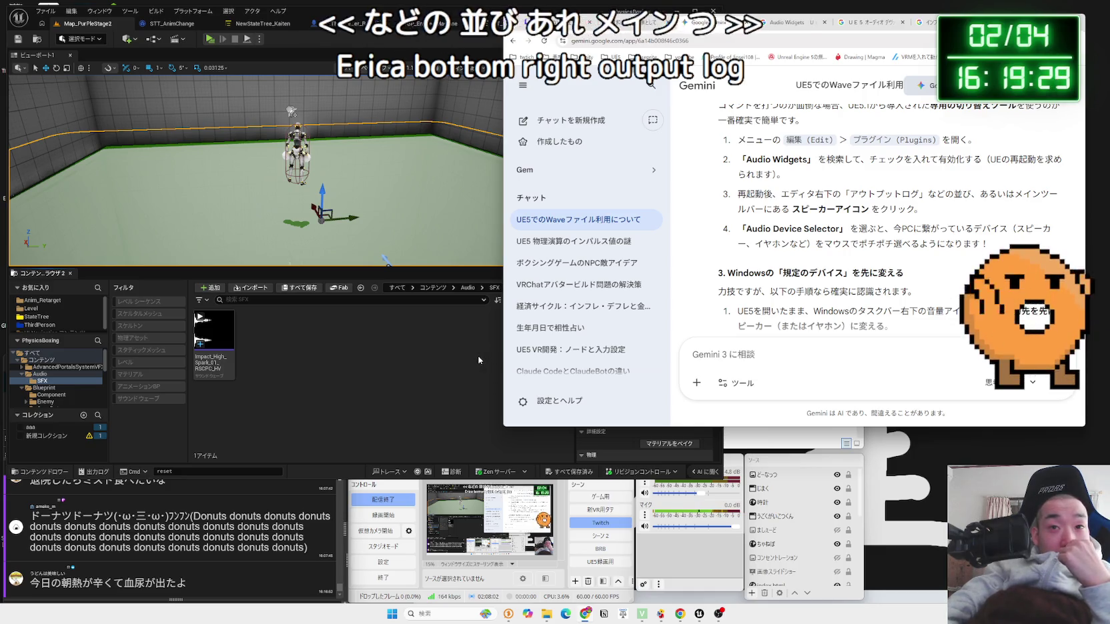
Step: Snip a screenshot of the Unreal editor window, then return to Gemini
click(419, 332)
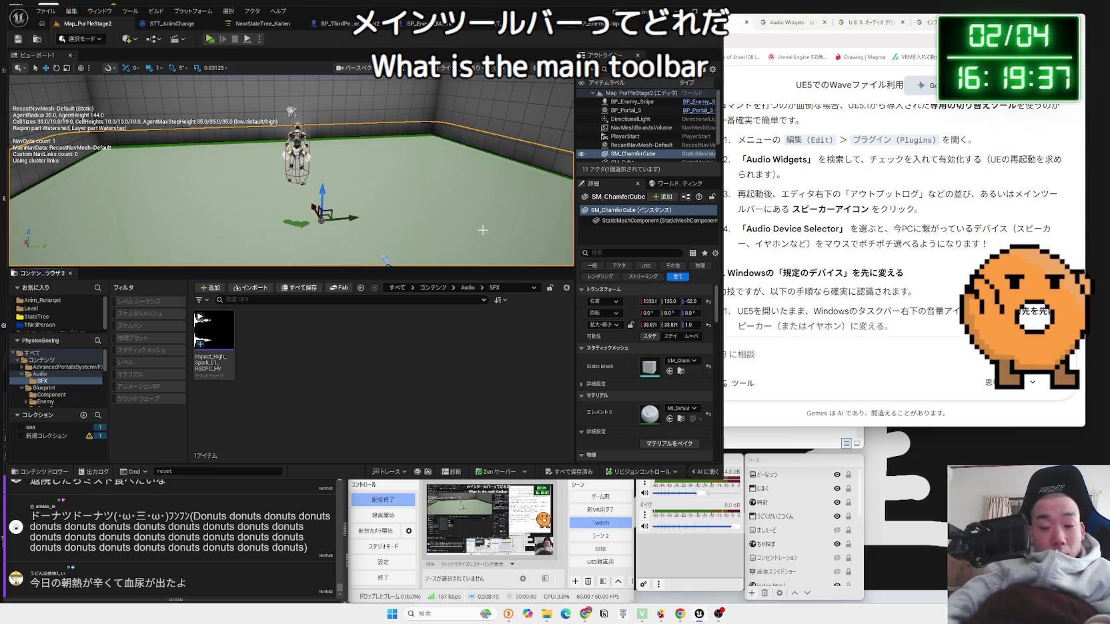
key(super+shift+s)
mouse_move(5, 3)
mouse_down()
mouse_move(147, 144)
mouse_move(723, 455)
mouse_move(730, 489)
mouse_move(734, 479)
mouse_up()
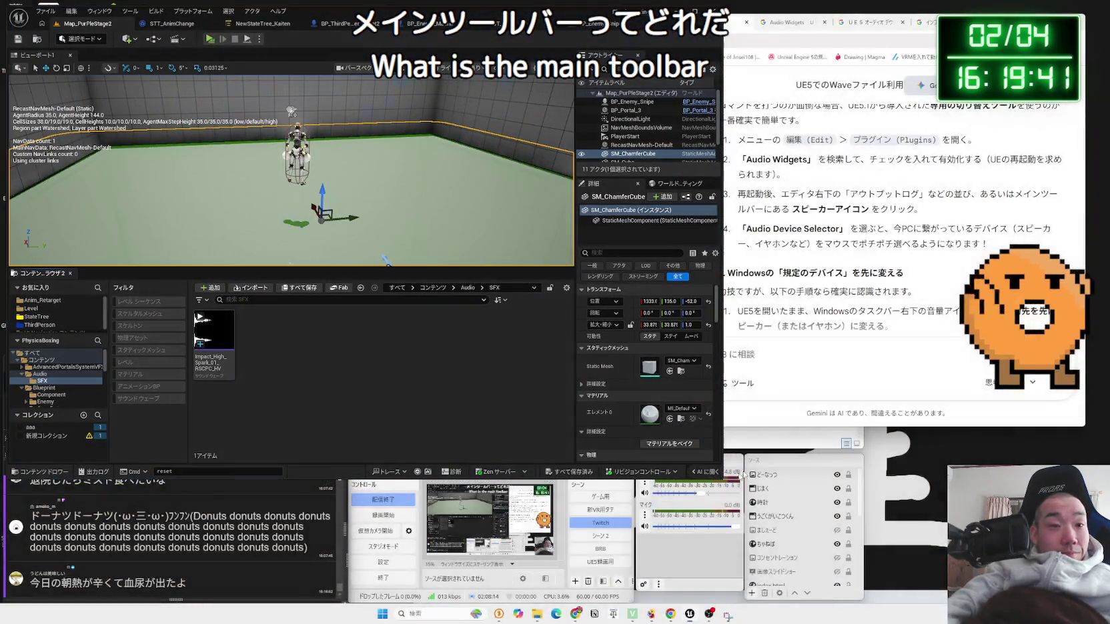
click(805, 350)
Step: Paste the editor snip and ask 'このなかにスピーカーありこんある？' in Japanese
key(ctrl+v)
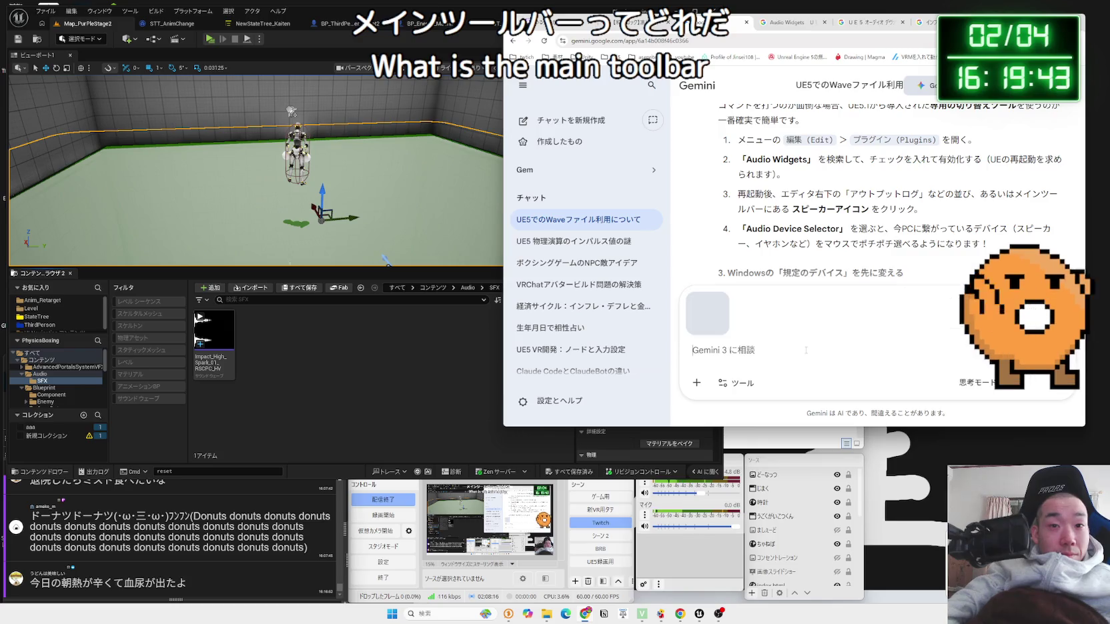
key(Zenkaku_Hankaku)
text(j)
key(BackSpace)
key(Zenkaku_Hankaku)
text(このなか)
text(Au)
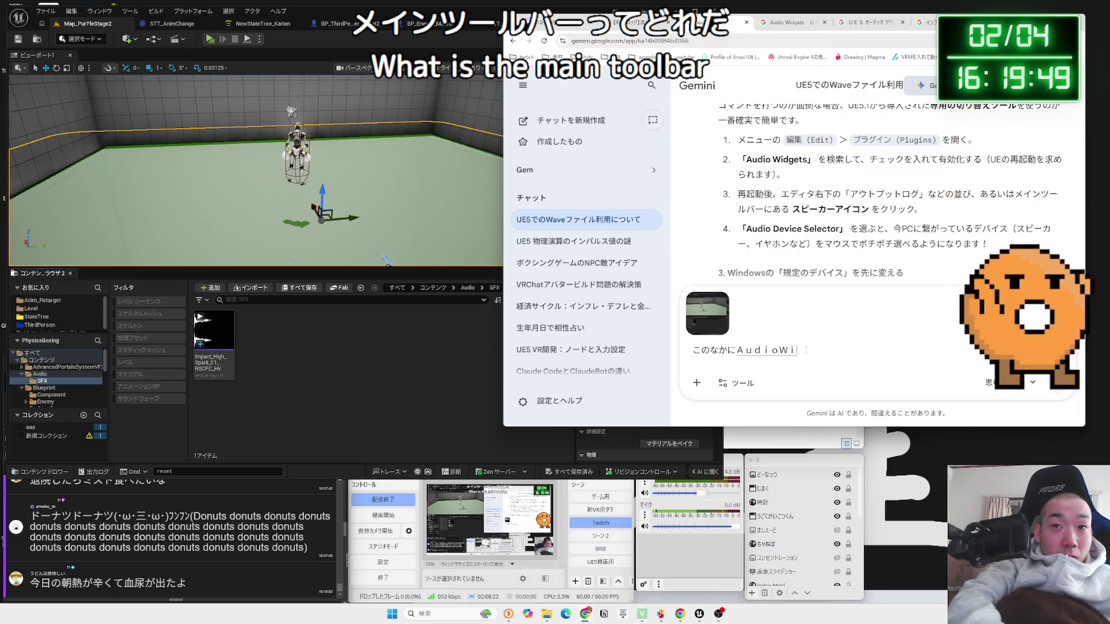
key(BackSpace)
key(BackSpace)
key(BackSpace)
text(すぴーかー)
text(スピーカーありこんある？)
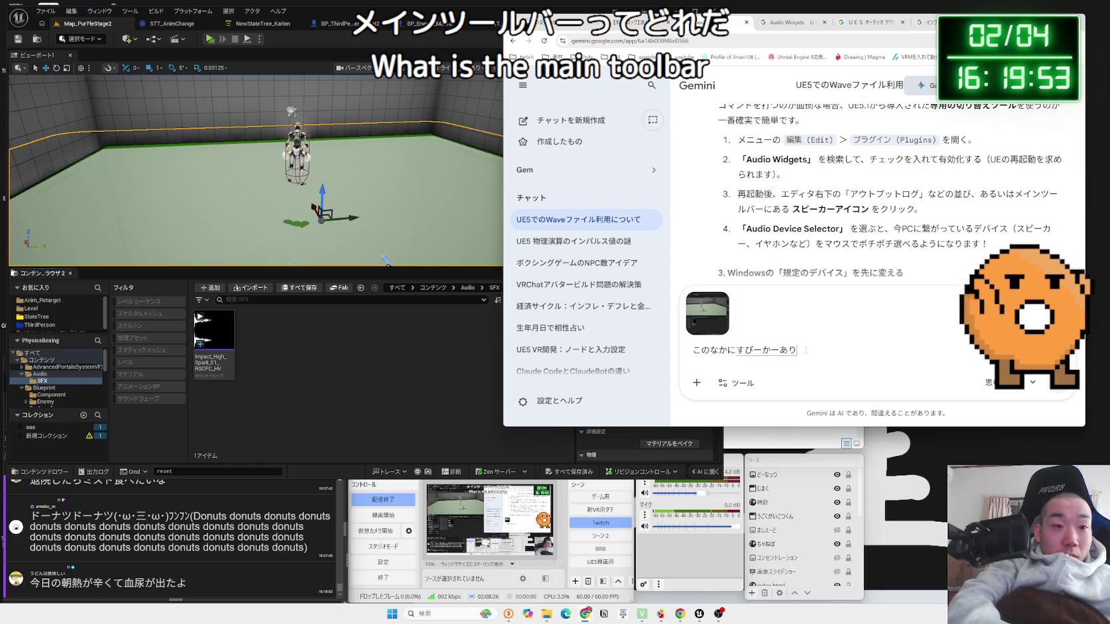
key(Return)
key(Return)
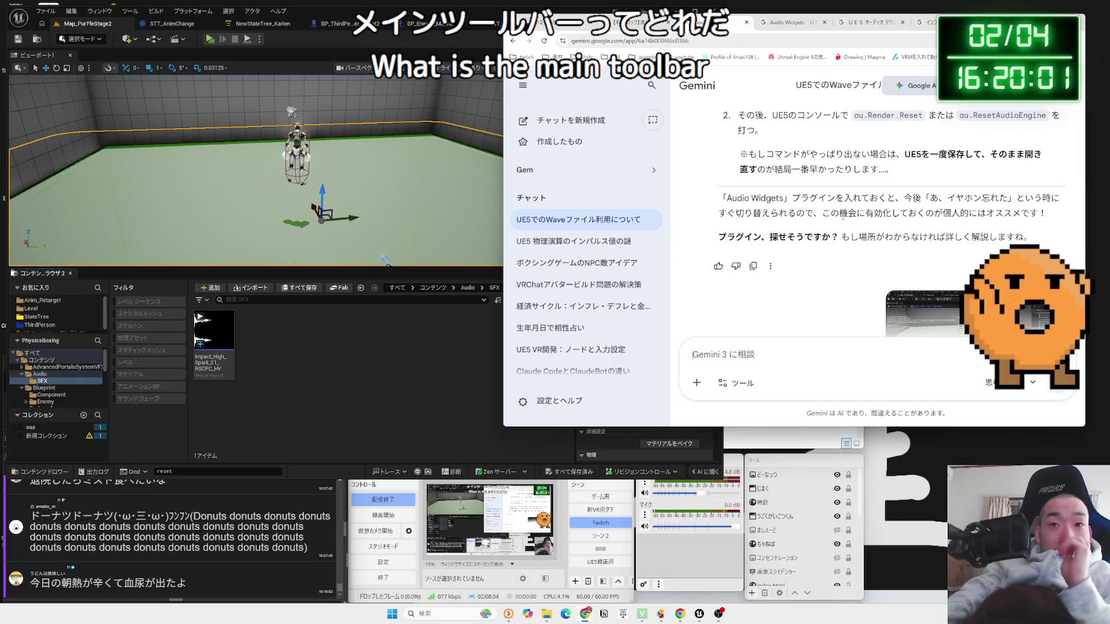
scroll(844, 218, up, 2)
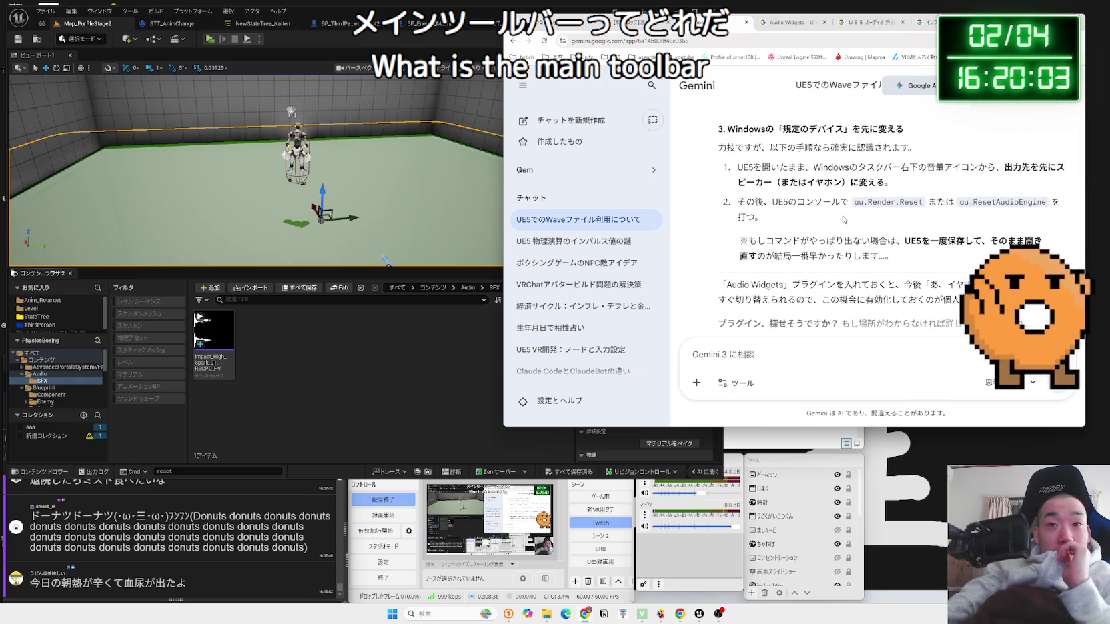
scroll(844, 219, up, 3)
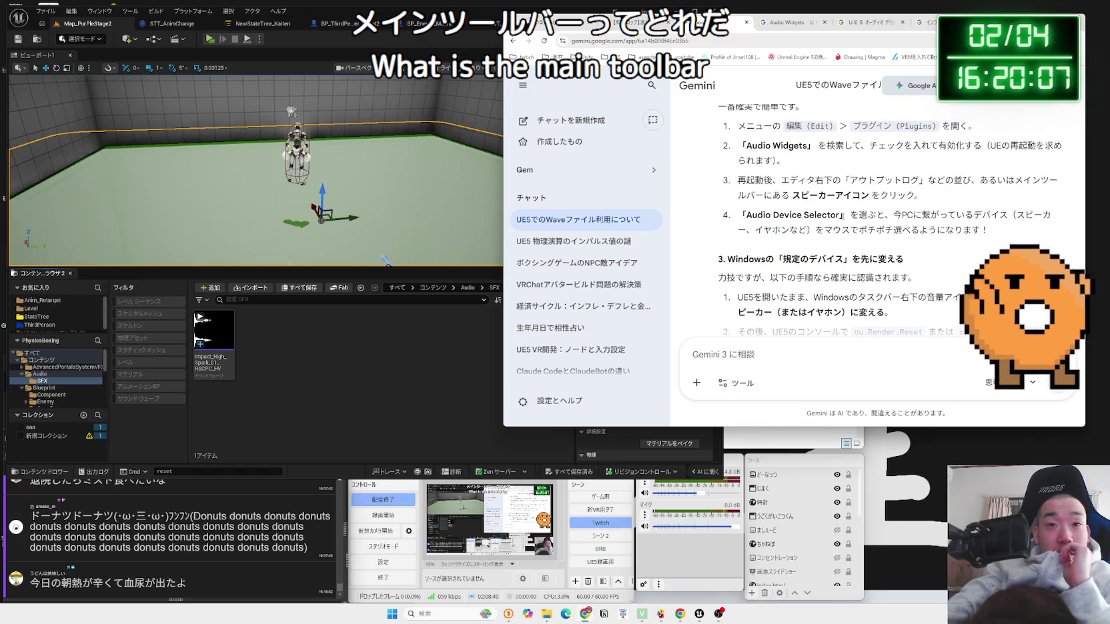
scroll(844, 217, up, 1)
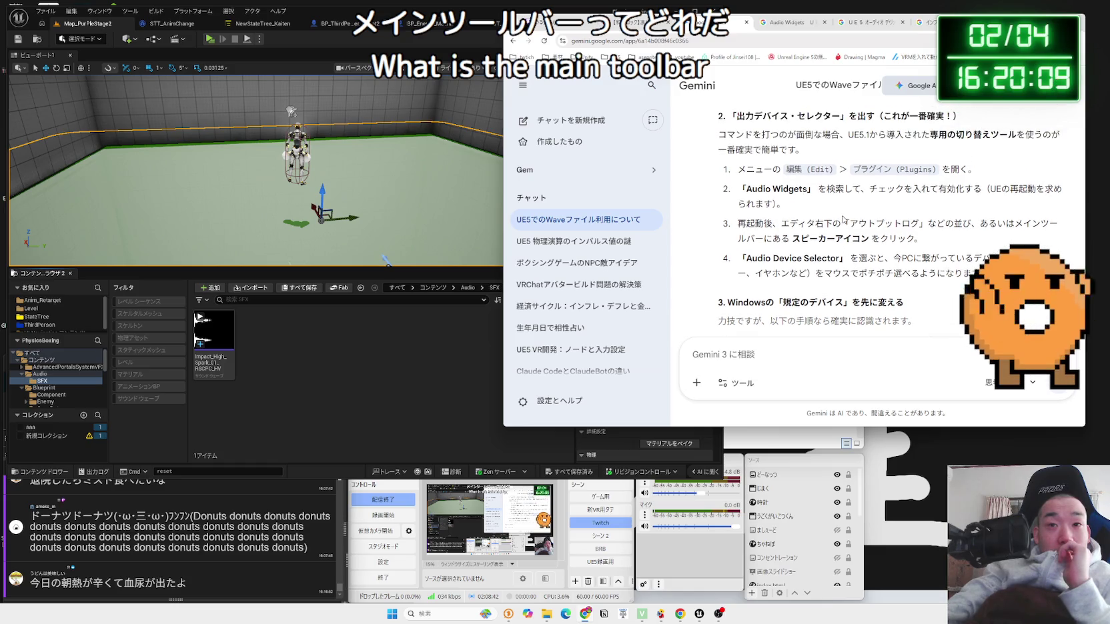